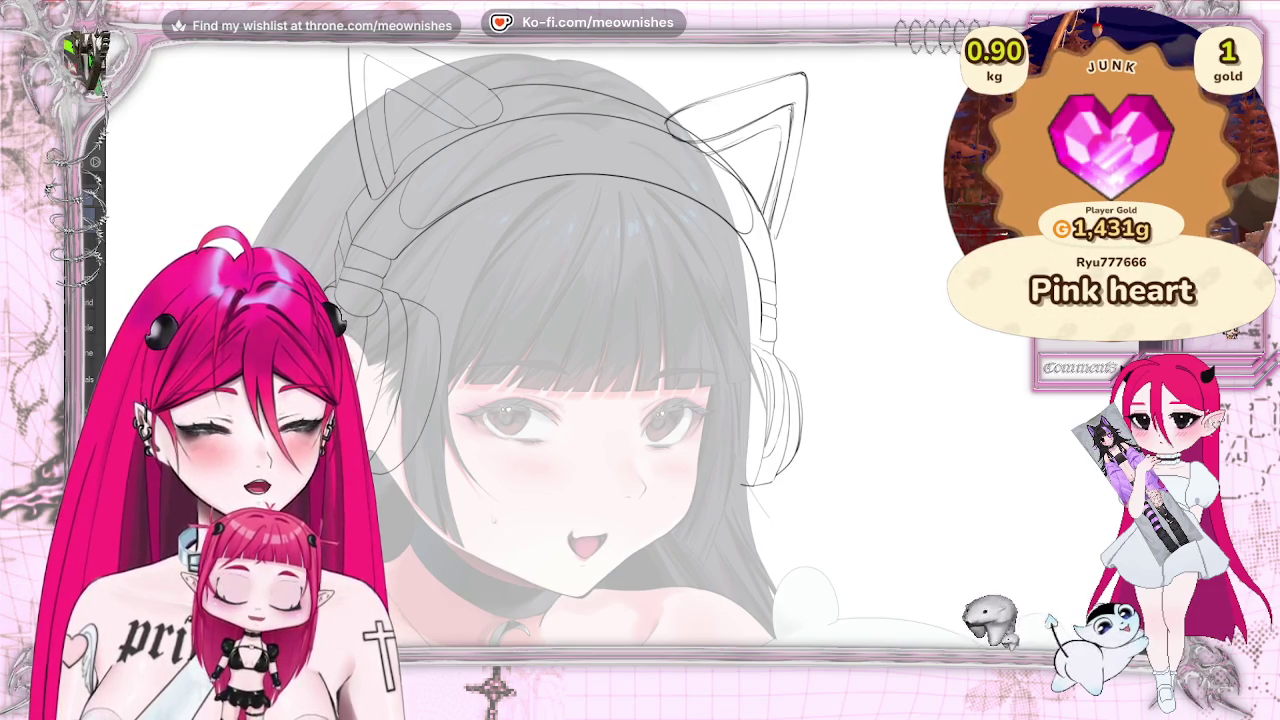
Enlarge the brush and ink the headband as double curved lines between the cat ears
scroll(560, 345, "up", 2)
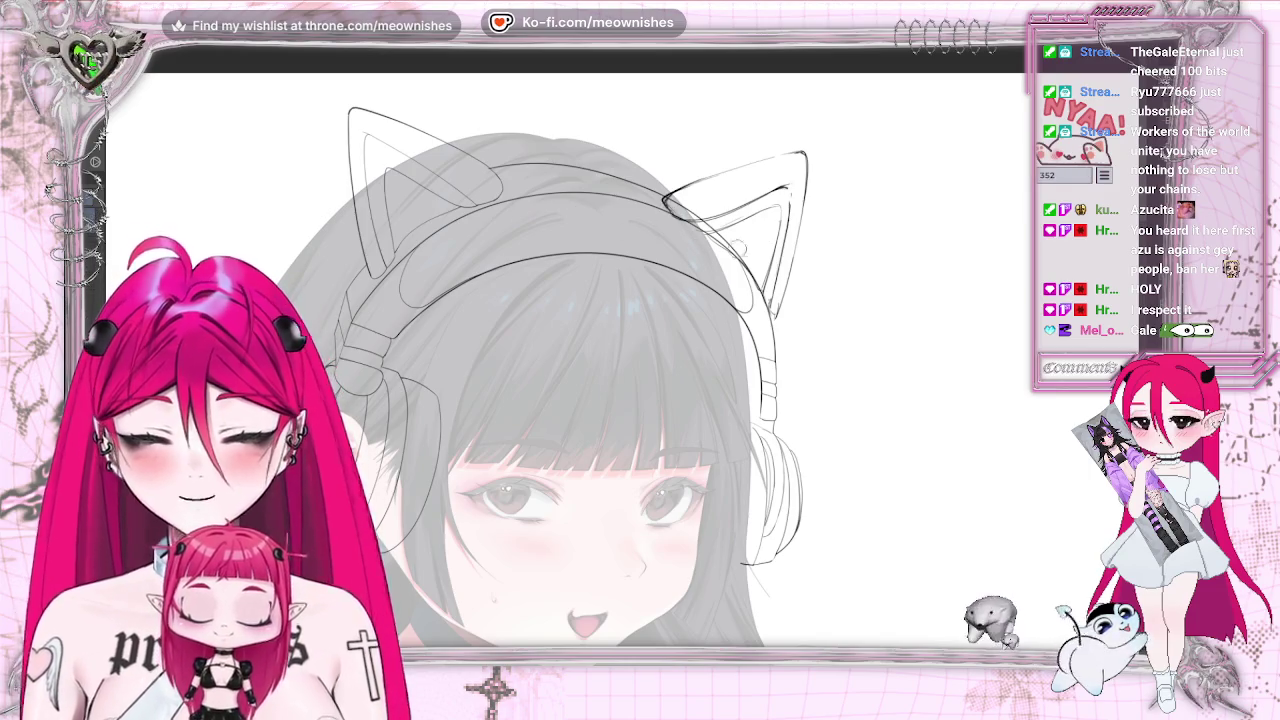
key("bracketright")
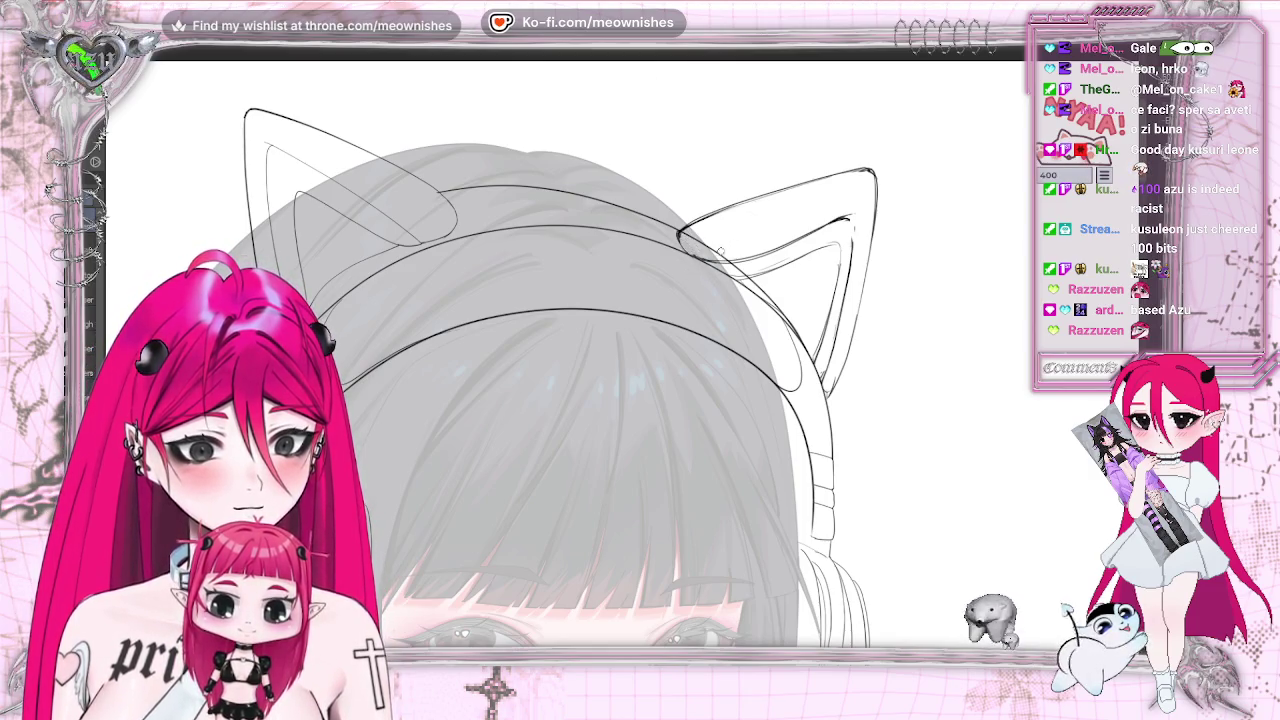
scroll(830, 298, "down", 3)
Add ink strokes refining the right cat ear's tip and outer contour
scroll(830, 298, "up", 3)
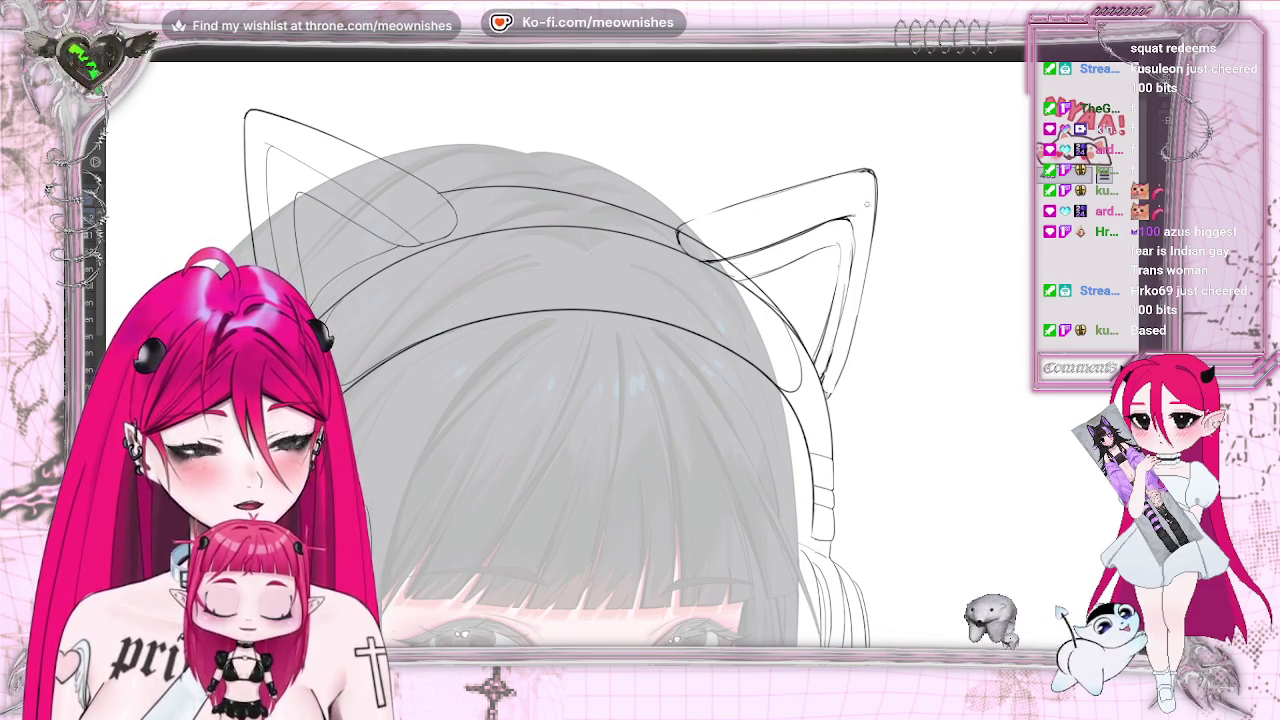
key("h")
key("h")
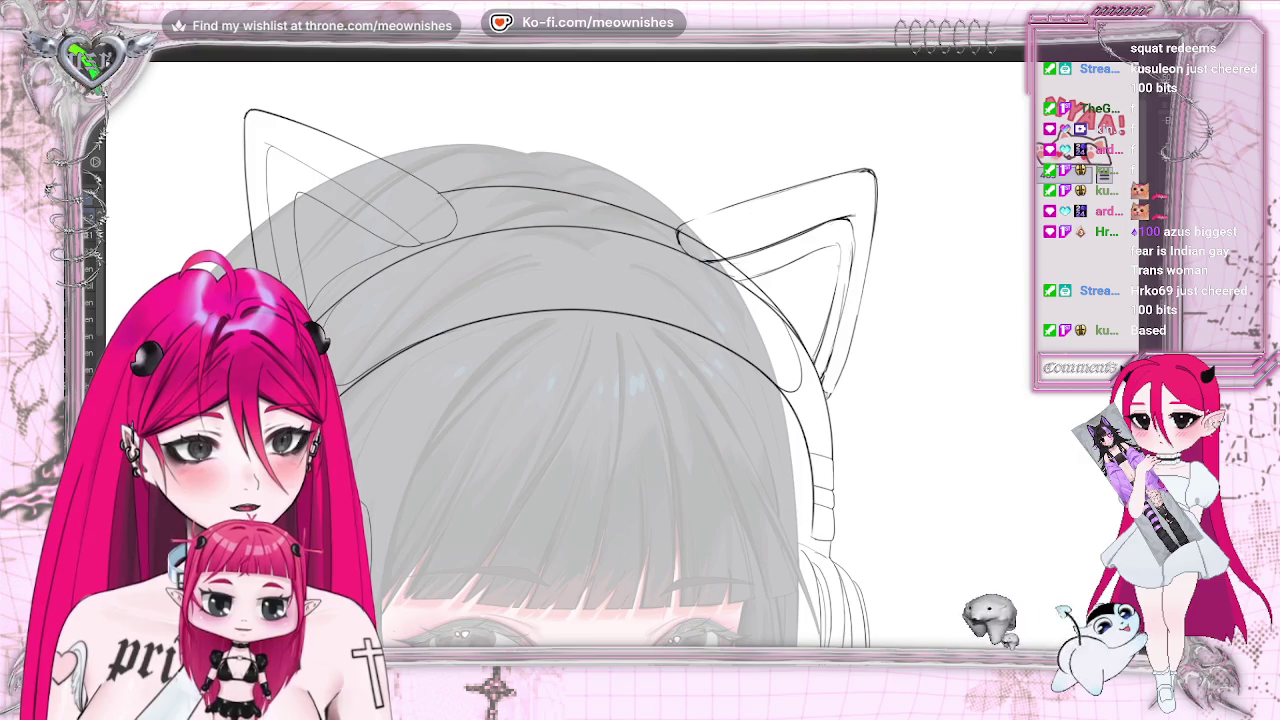
View the whole drawing unflipped and put the left cat ear in a transform box
key("ctrl+0")
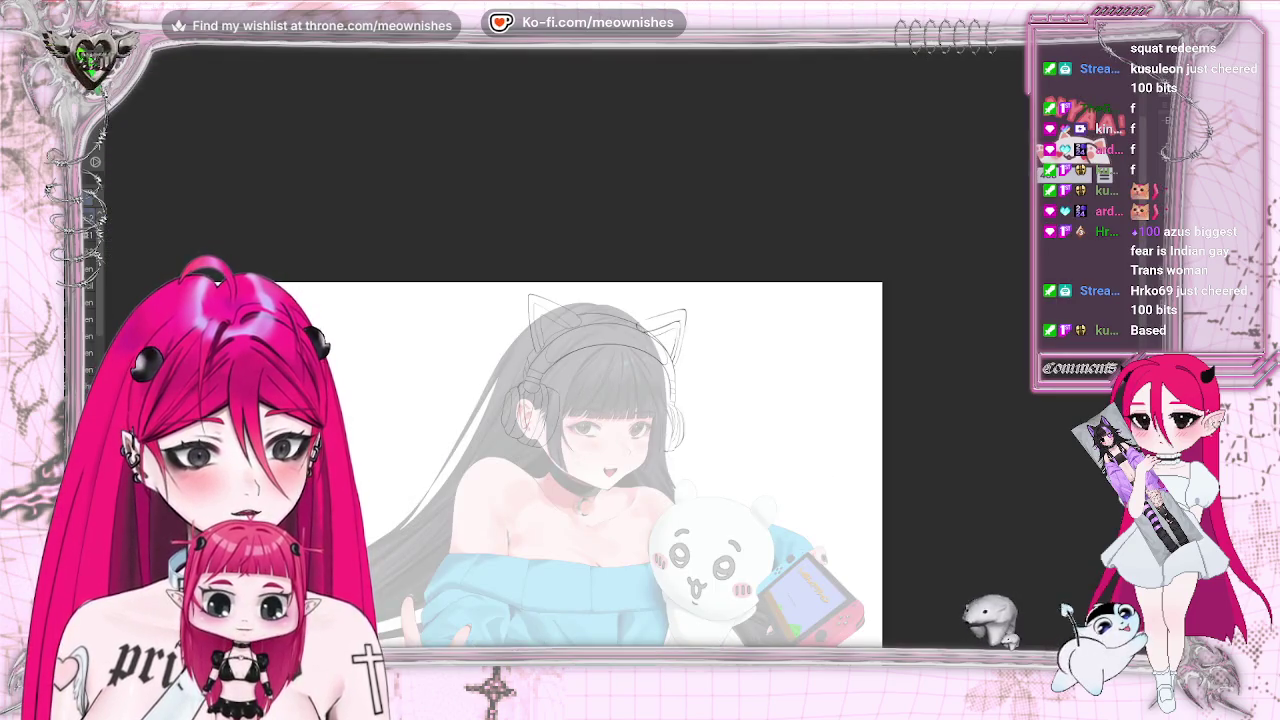
scroll(625, 365, "up", 2)
key("h")
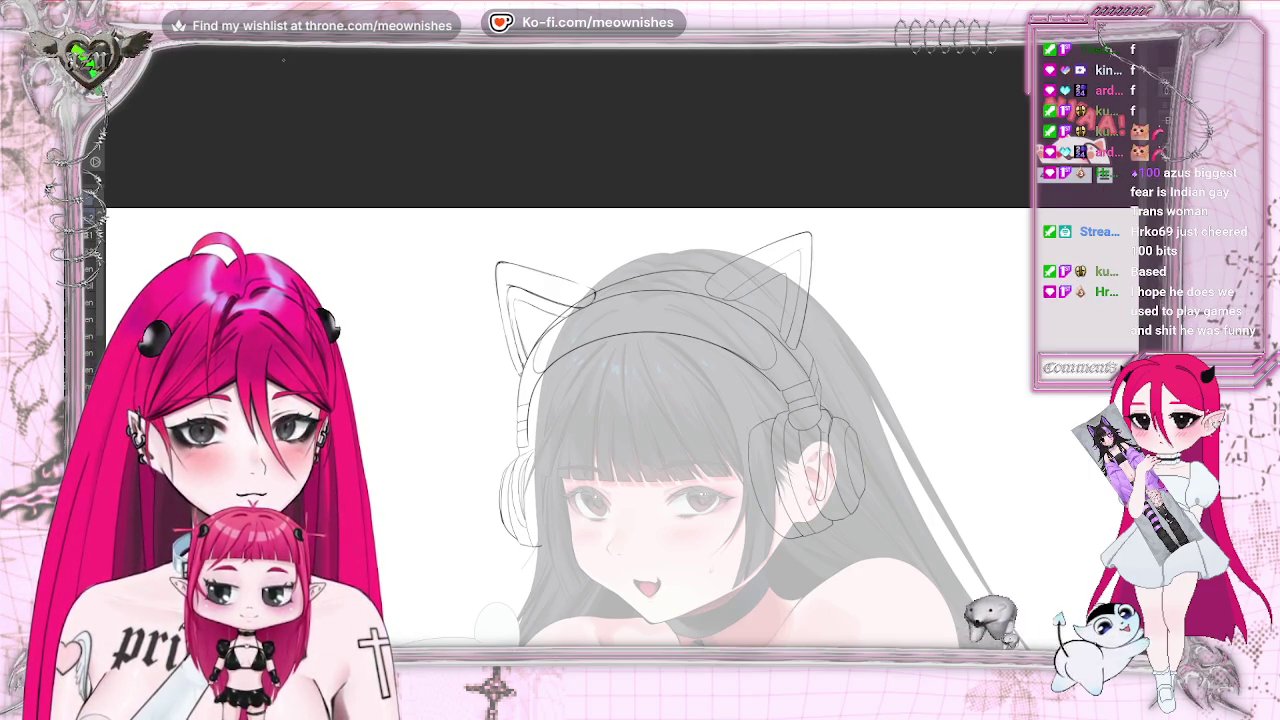
key("ctrl+t")
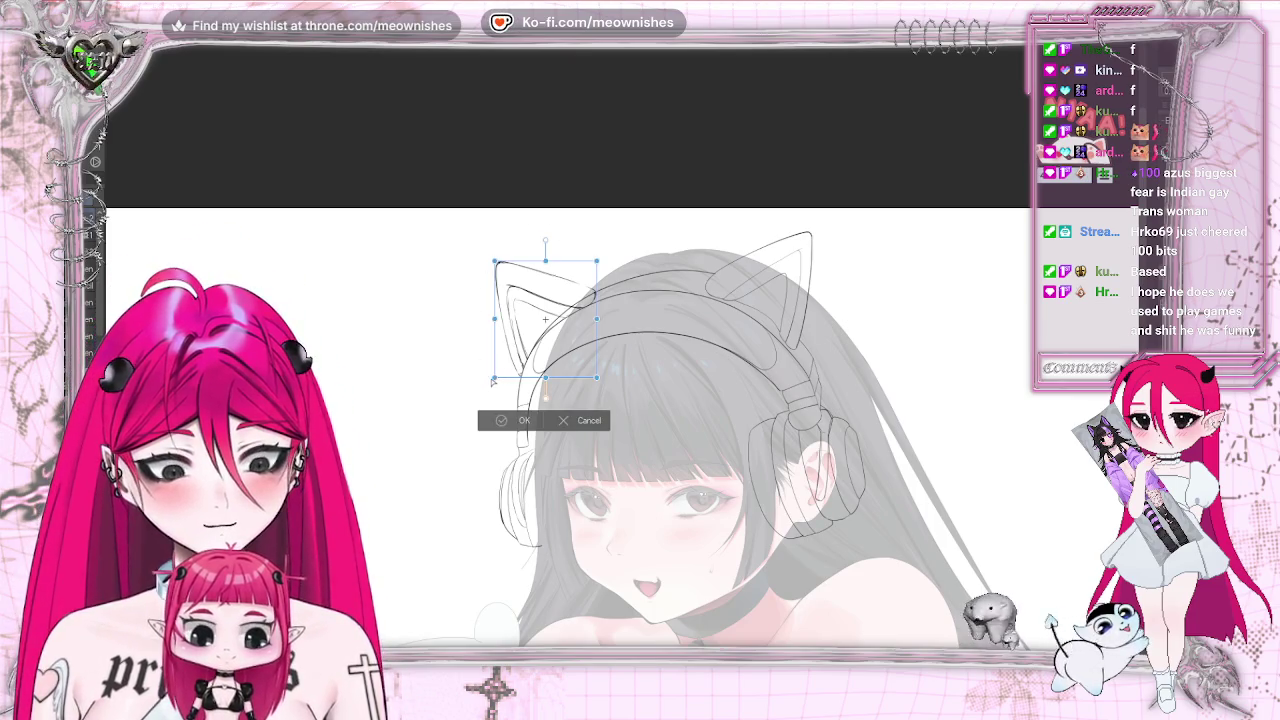
Pull the left ear's lower-left corner inward, check it mirrored and zoomed, and apply the transform
left_click_drag(494, 377, 500, 372)
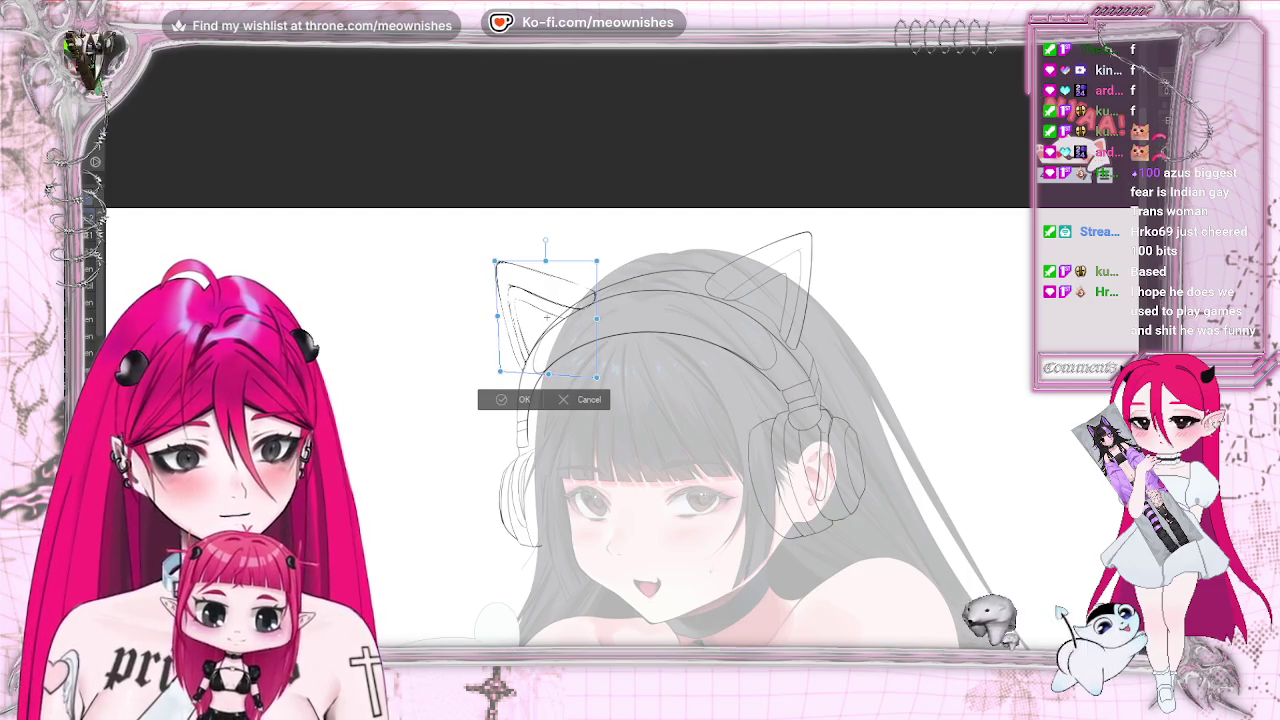
key("h")
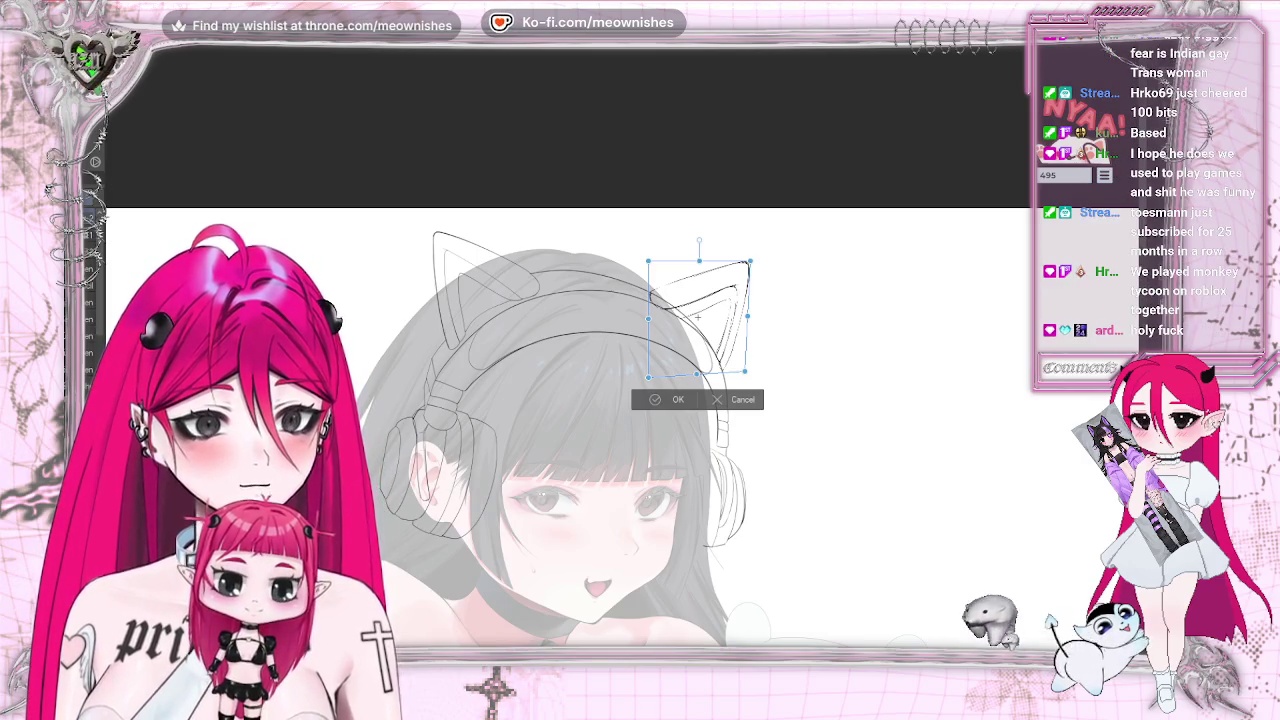
key("ctrl+plus")
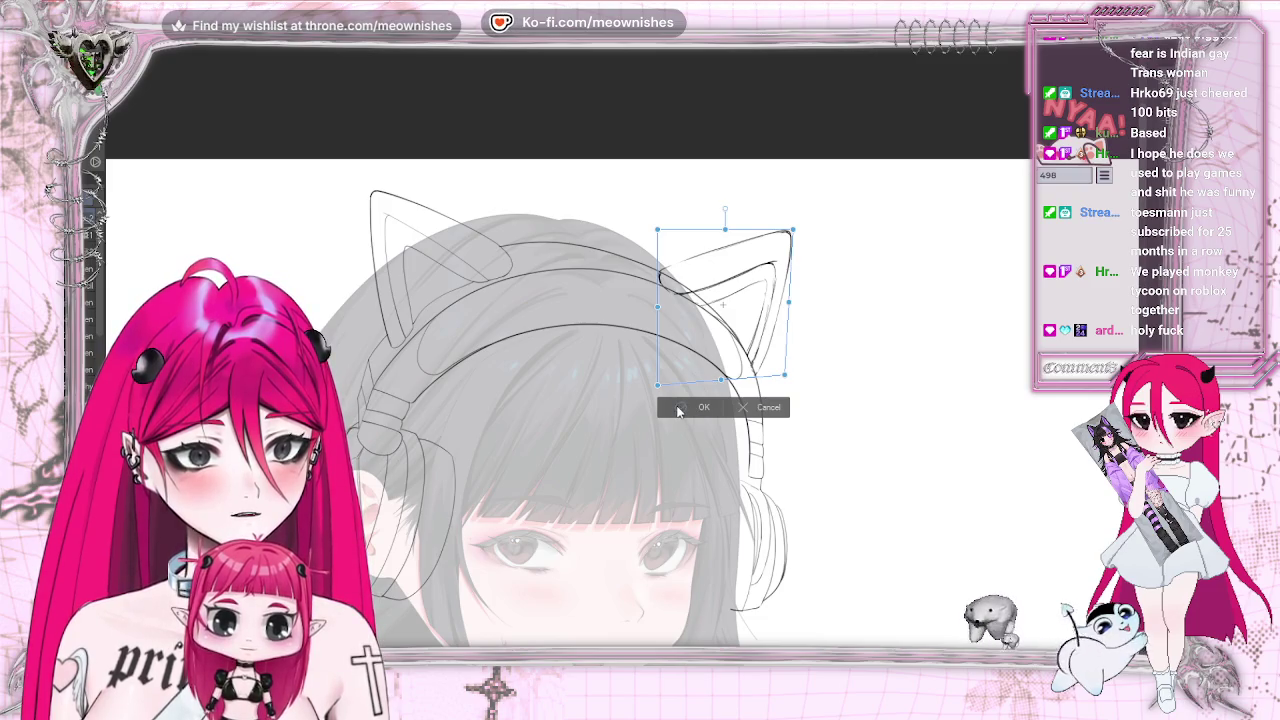
left_click(680, 407)
scroll(610, 370, "down", 2)
scroll(610, 370, "down", 2)
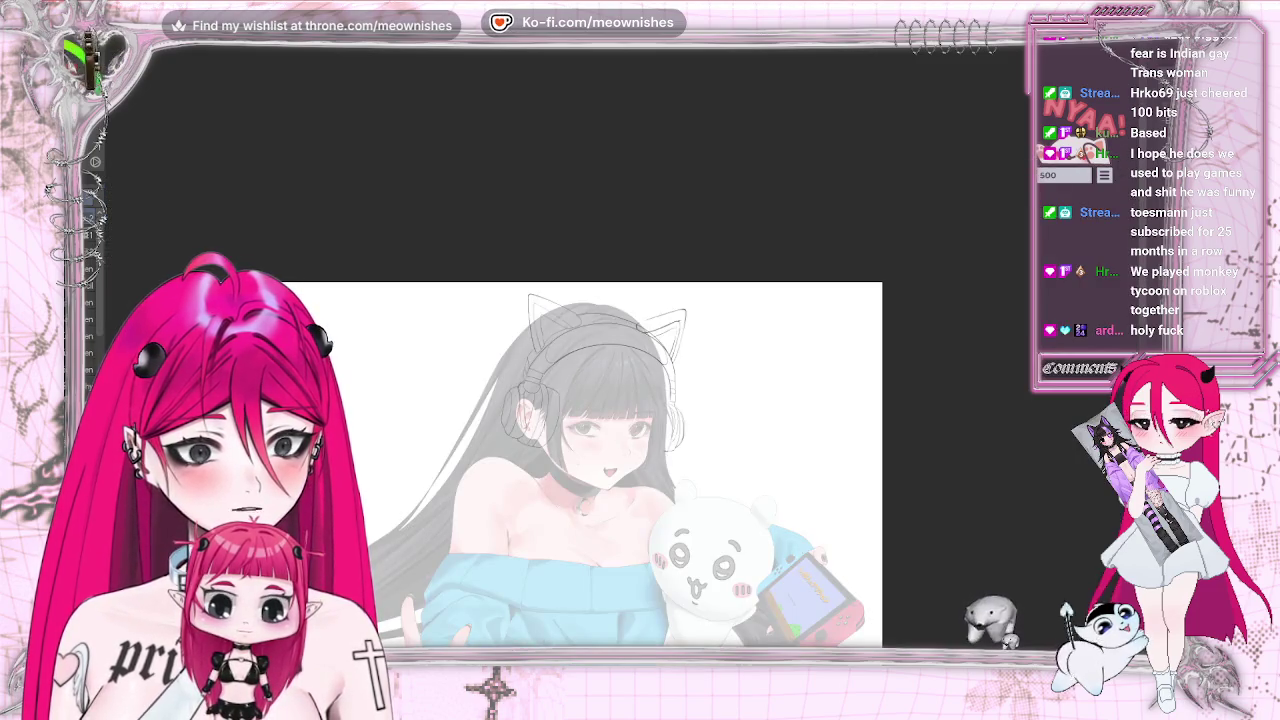
key("h")
key("h")
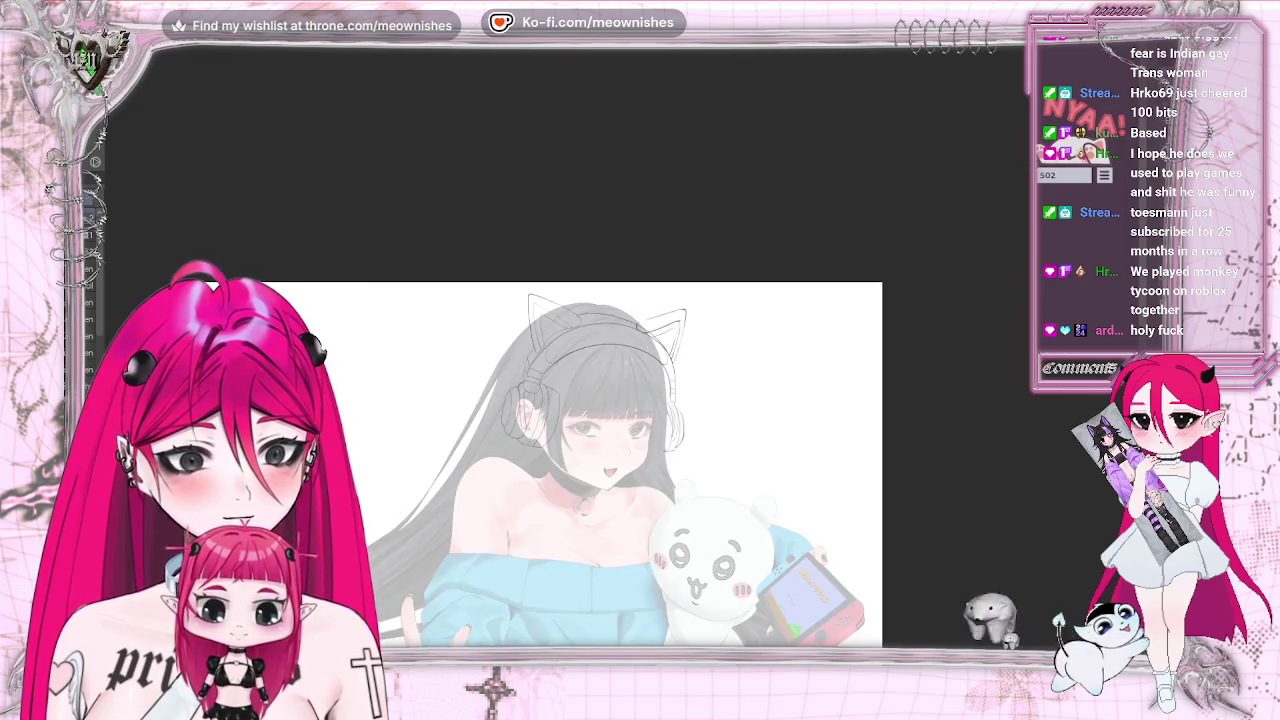
scroll(630, 330, "up", 2)
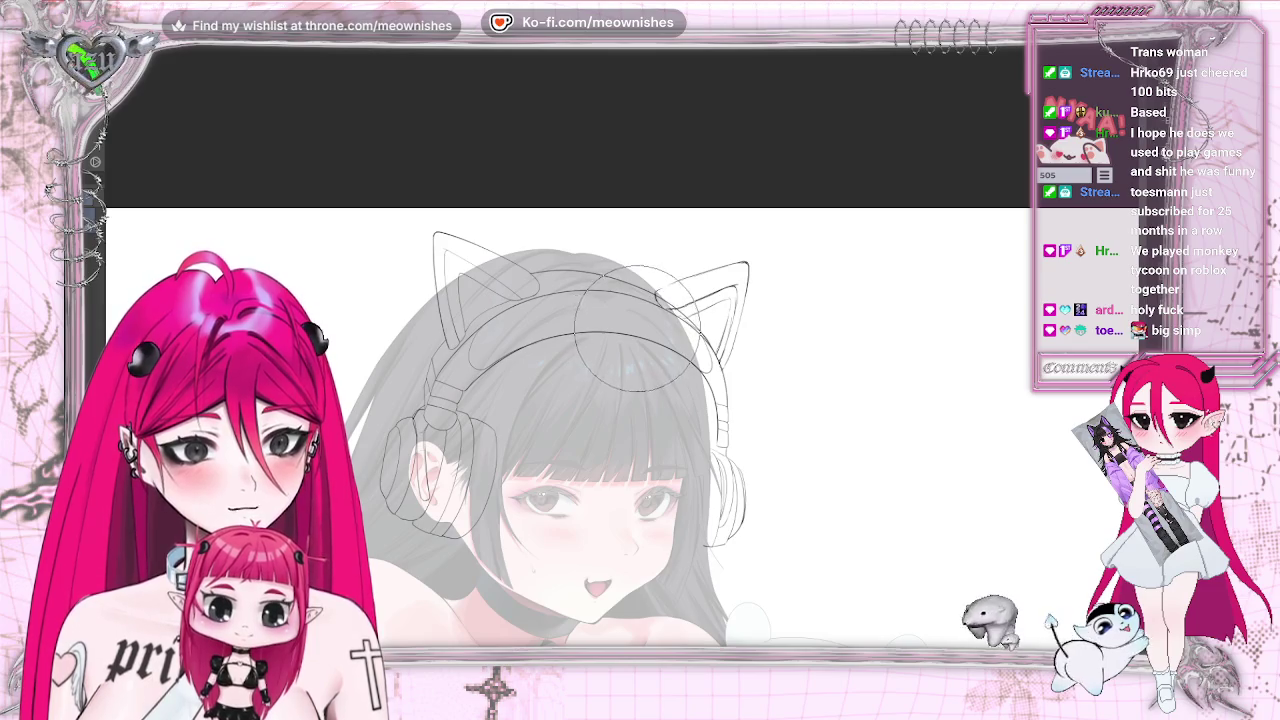
key("h")
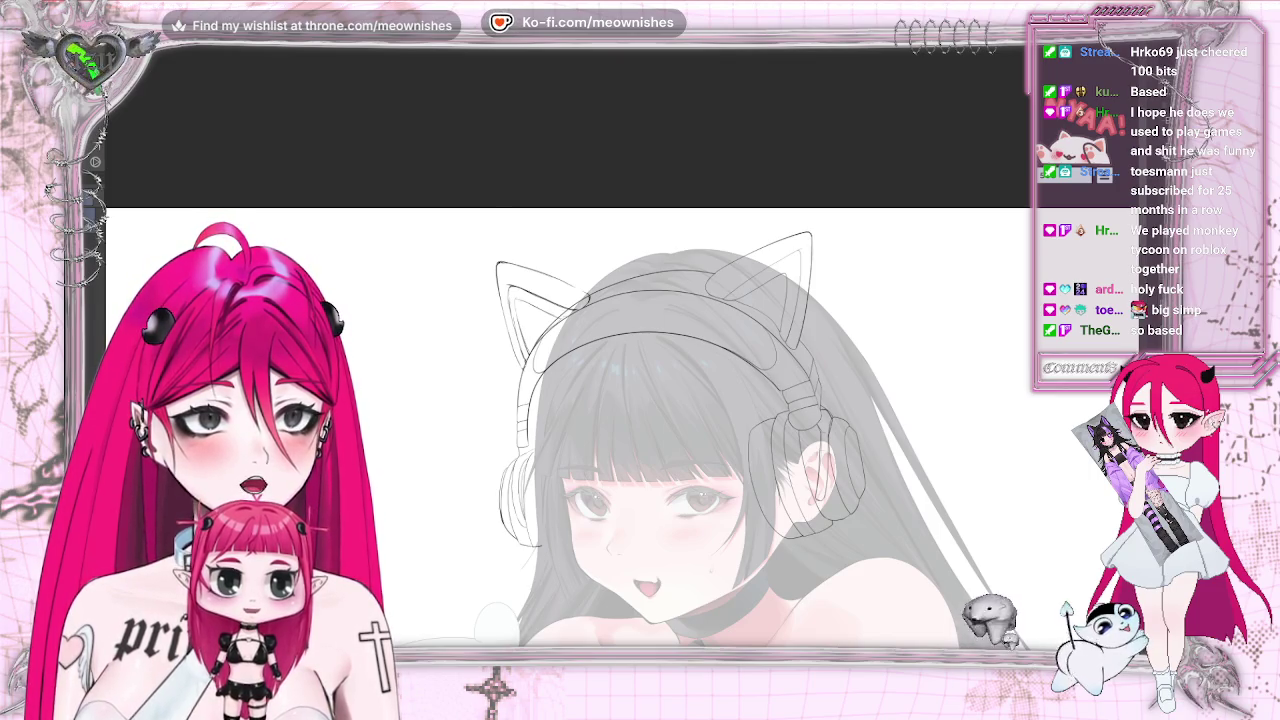
key("m")
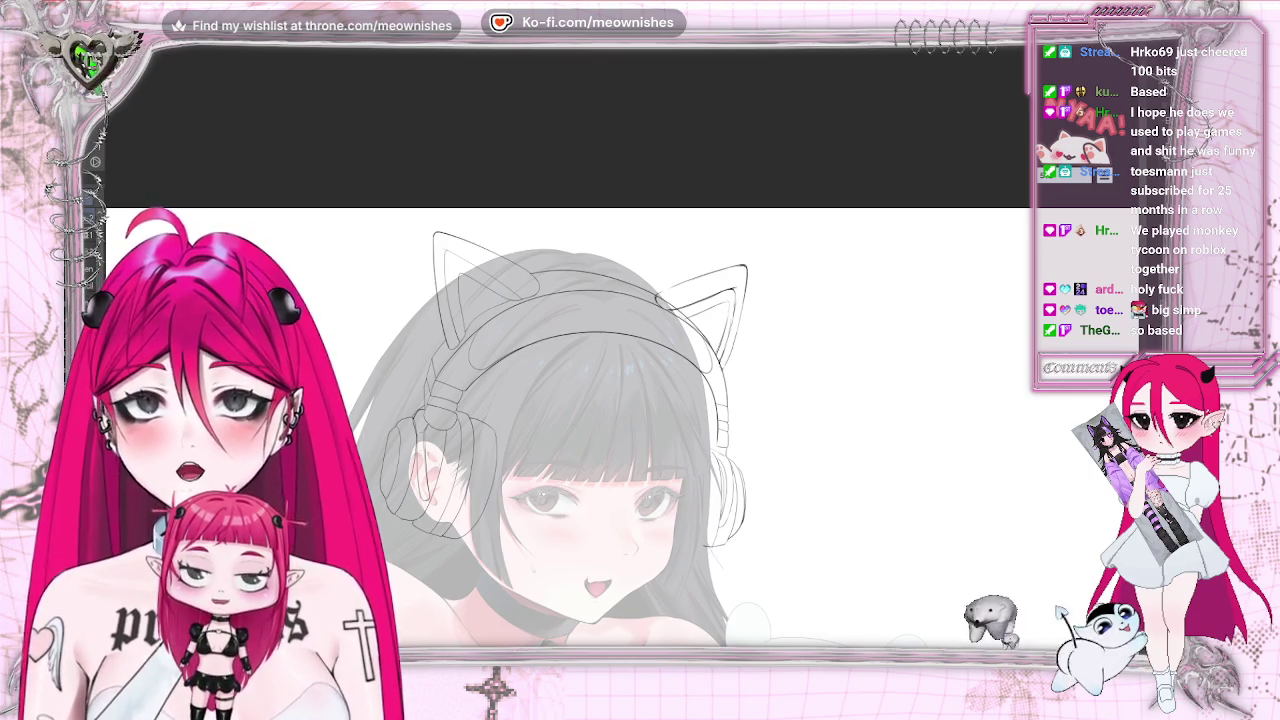
scroll(570, 300, "up", 5)
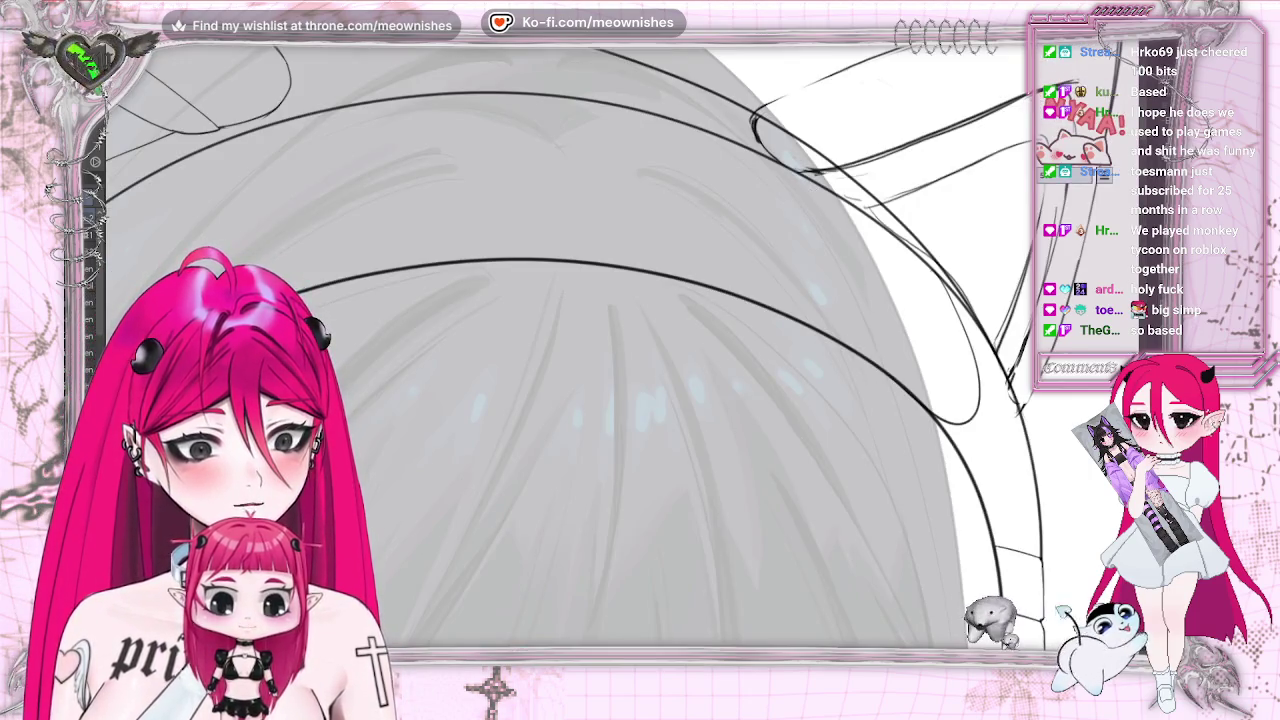
Re-ink the headband curves over the top of the head bolder and cleaner
scroll(570, 340, "down", 3)
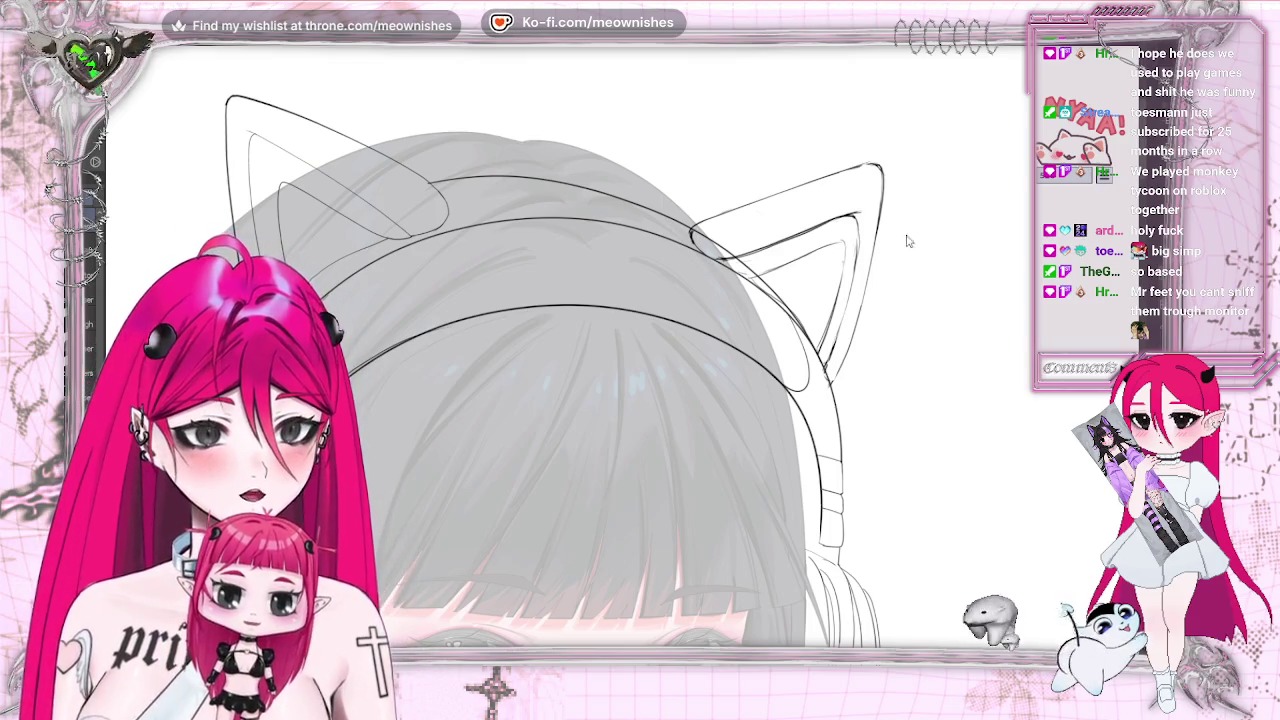
key("ctrl+0")
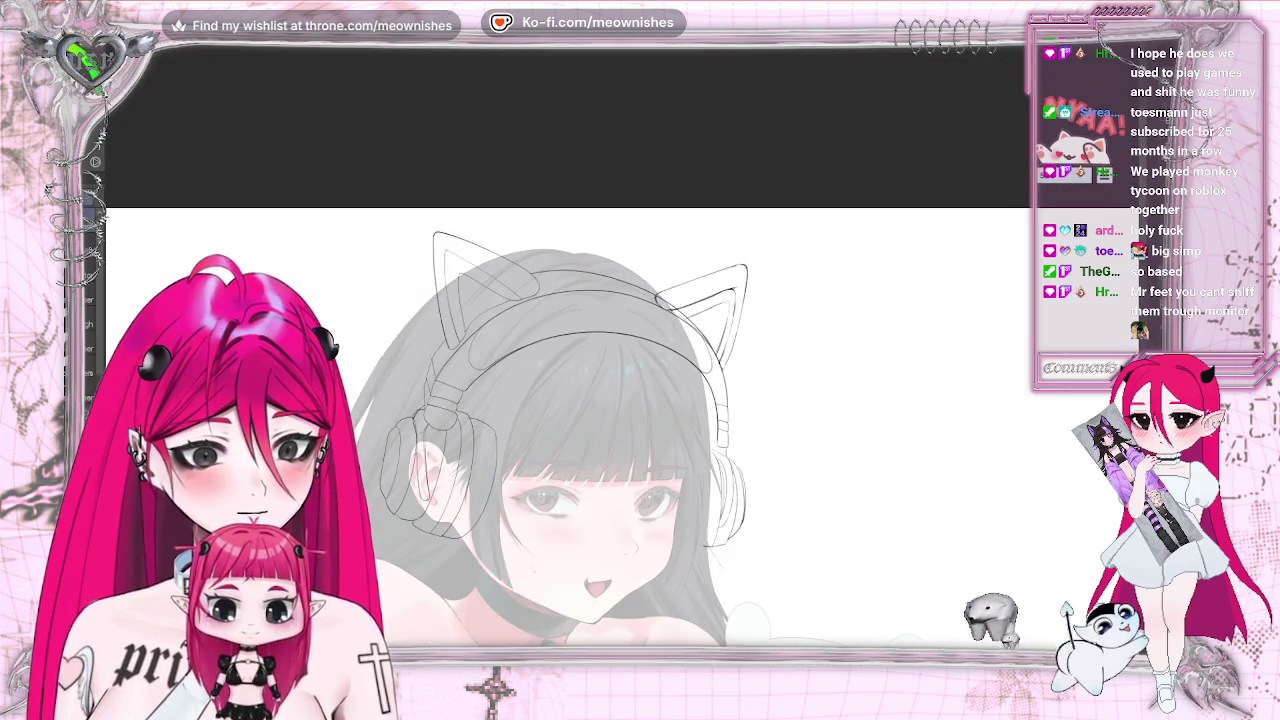
key("h")
key("ctrl+minus")
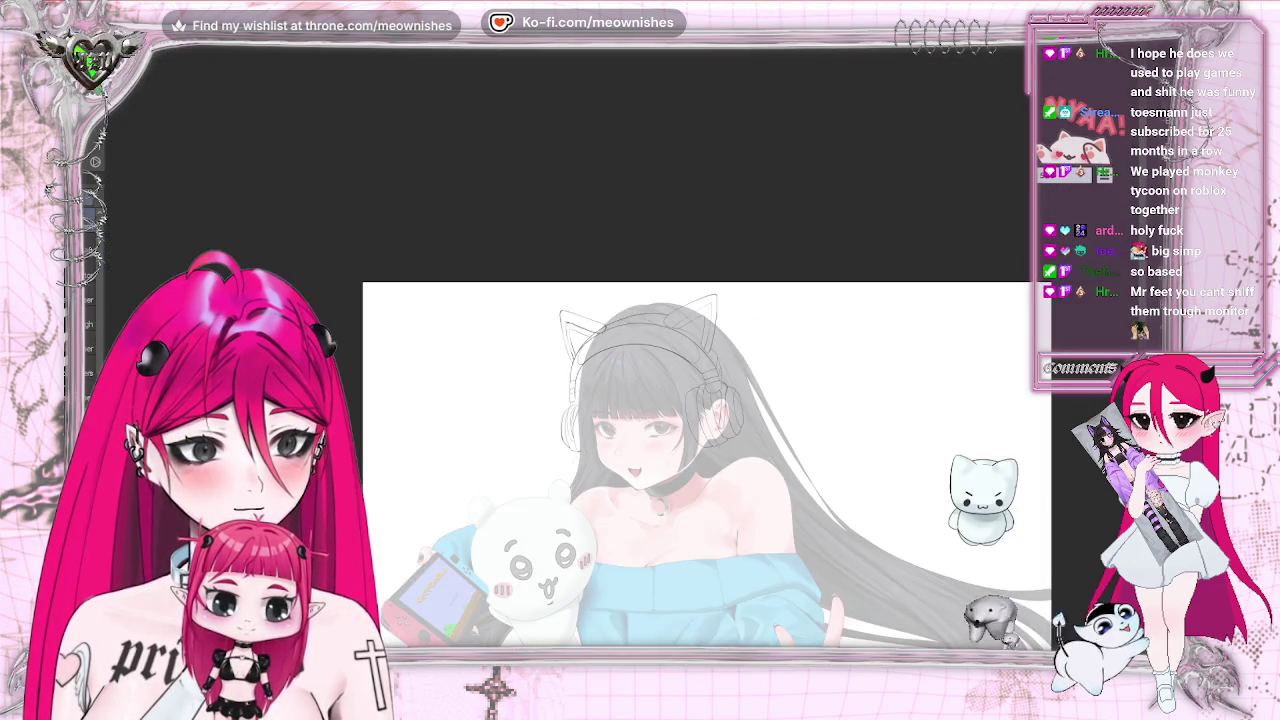
key("ctrl+plus")
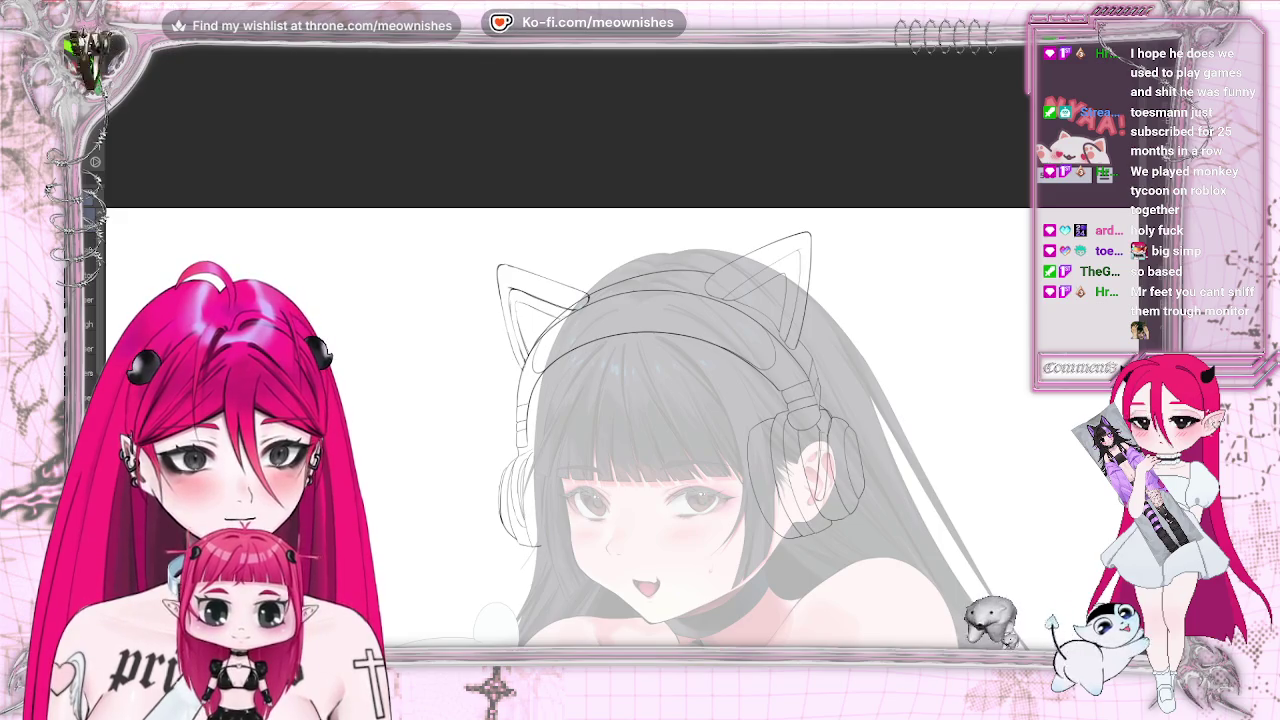
key("h")
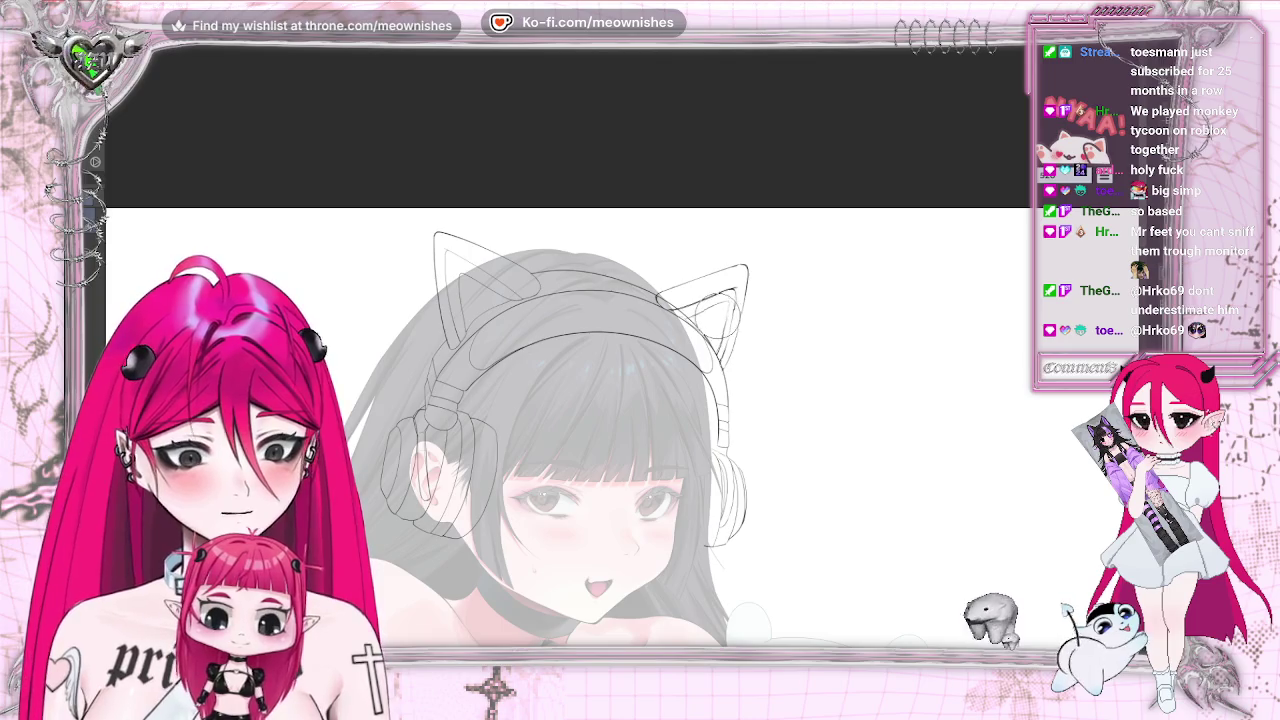
key("ctrl+Tab")
key("ctrl+Tab")
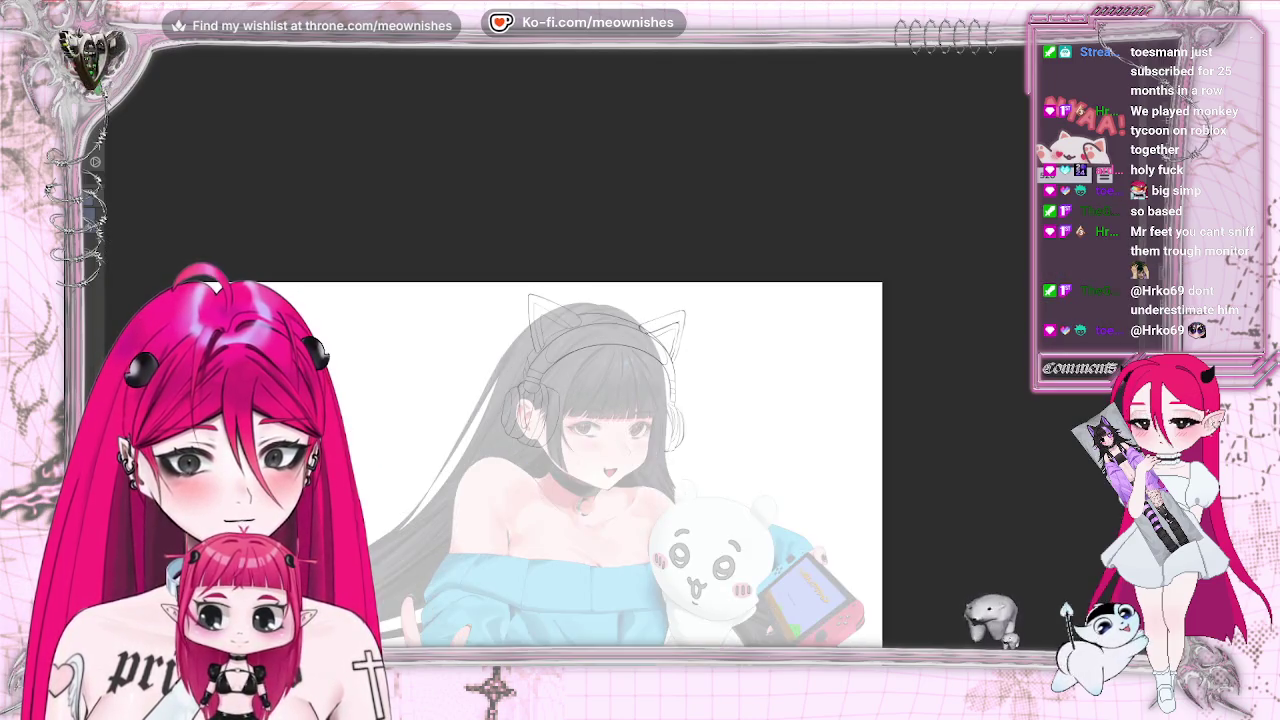
key("ctrl+Tab")
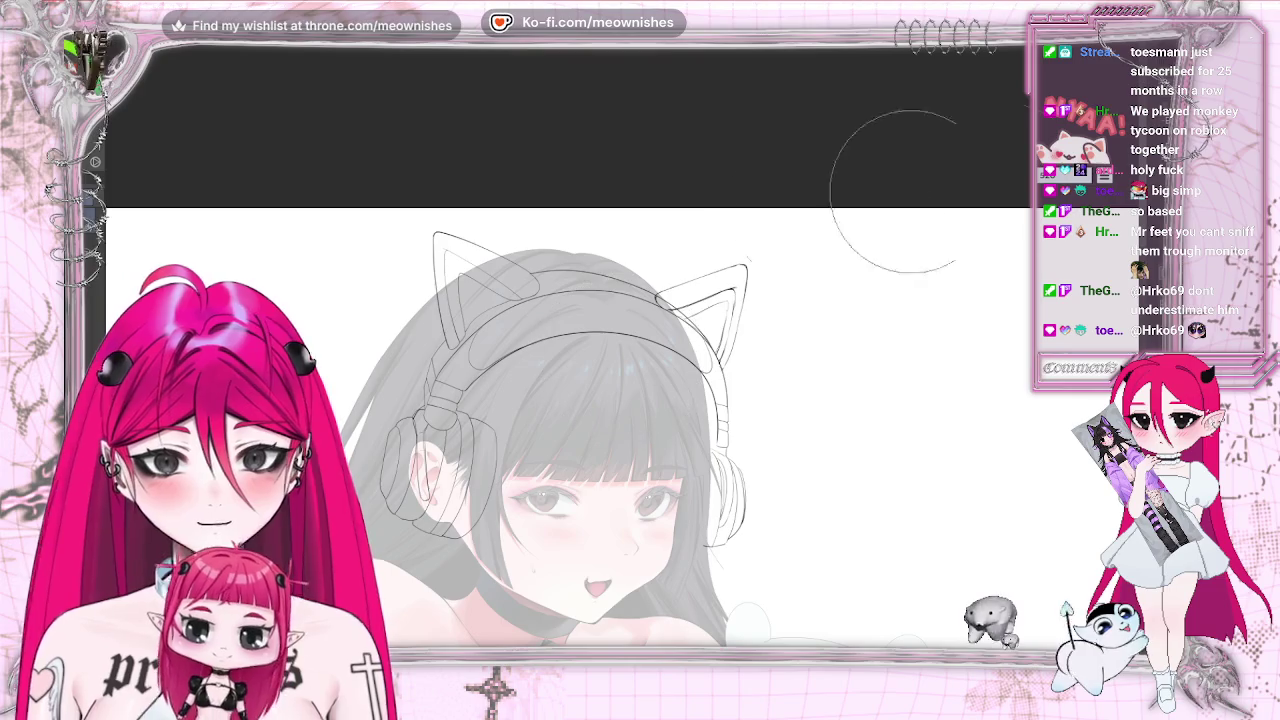
key("ctrl+z")
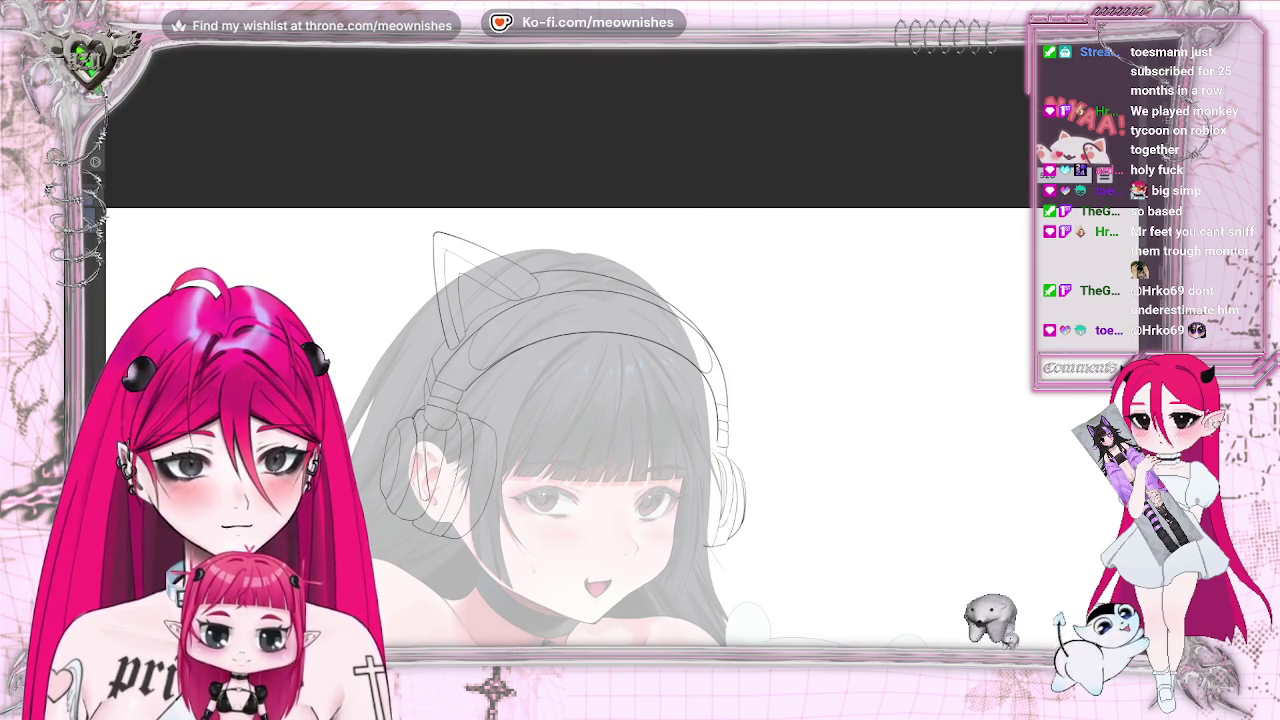
key("h")
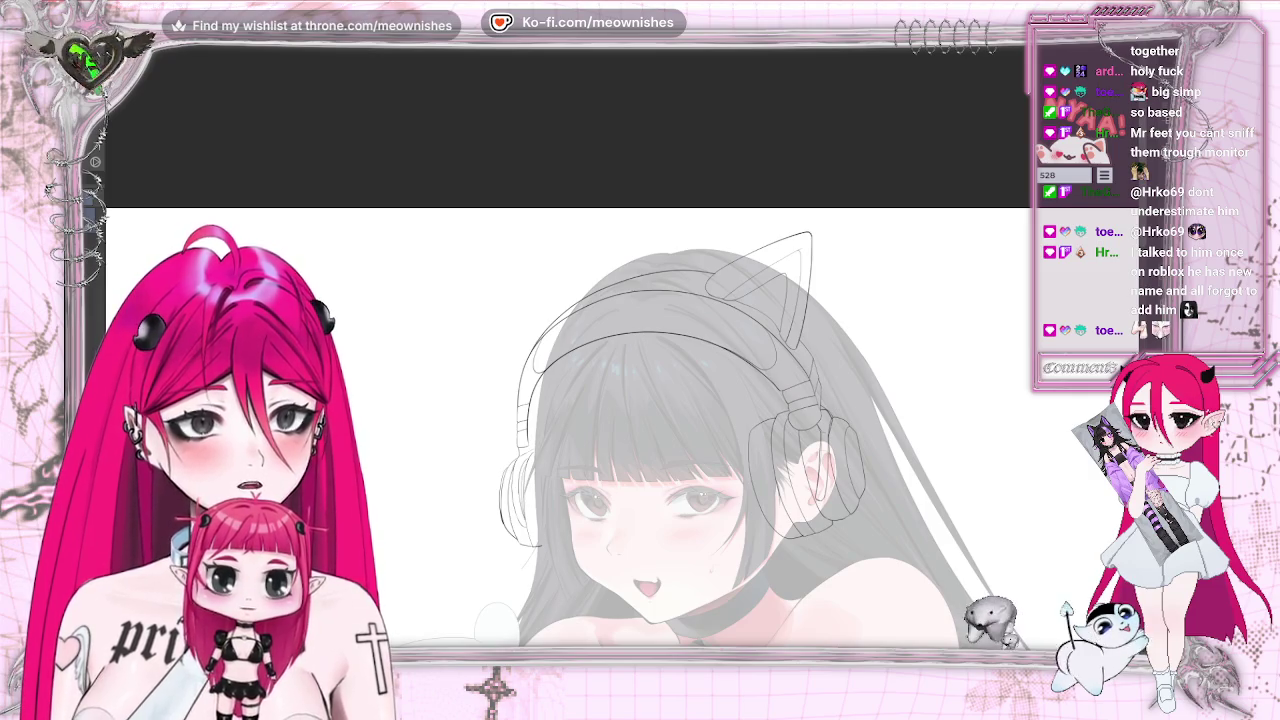
key("h")
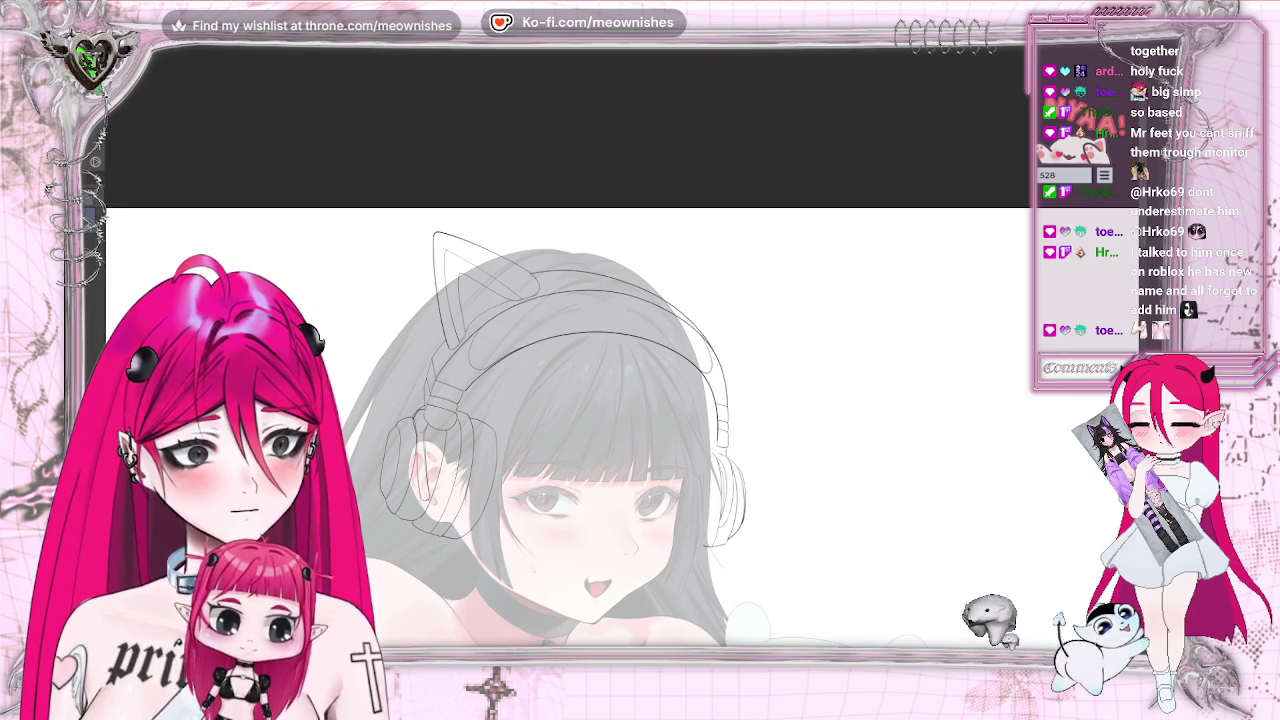
key("ctrl+v")
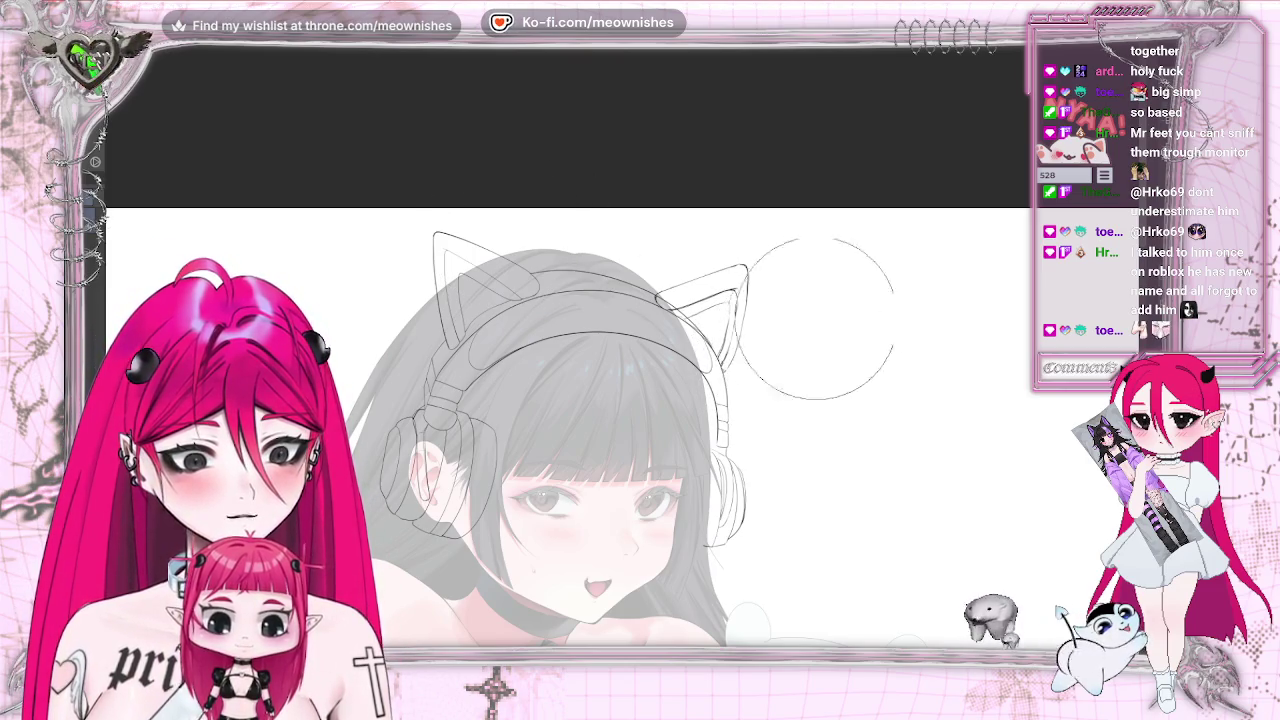
key("ctrl+minus")
key("h")
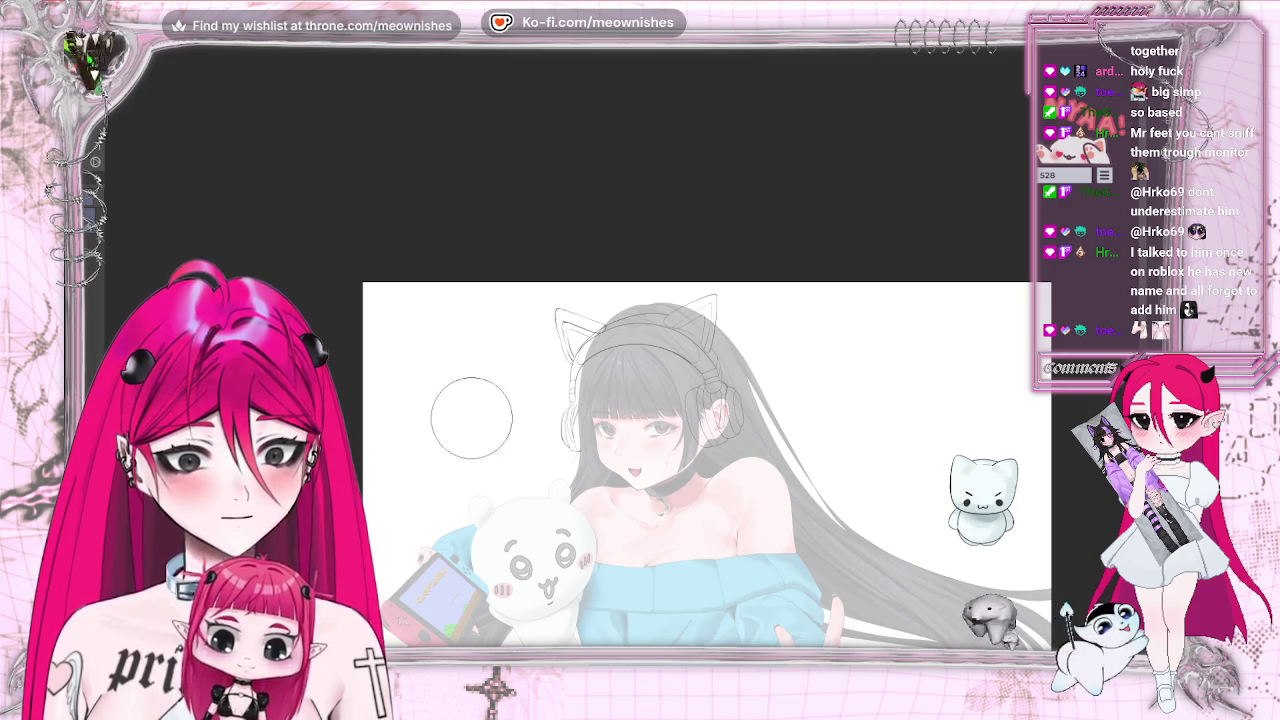
key("h")
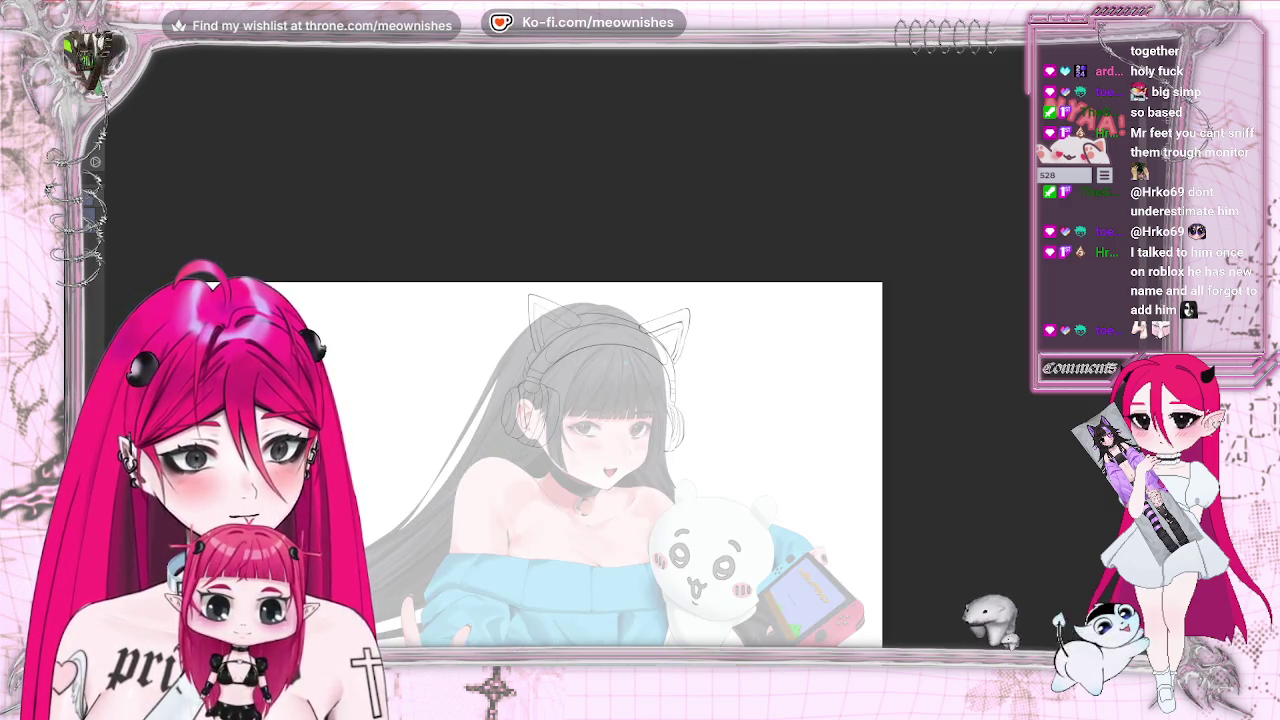
scroll(621, 360, "up", 3)
scroll(570, 400, "up", 1)
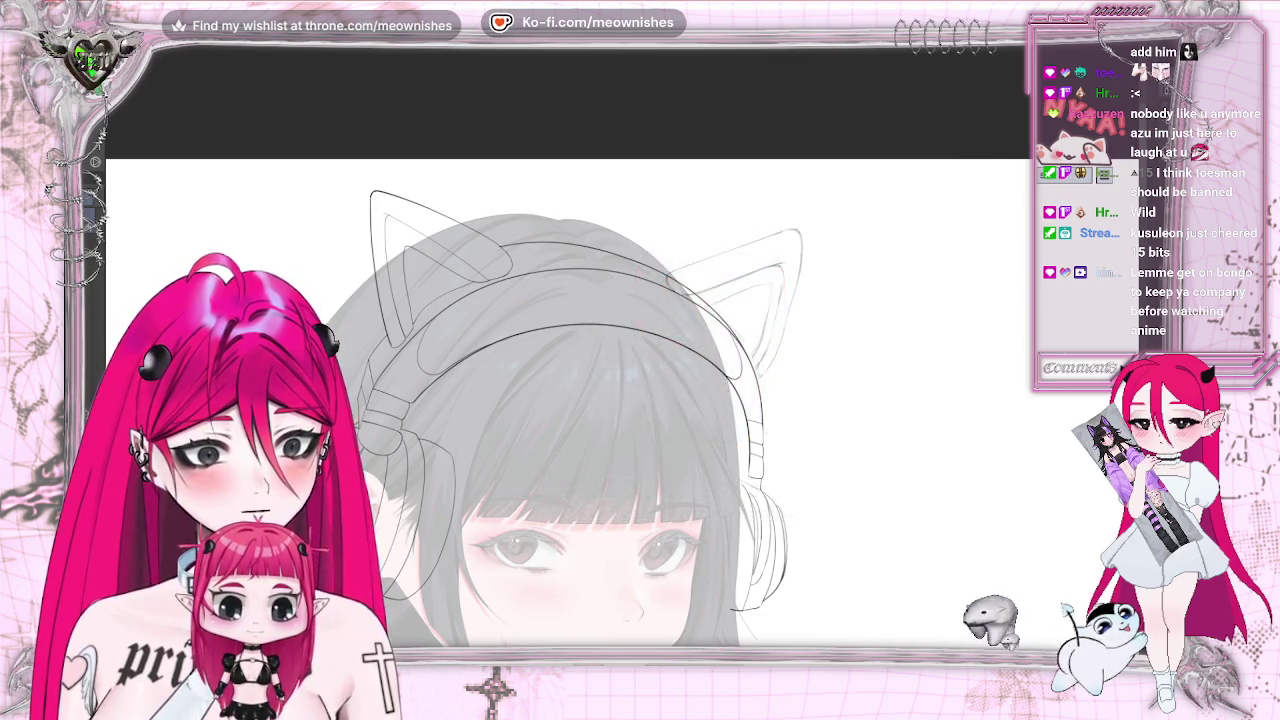
Redraw the right cat ear's top outline as a dark line reaching the ear's tip
key("ctrl+plus")
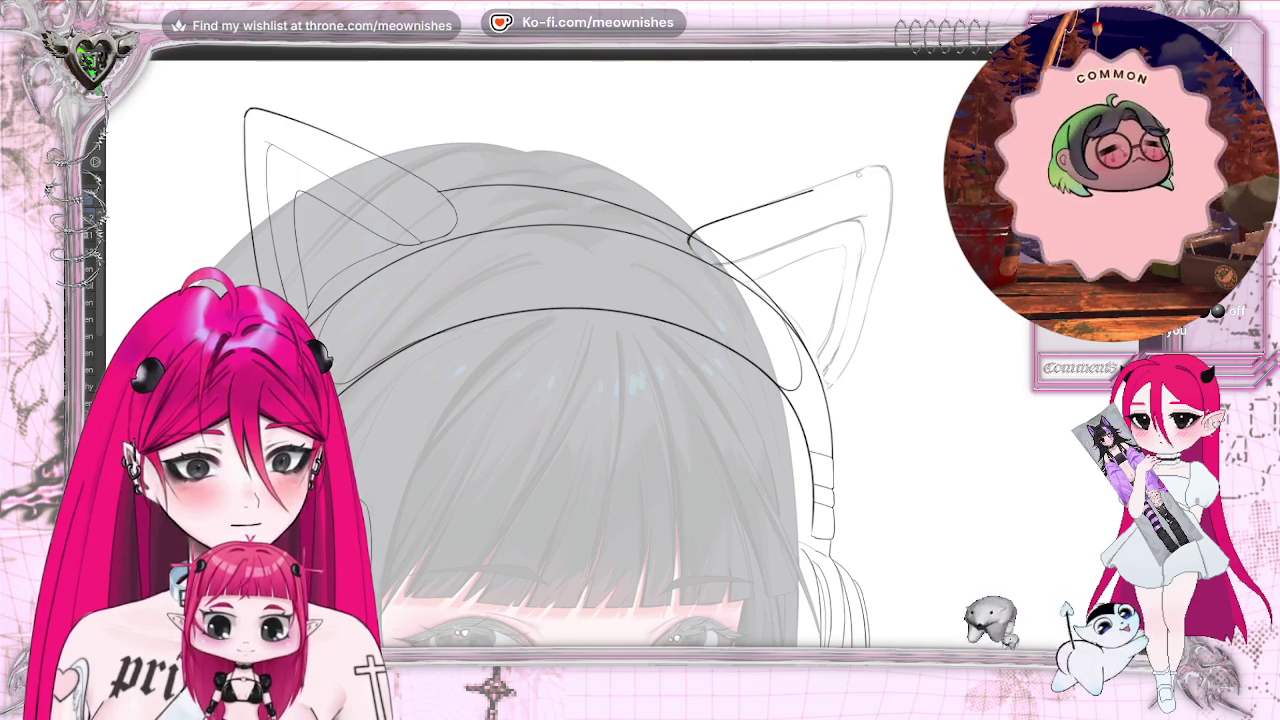
key("ctrl+z")
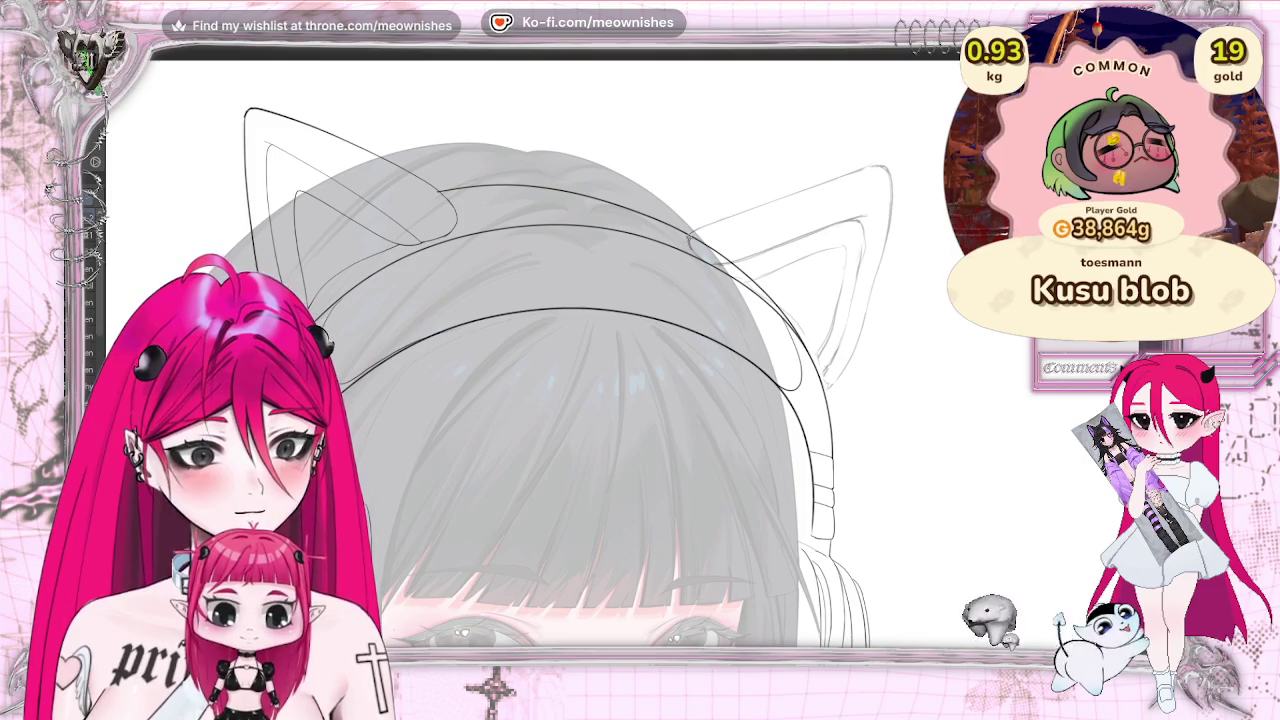
left_click_drag(845, 175, 887, 167)
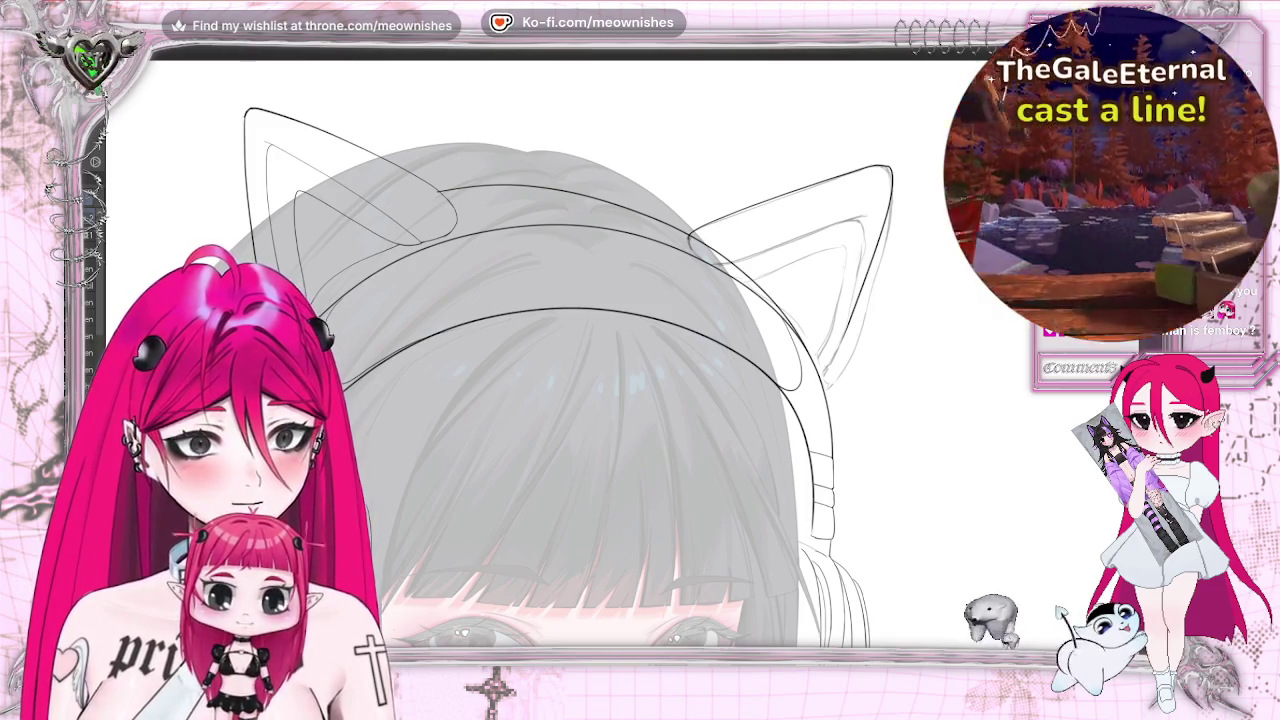
key("ctrl+z")
mouse_move(848, 176)
left_mouse_down()
mouse_move(880, 168)
mouse_move(895, 200)
left_mouse_up()
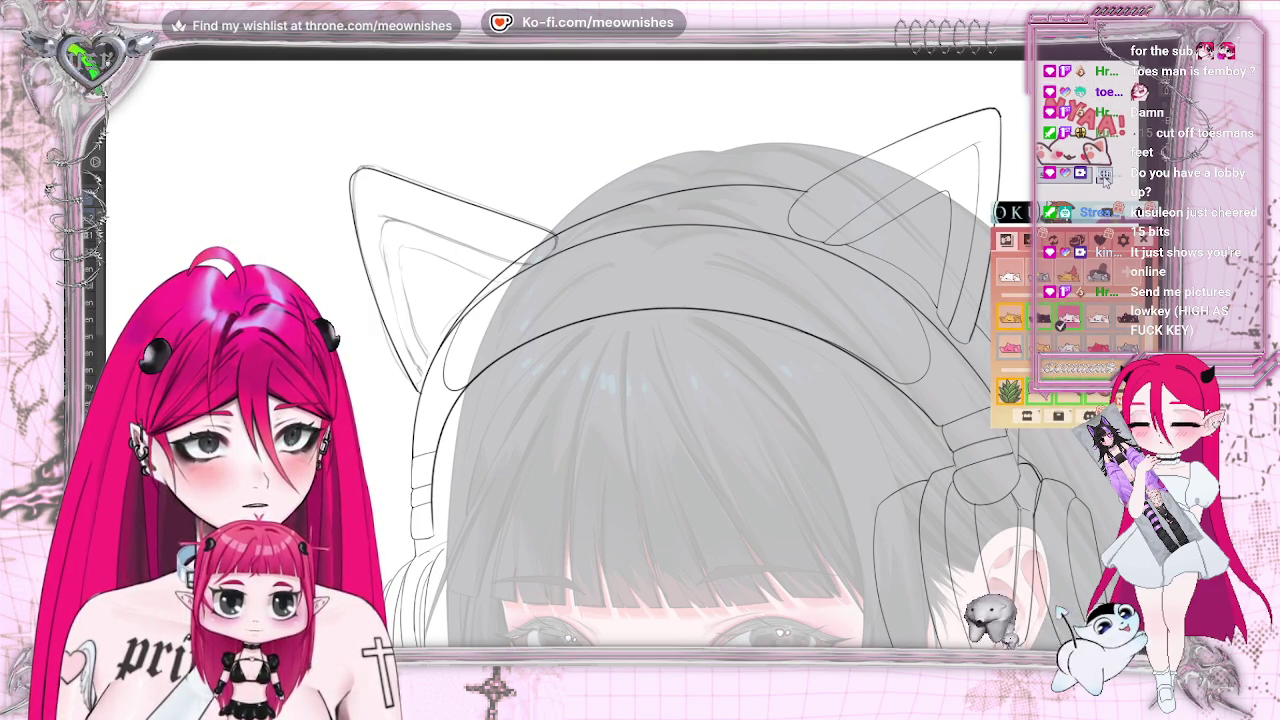
Close the game lobby panel over the canvas and mirror the view to check ear symmetry
left_click(1070, 238)
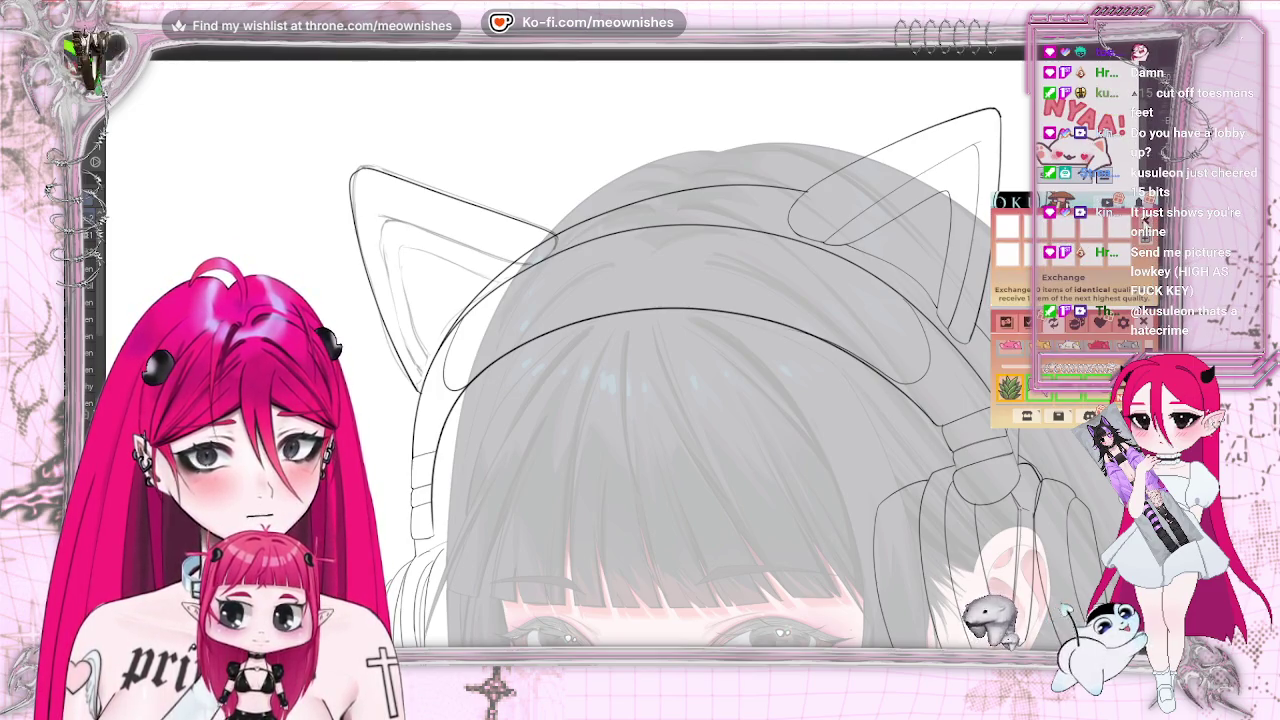
left_click(1099, 322)
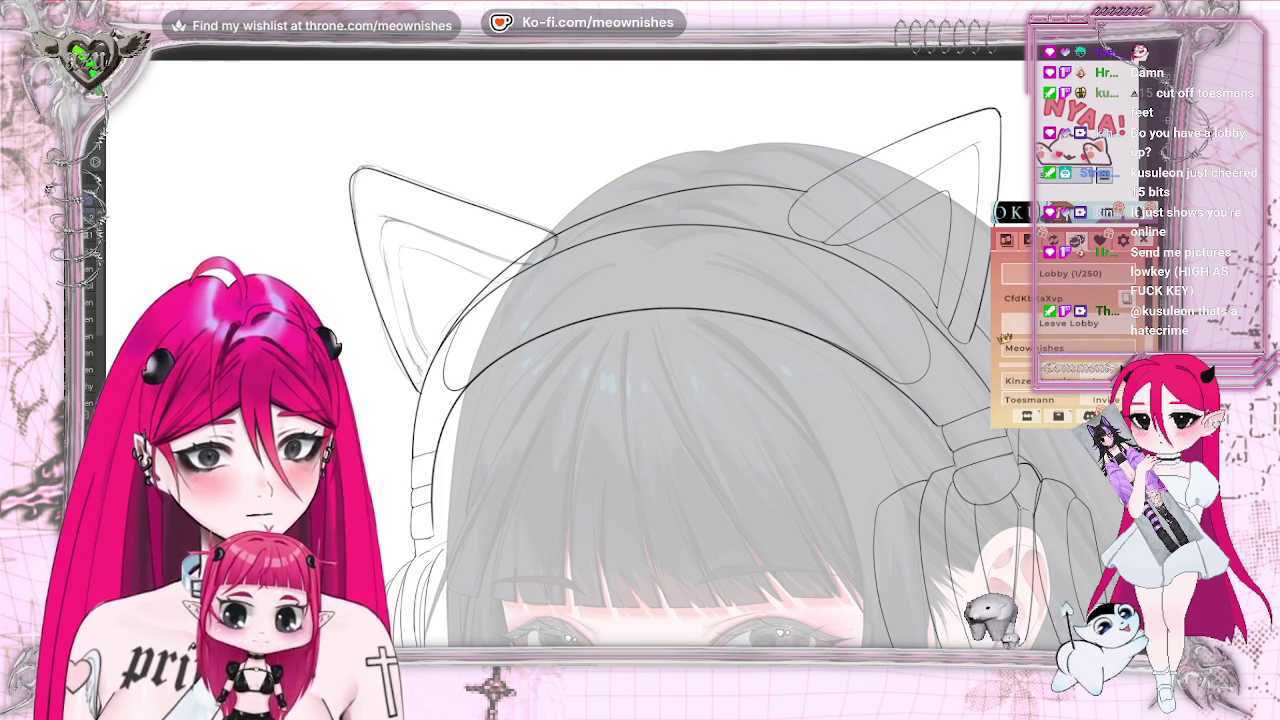
left_click(1143, 240)
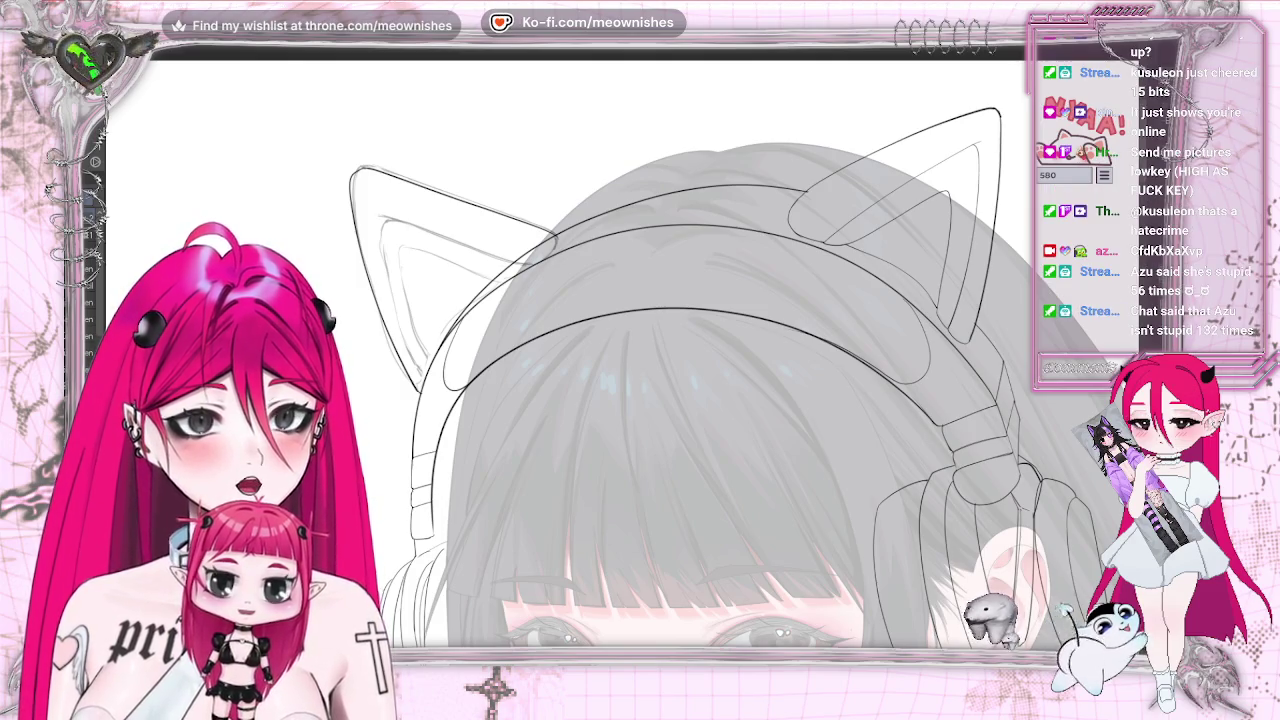
key("h")
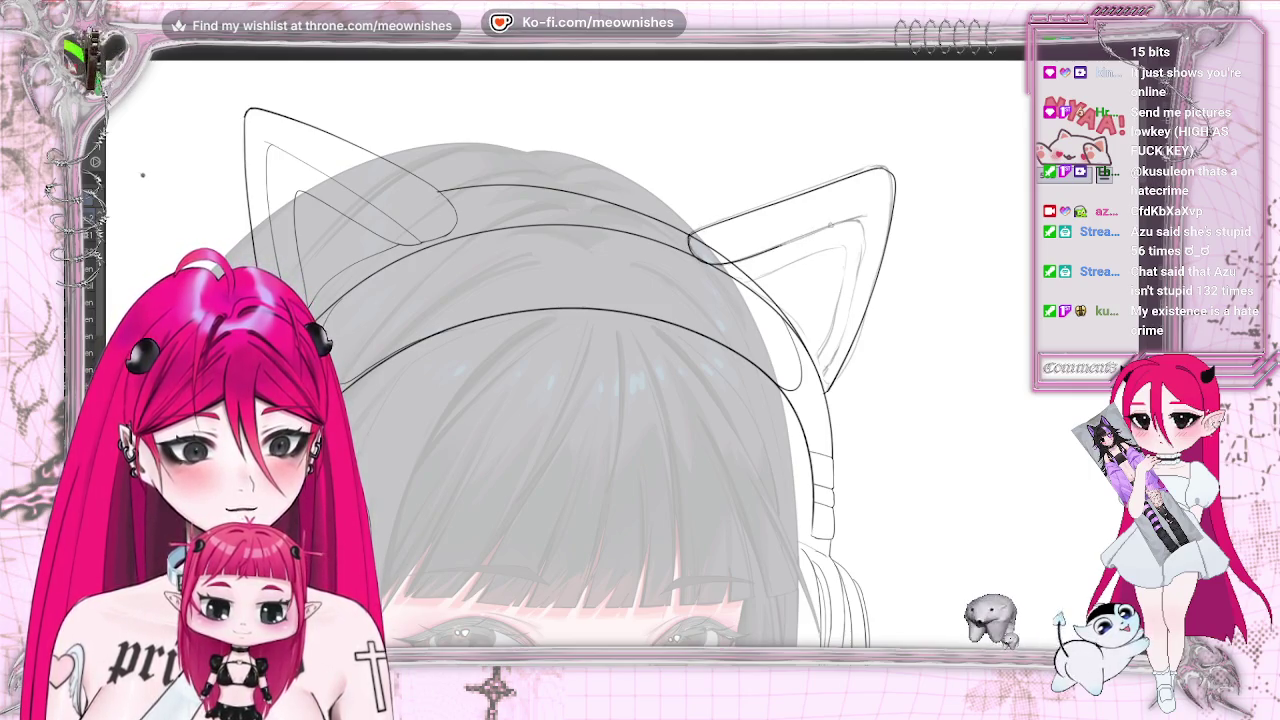
Extend one ear's outline with a short stroke and add an inner-ear line to the left ear
left_click_drag(872, 214, 858, 217)
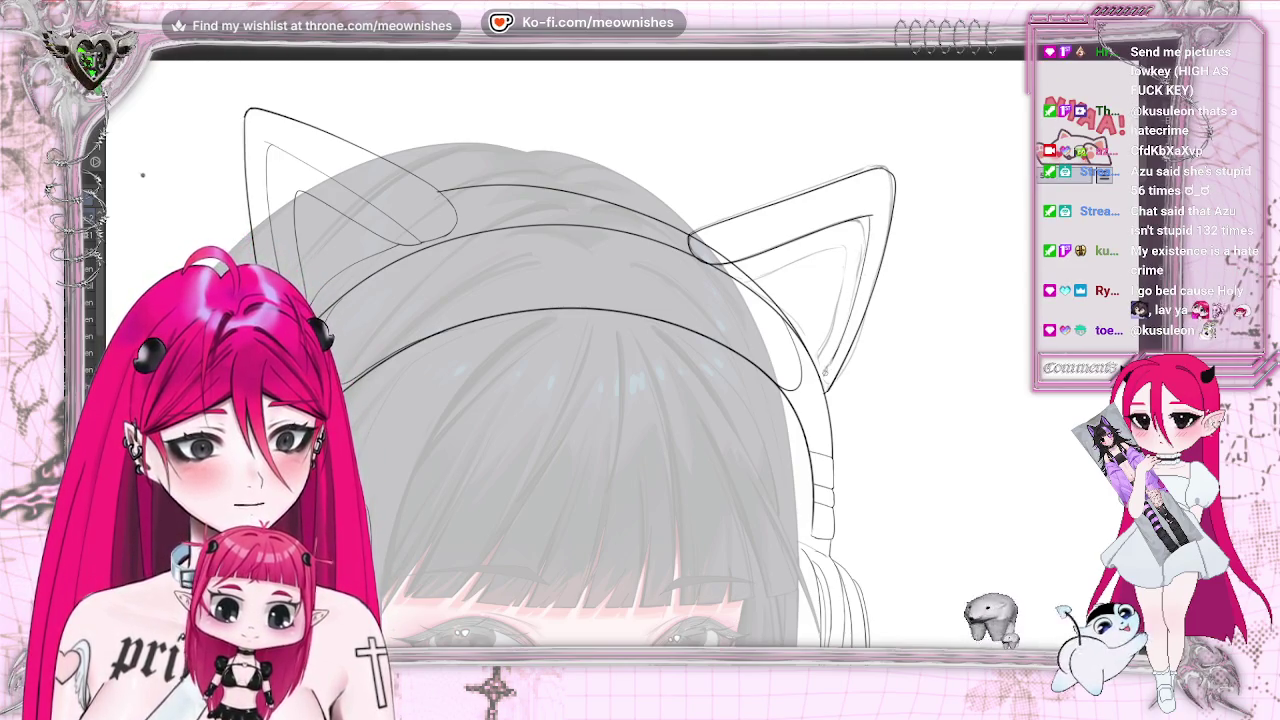
key("h")
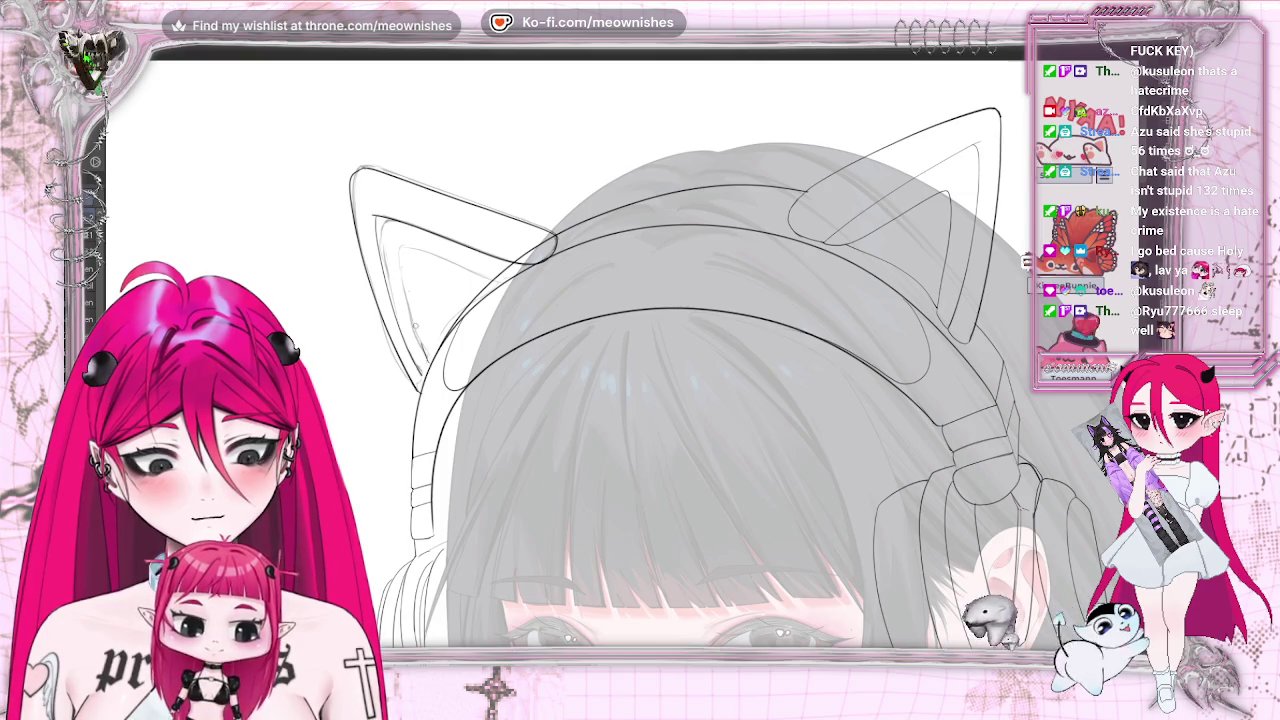
left_click_drag(396, 253, 520, 262)
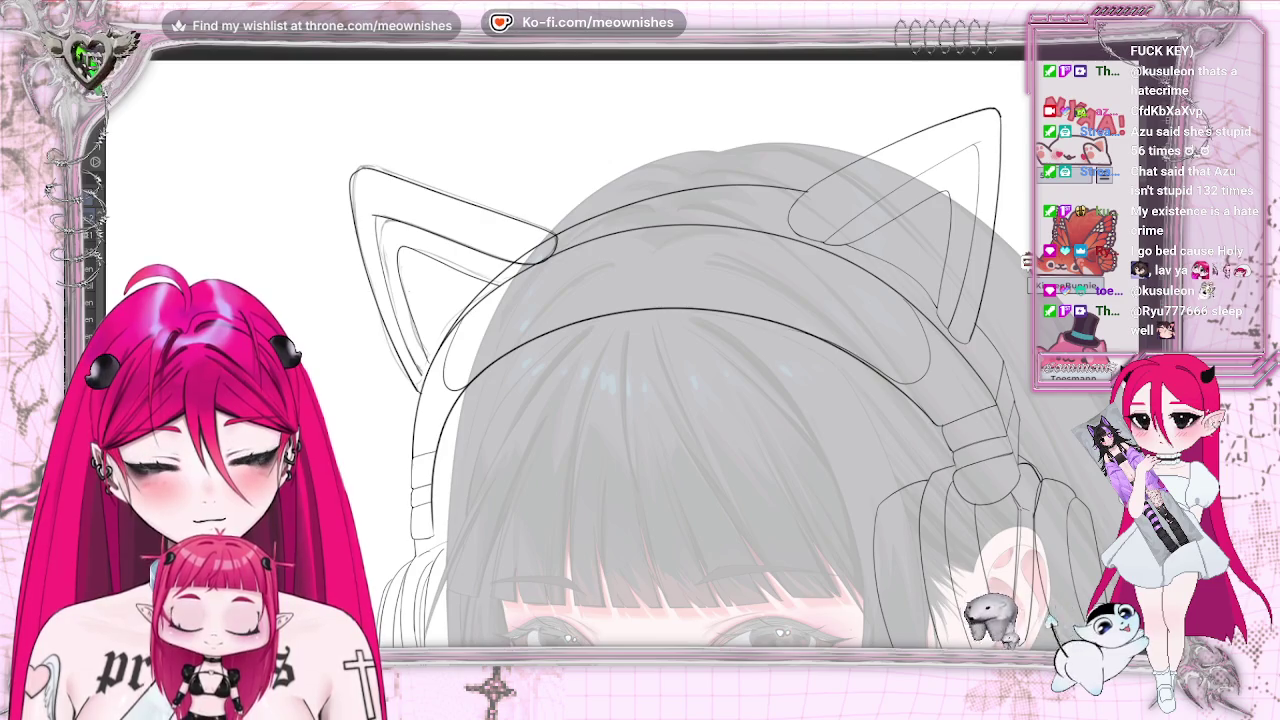
key("ctrl+minus")
key("ctrl+minus")
key("ctrl+minus")
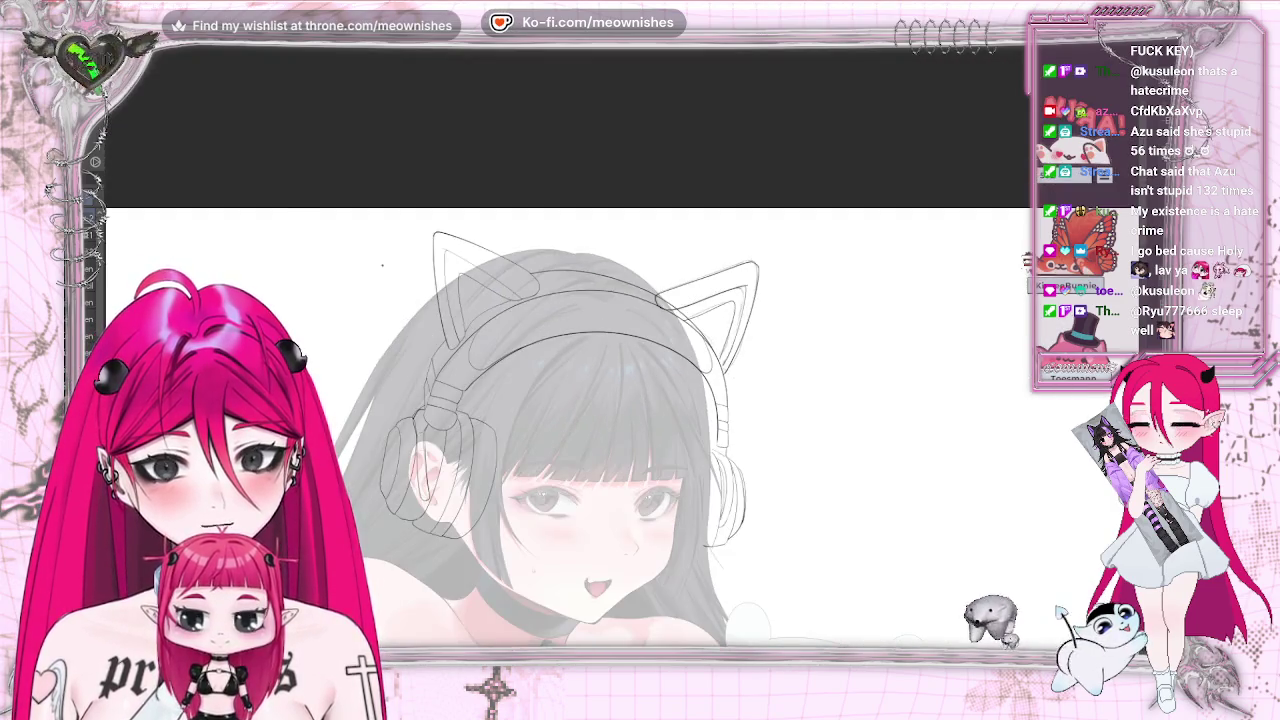
key("ctrl+minus")
key("ctrl+plus")
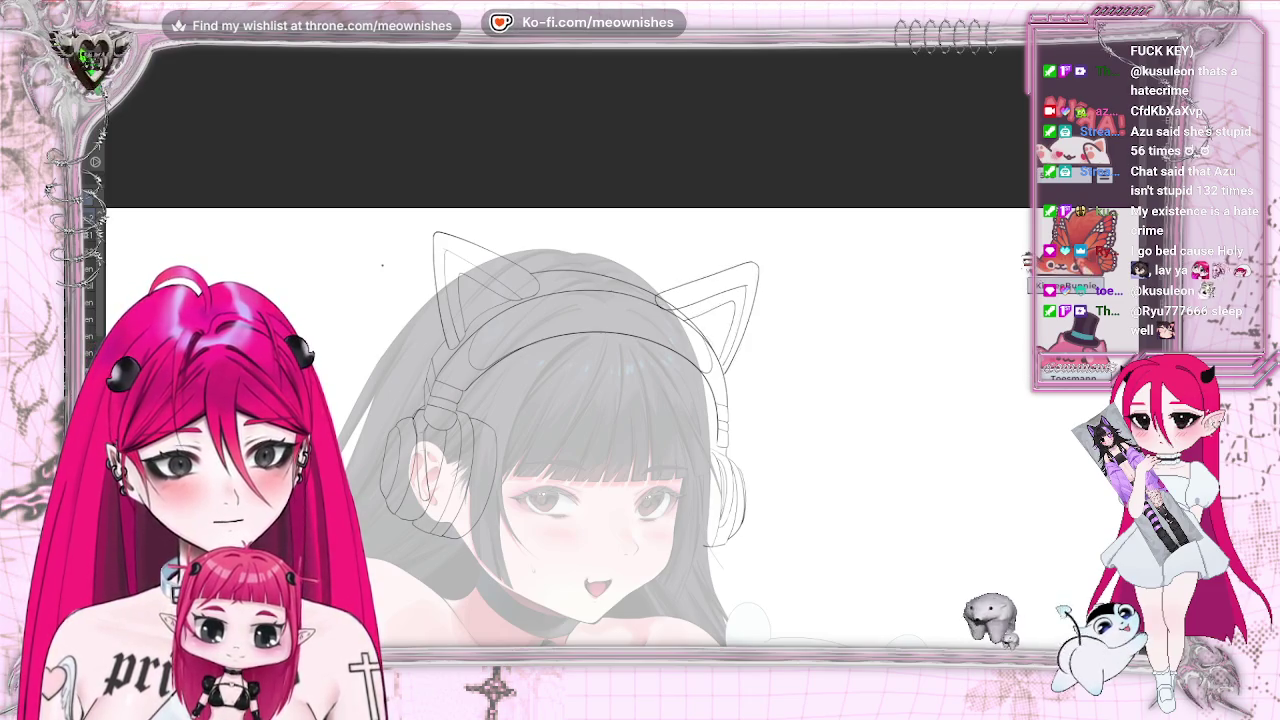
key("ctrl+minus")
key("ctrl+minus")
key("ctrl+plus")
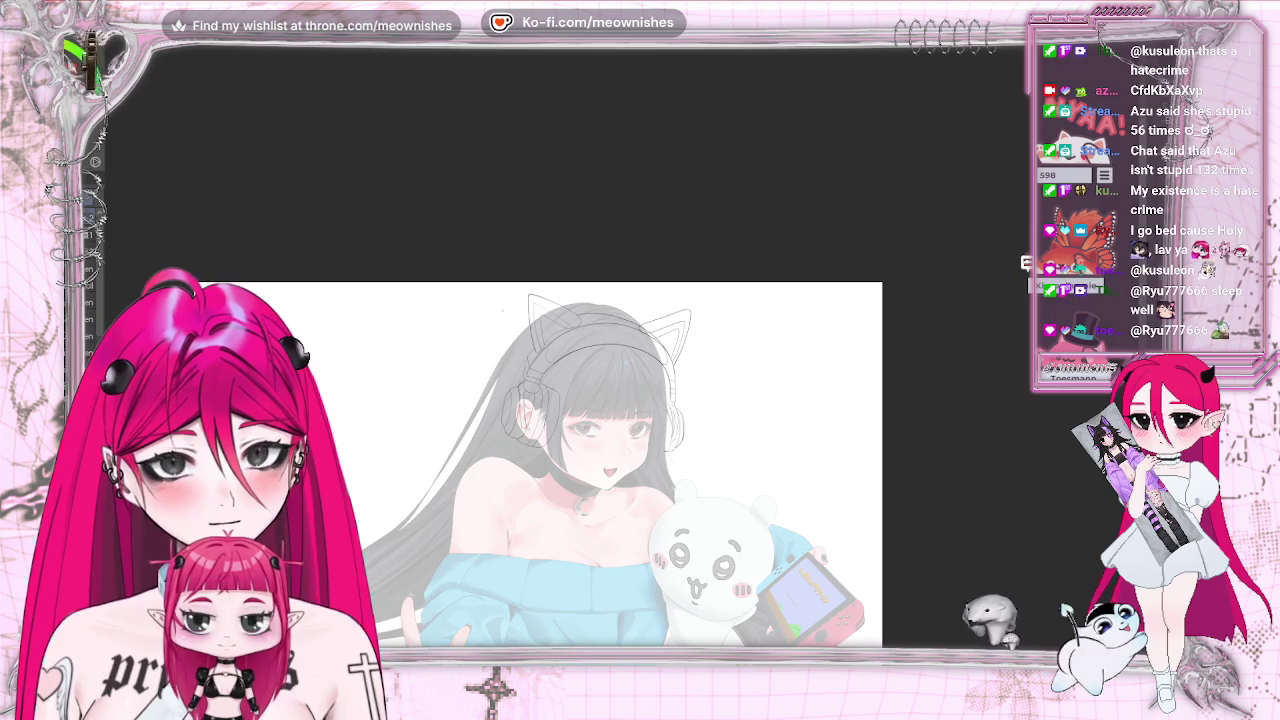
key("h")
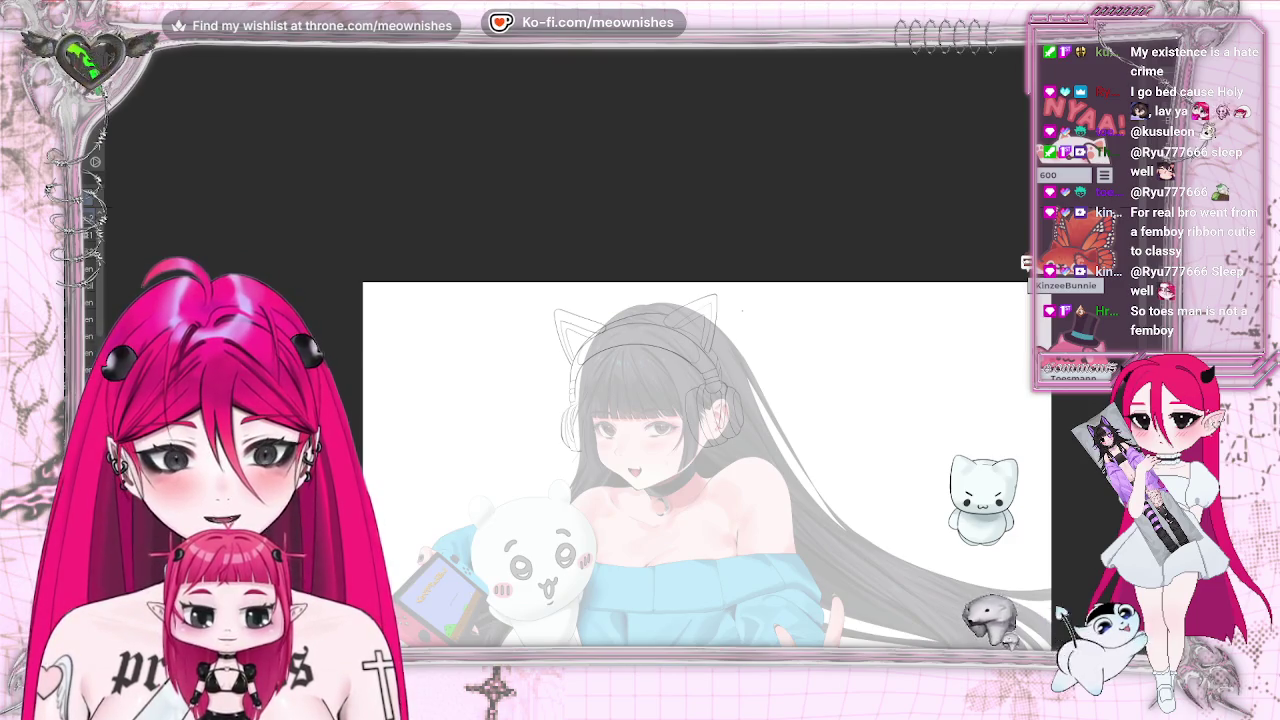
scroll(625, 380, "up", 3)
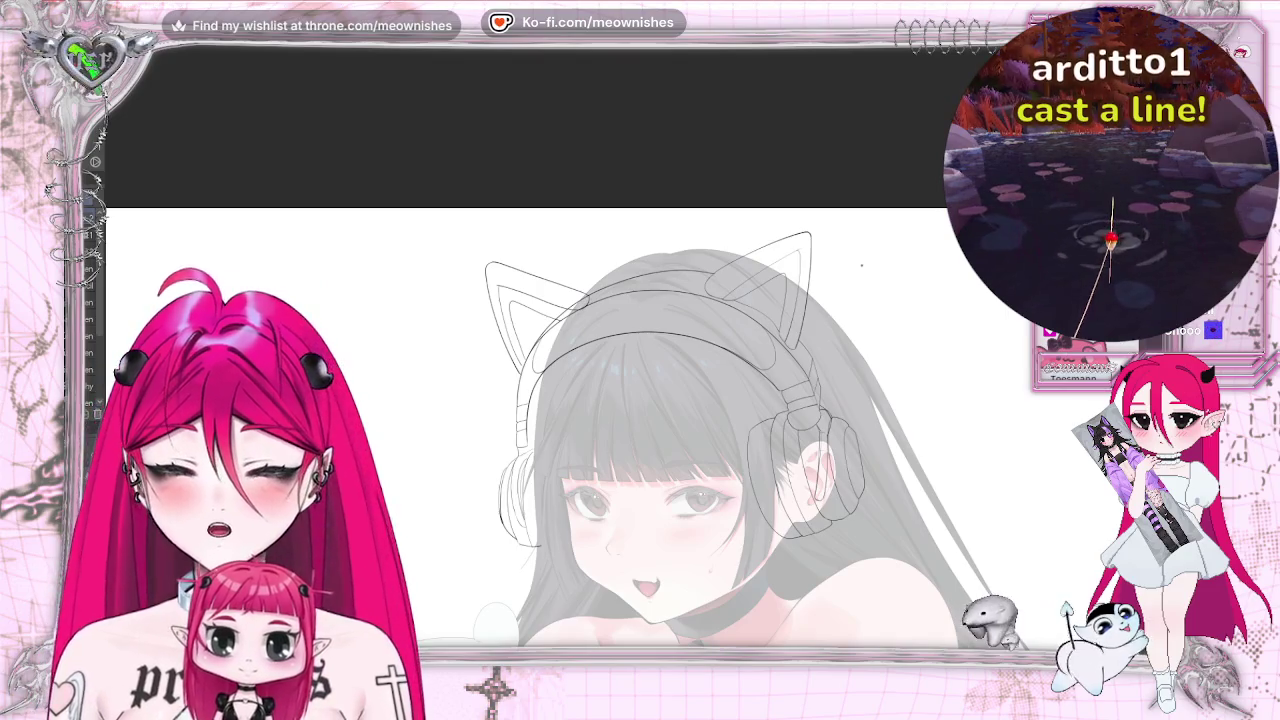
scroll(580, 400, "down", 2)
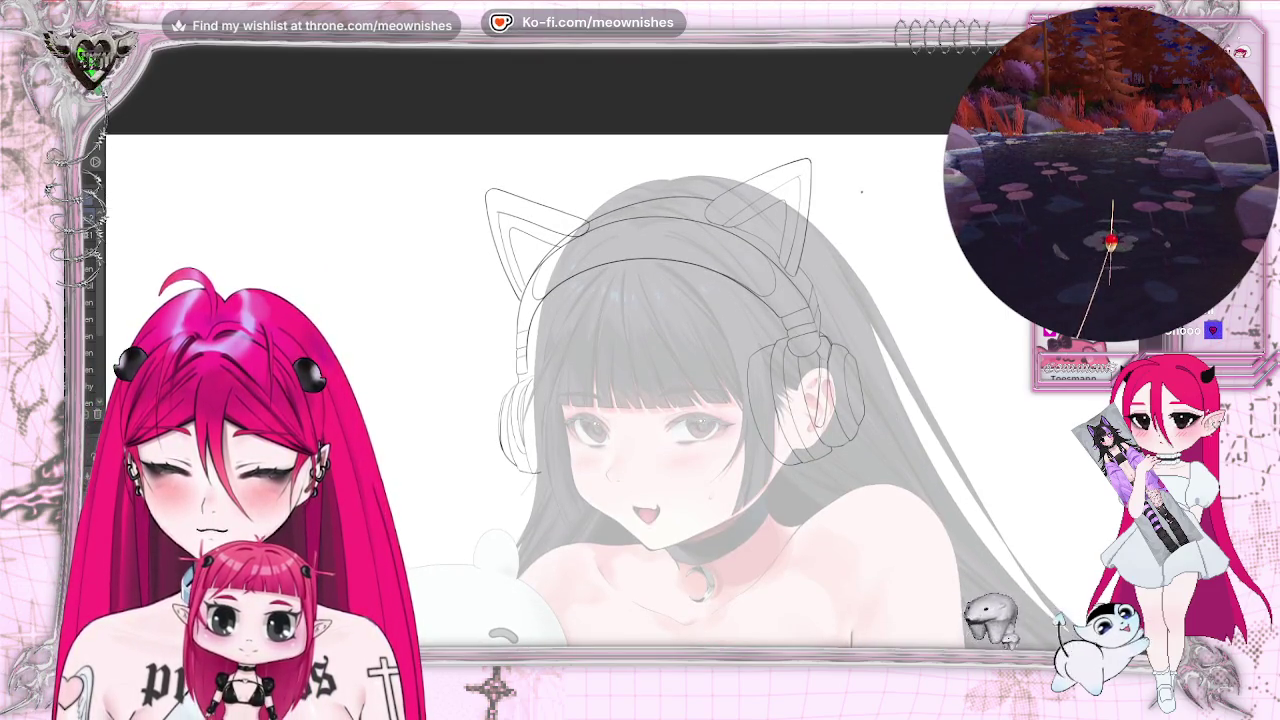
key("ctrl+0")
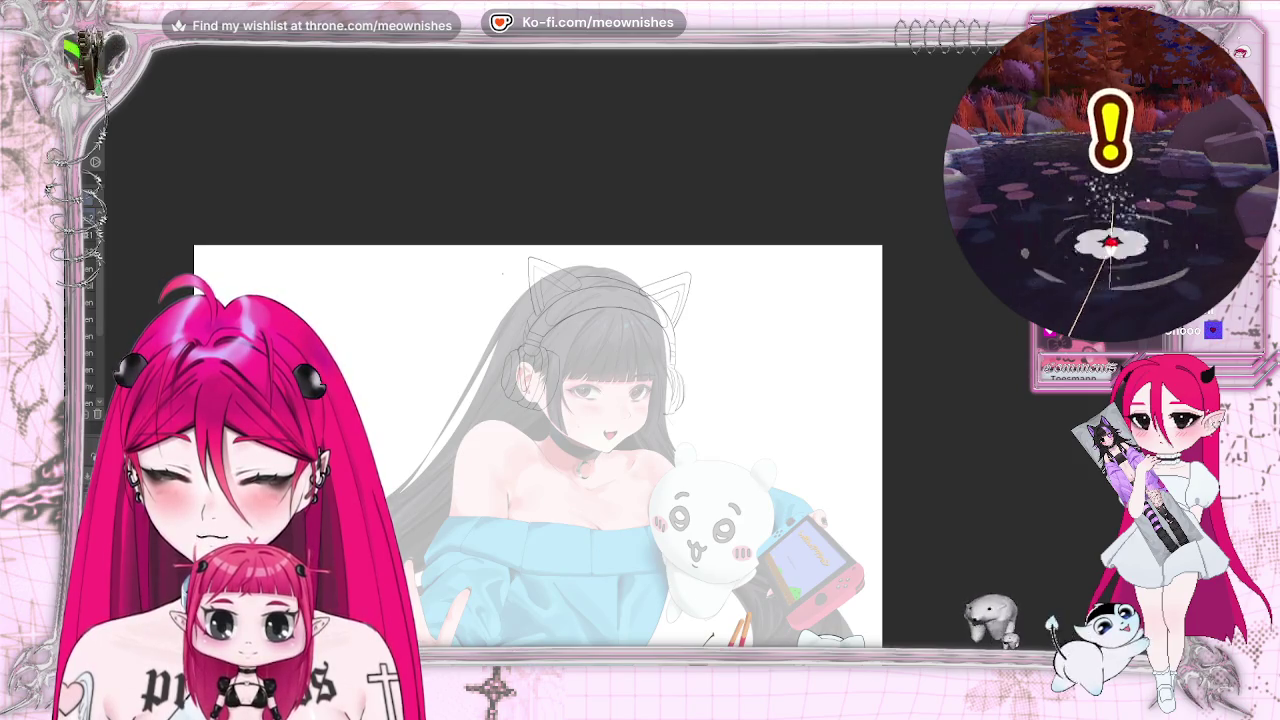
key("h")
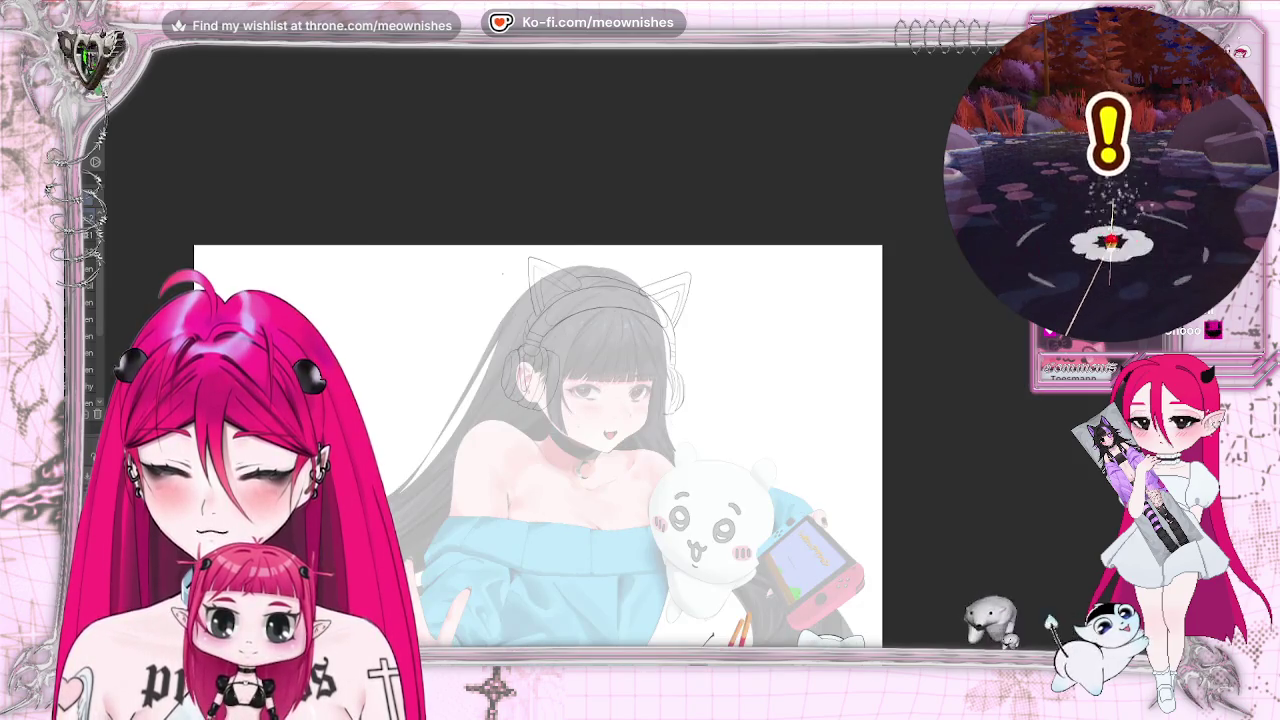
key("h")
scroll(302, 135, "up", 5)
left_click_drag(302, 135, 302, 195)
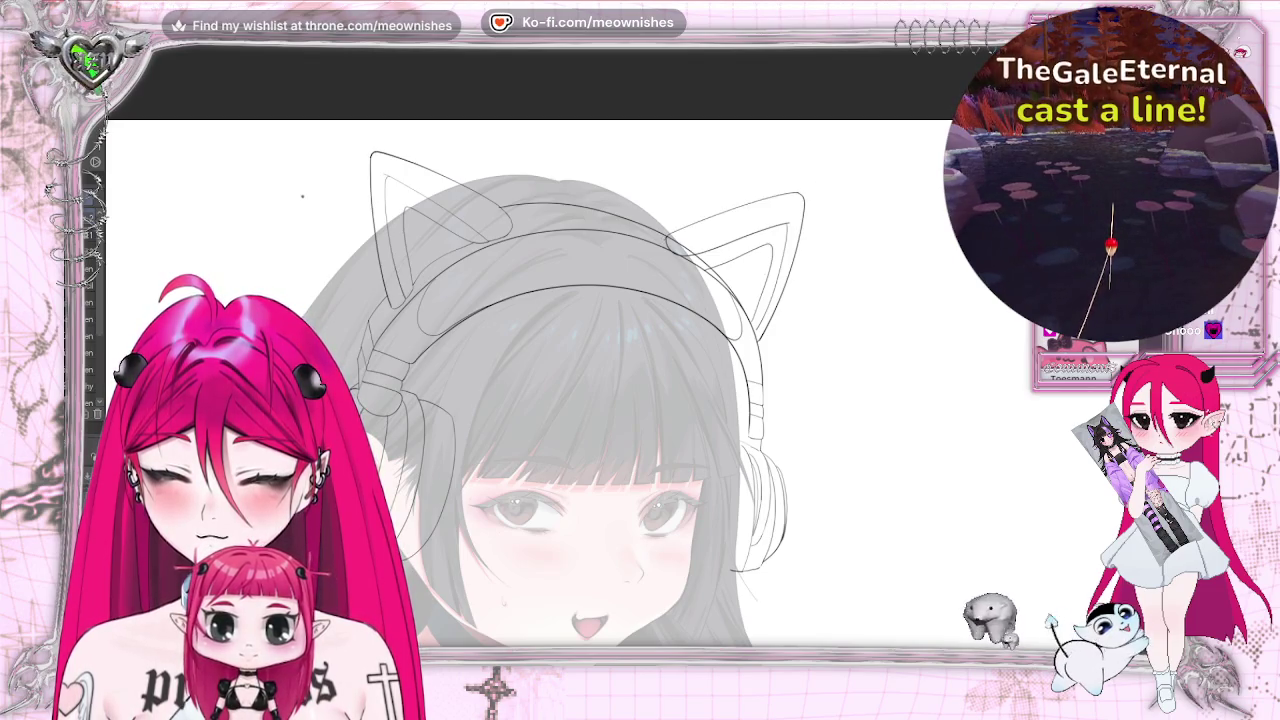
key("h")
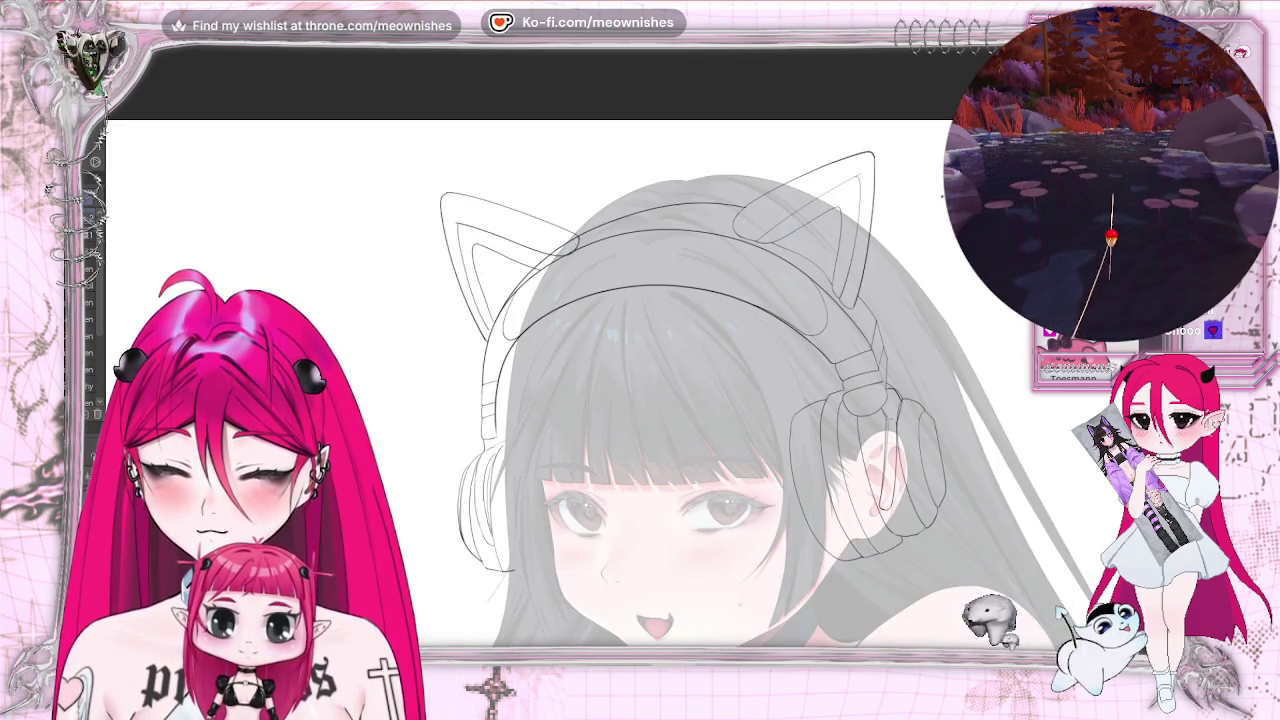
key("h")
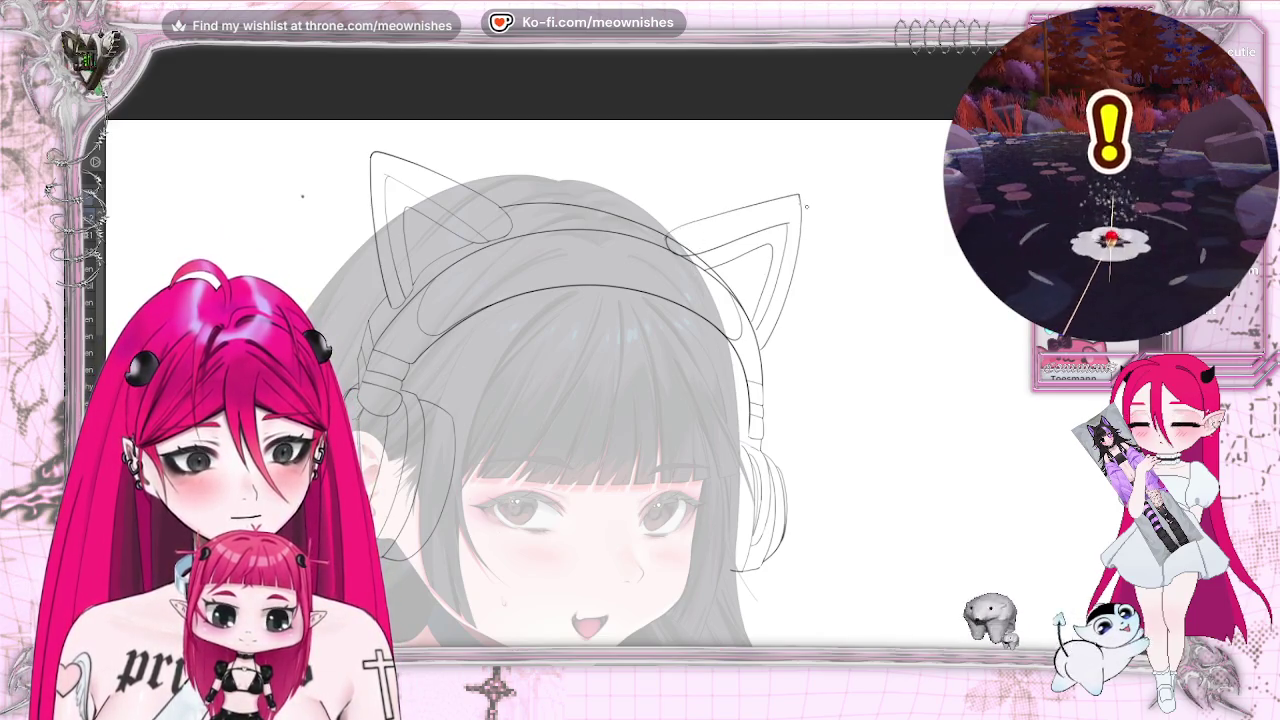
key("h")
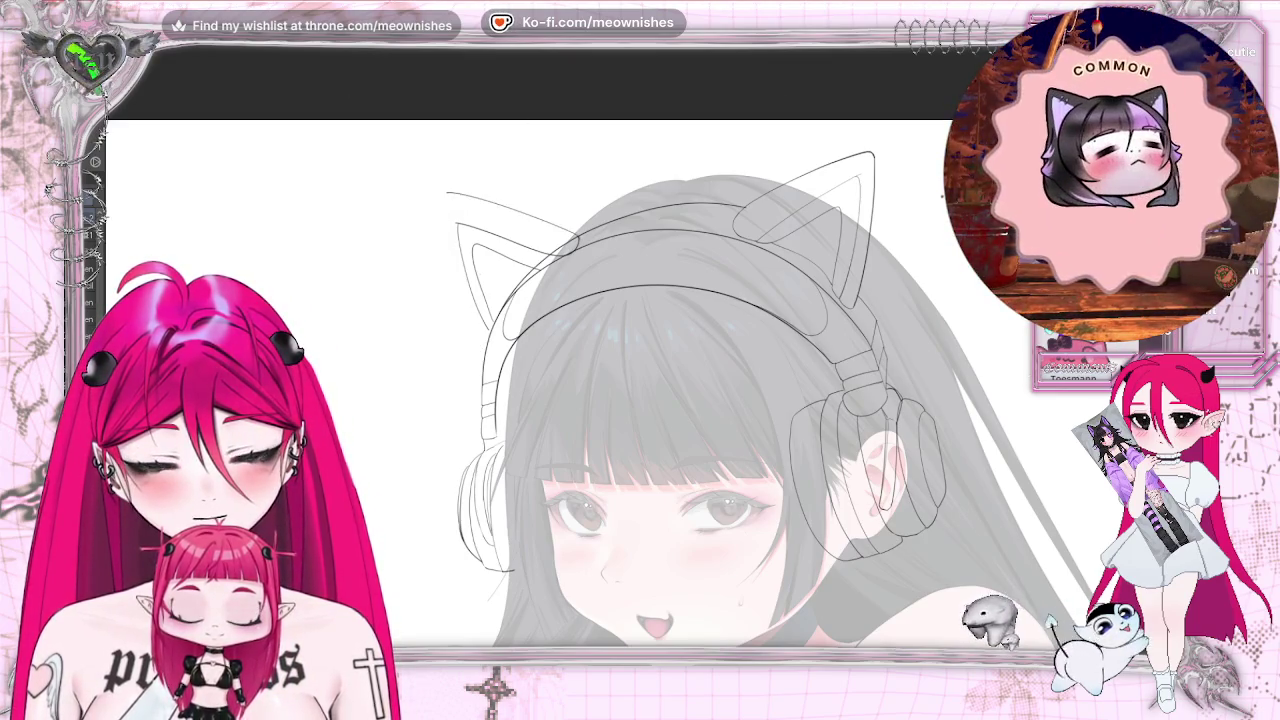
key("h")
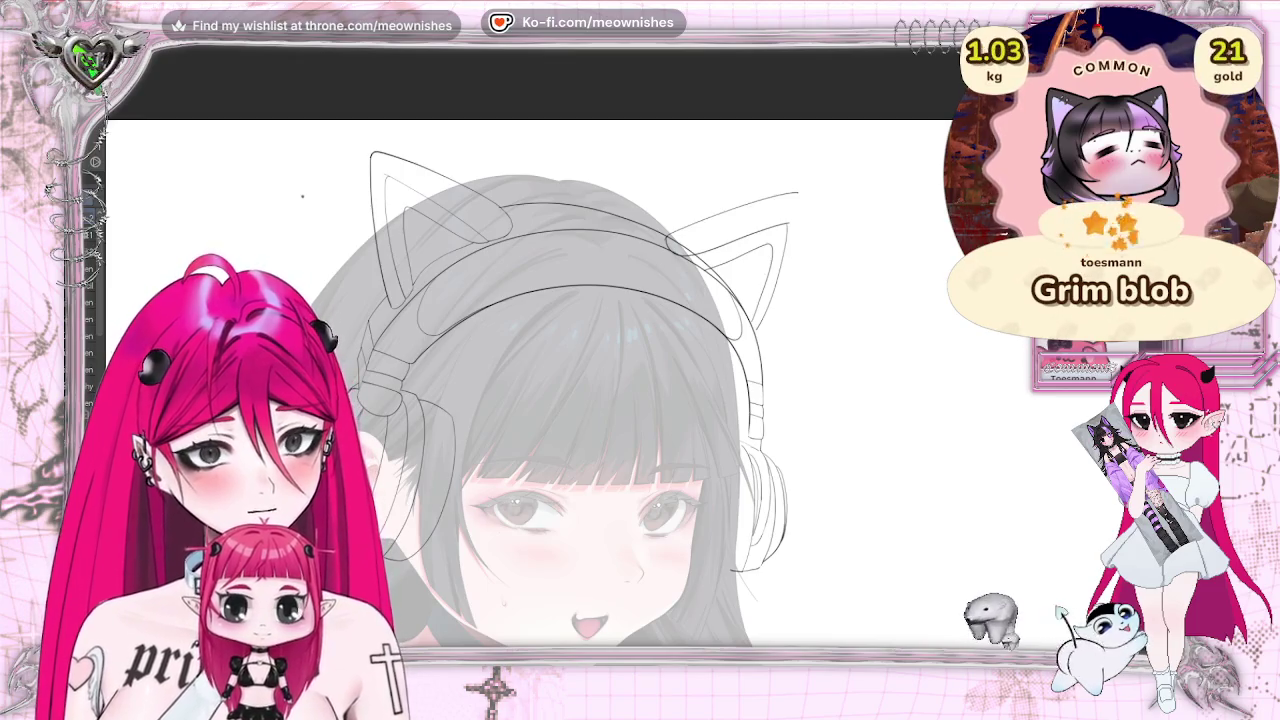
key("Delete")
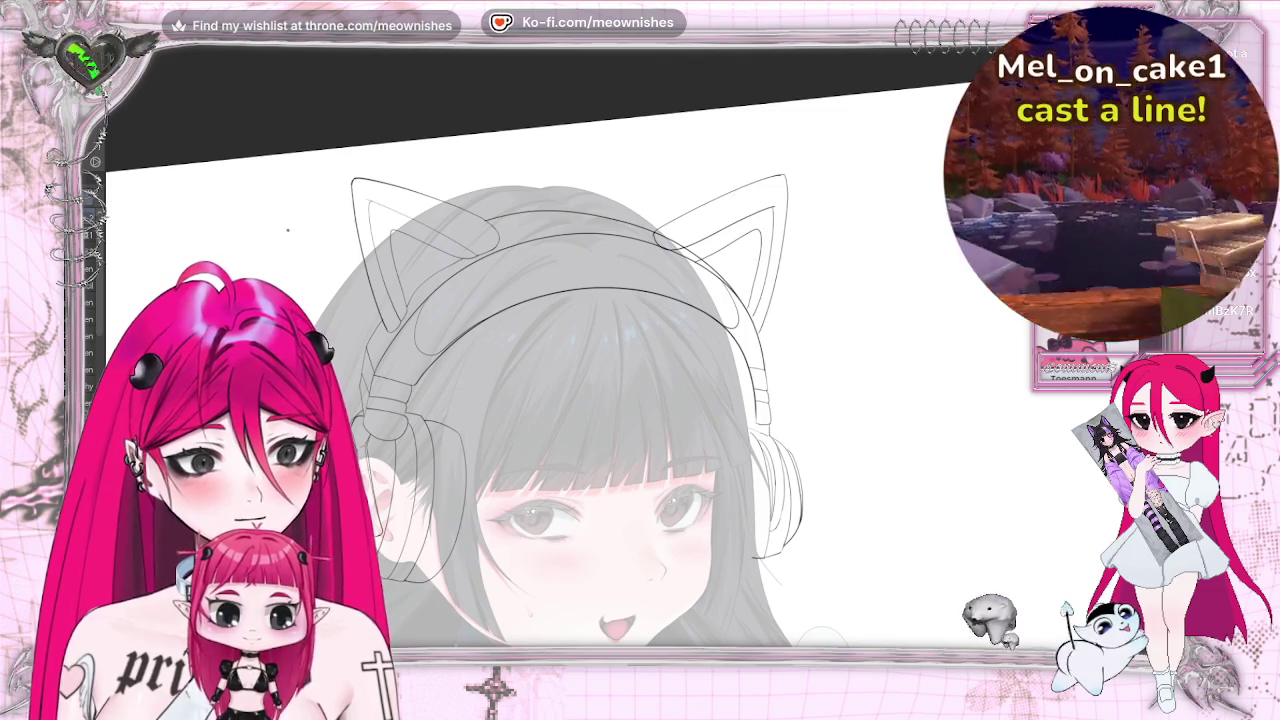
key("End")
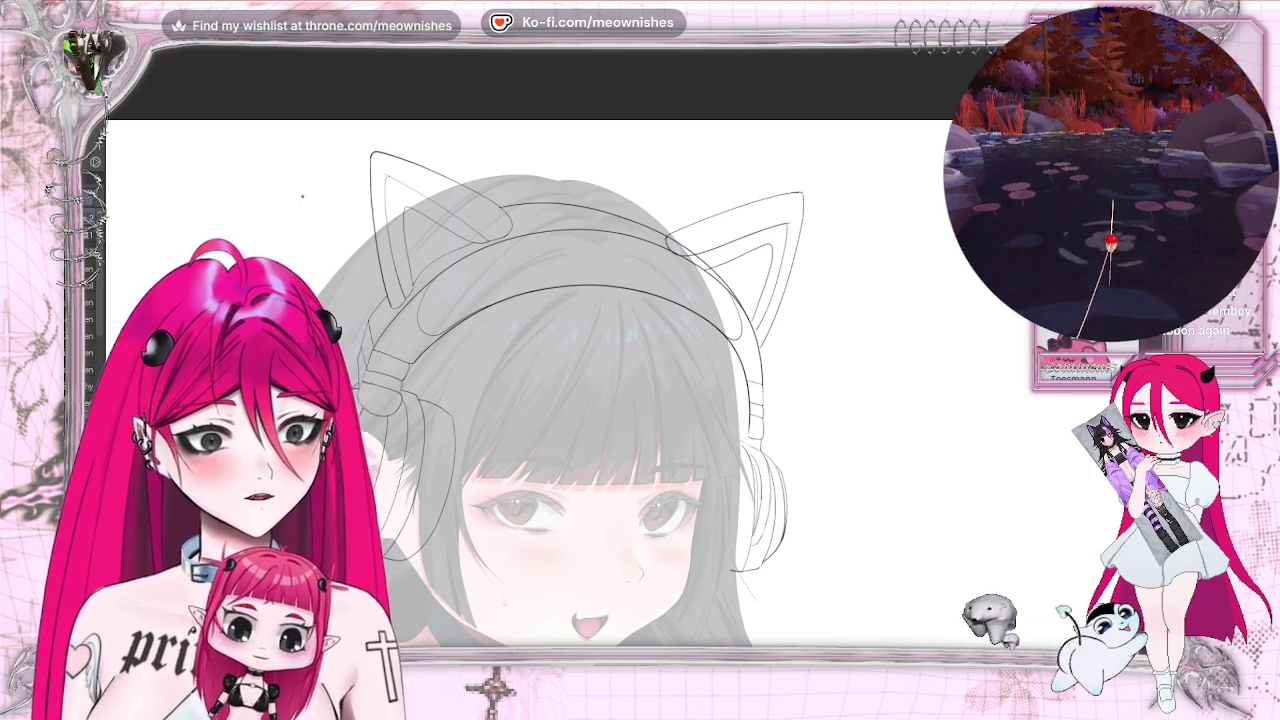
key("ctrl+minus")
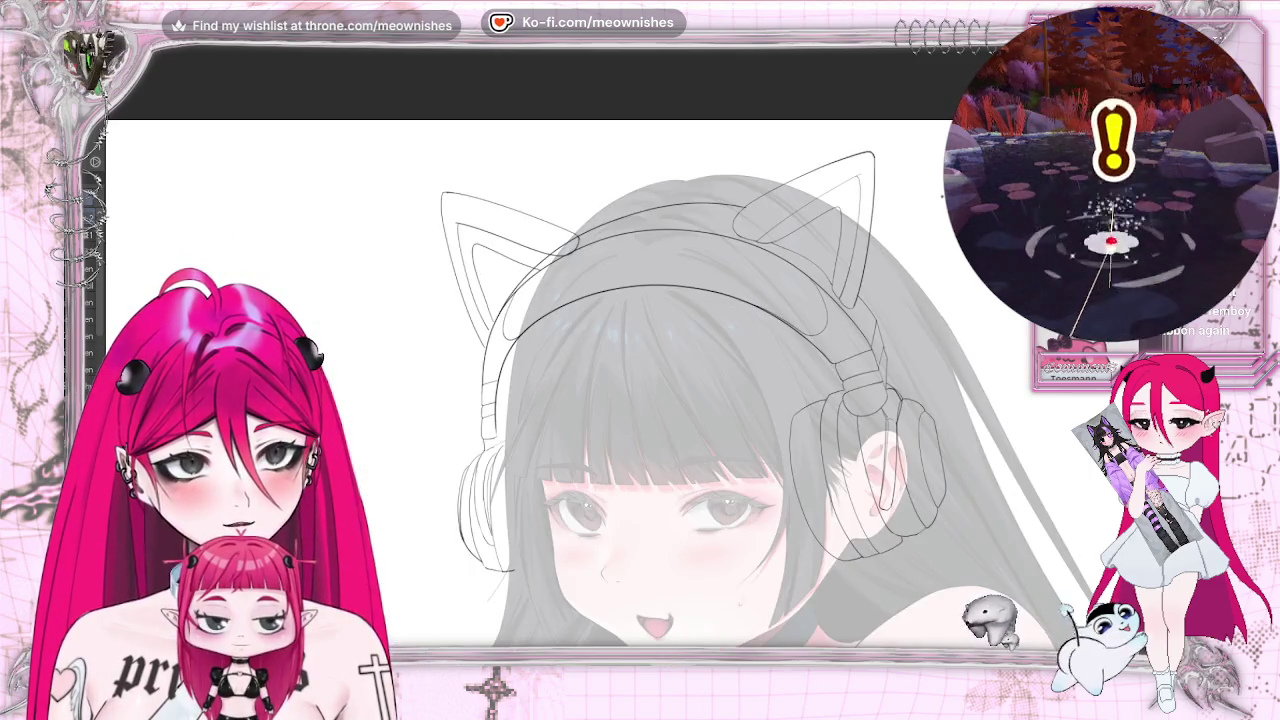
key("ctrl+minus")
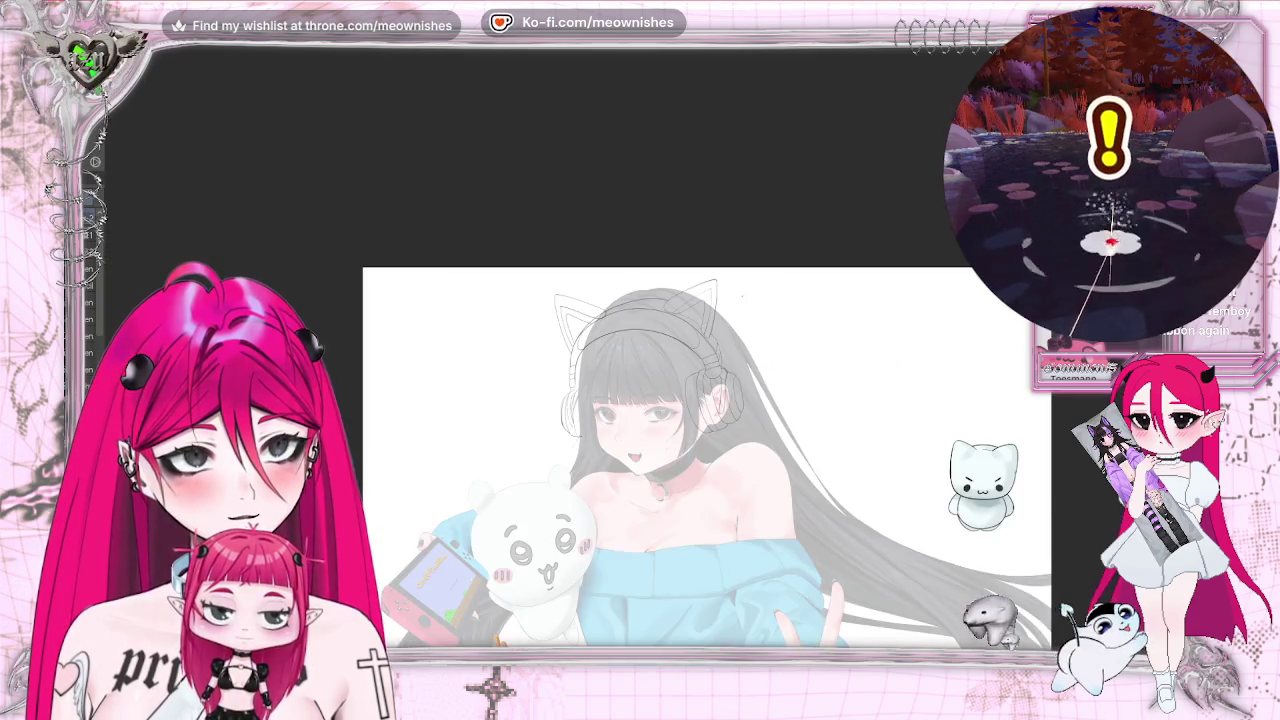
key("m")
key("ctrl+plus")
key("ctrl+plus")
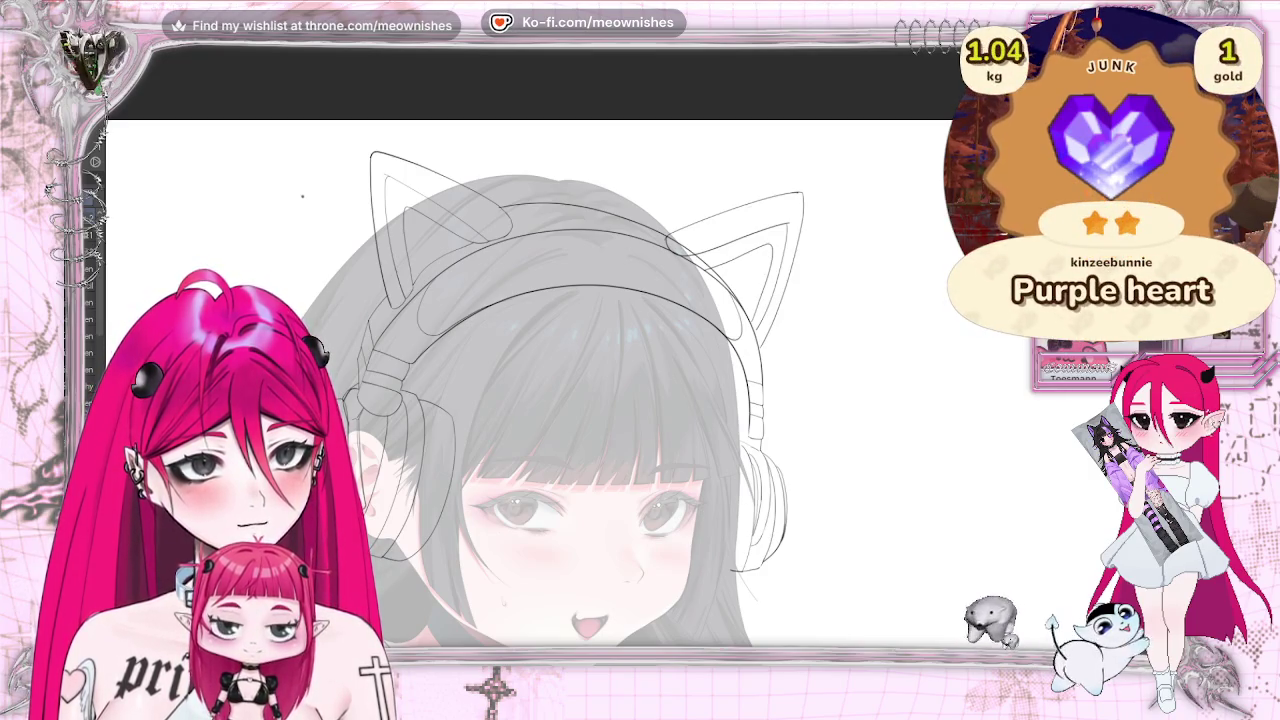
key("ctrl+z")
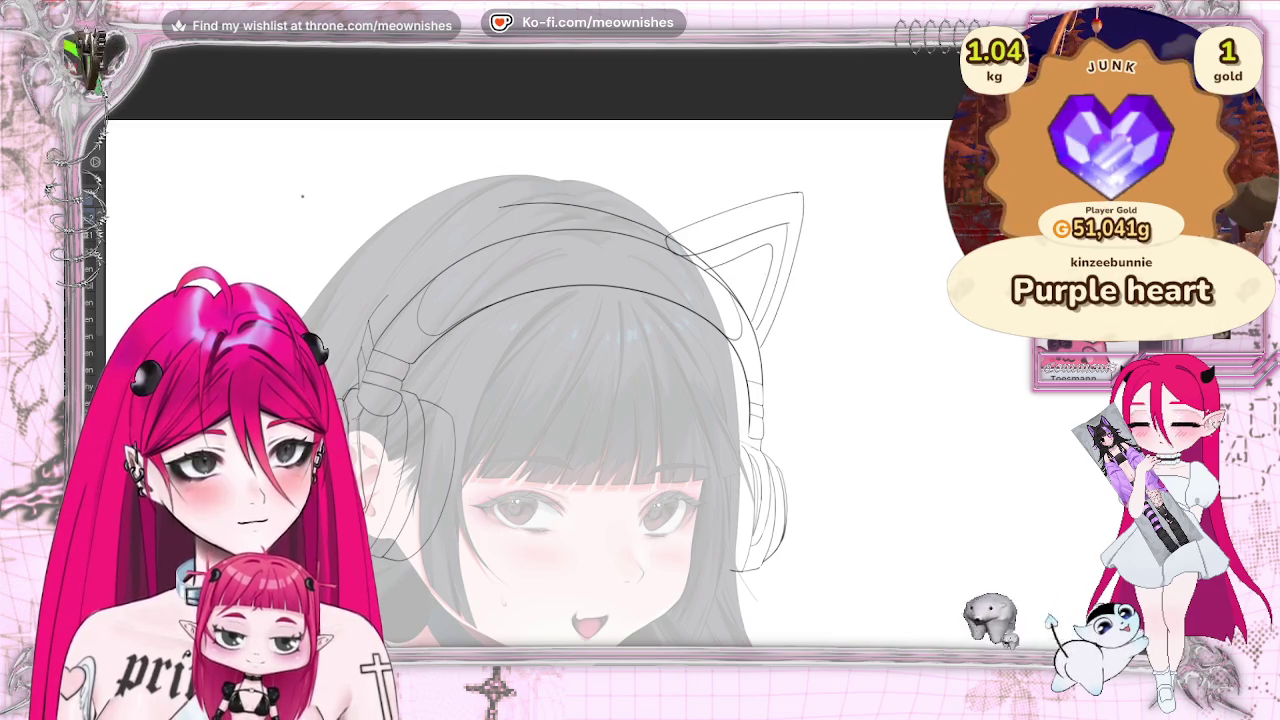
key("m")
key("m")
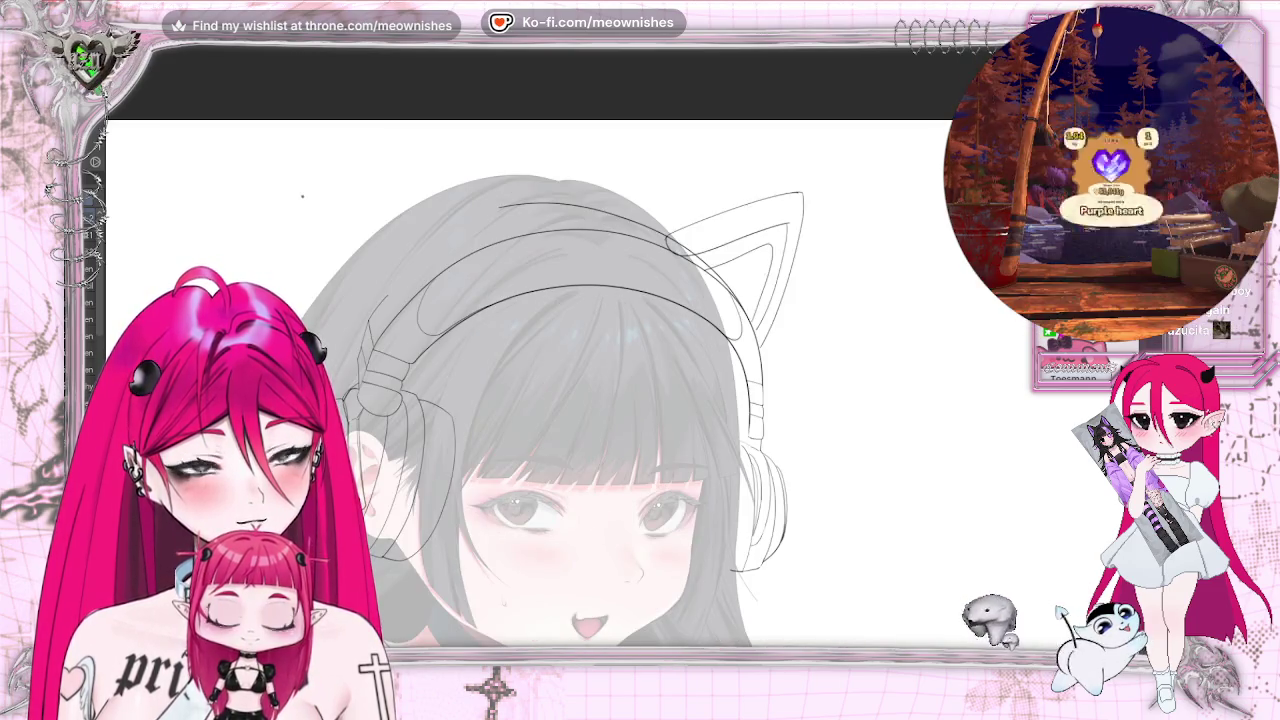
key("ctrl+y")
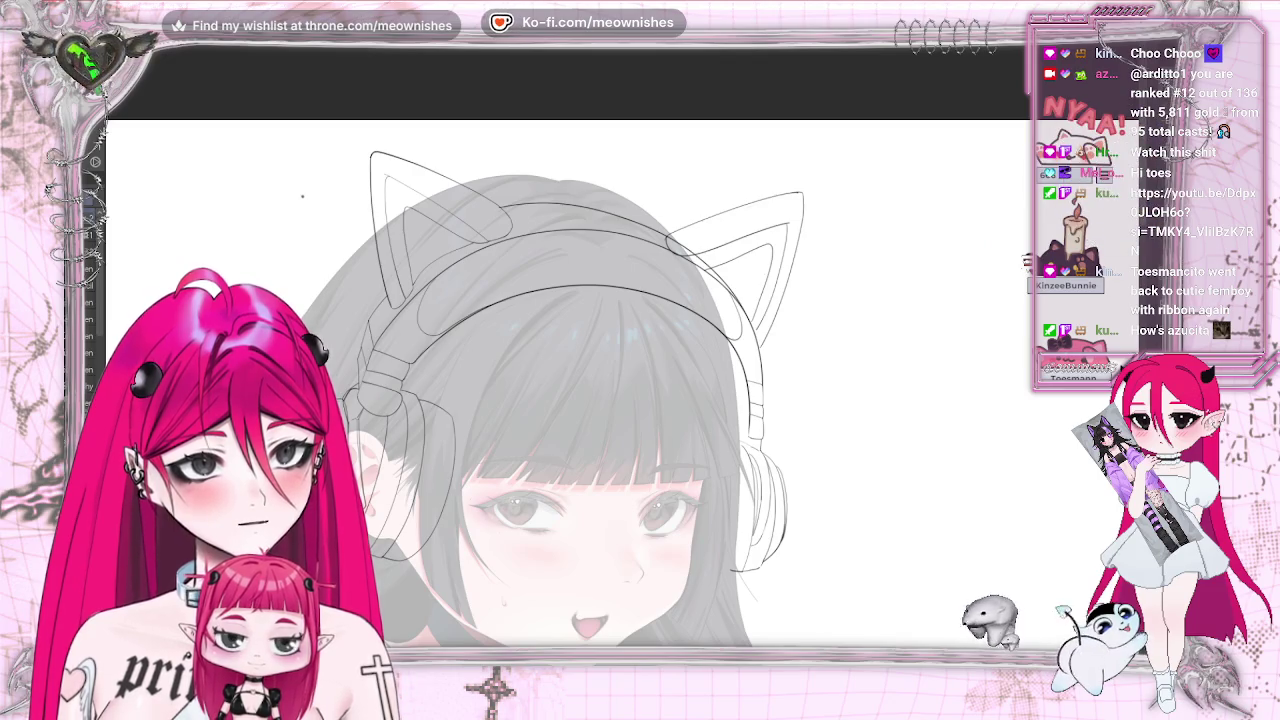
key("ctrl+z")
key("ctrl+y")
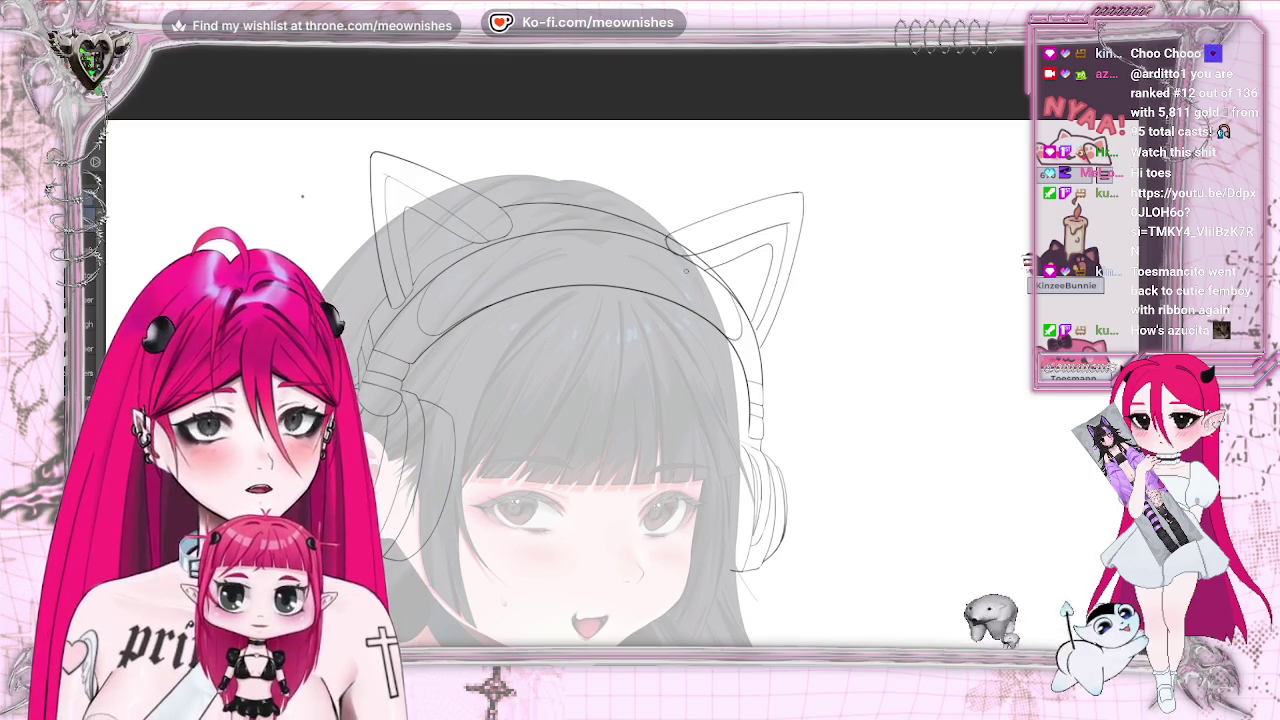
key("ctrl+z")
key("ctrl+y")
key("ctrl+z")
key("ctrl+y")
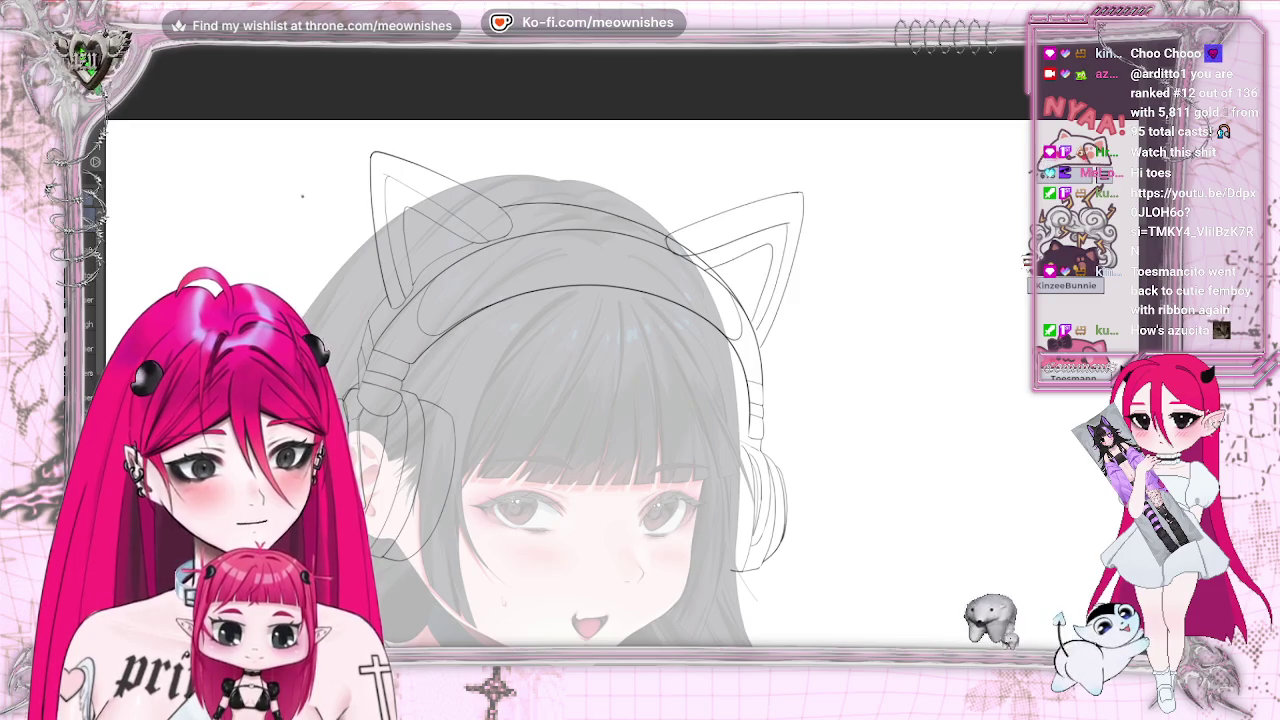
key("ctrl+z")
key("ctrl+y")
Undo on the scratch canvas holding the test doodle, then close that canvas
key("ctrl+z")
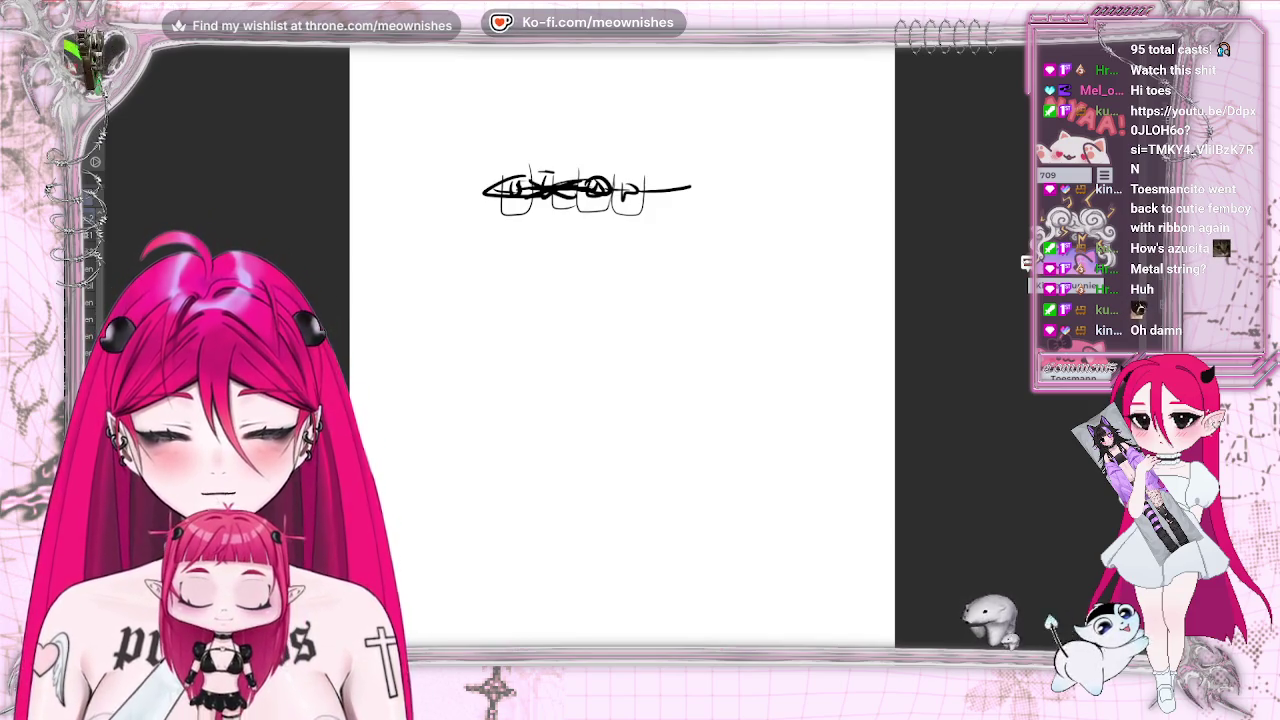
key("ctrl+w")
Answer the save-changes prompt so the scratch canvas closes, returning to the headphone drawing
left_click(645, 241)
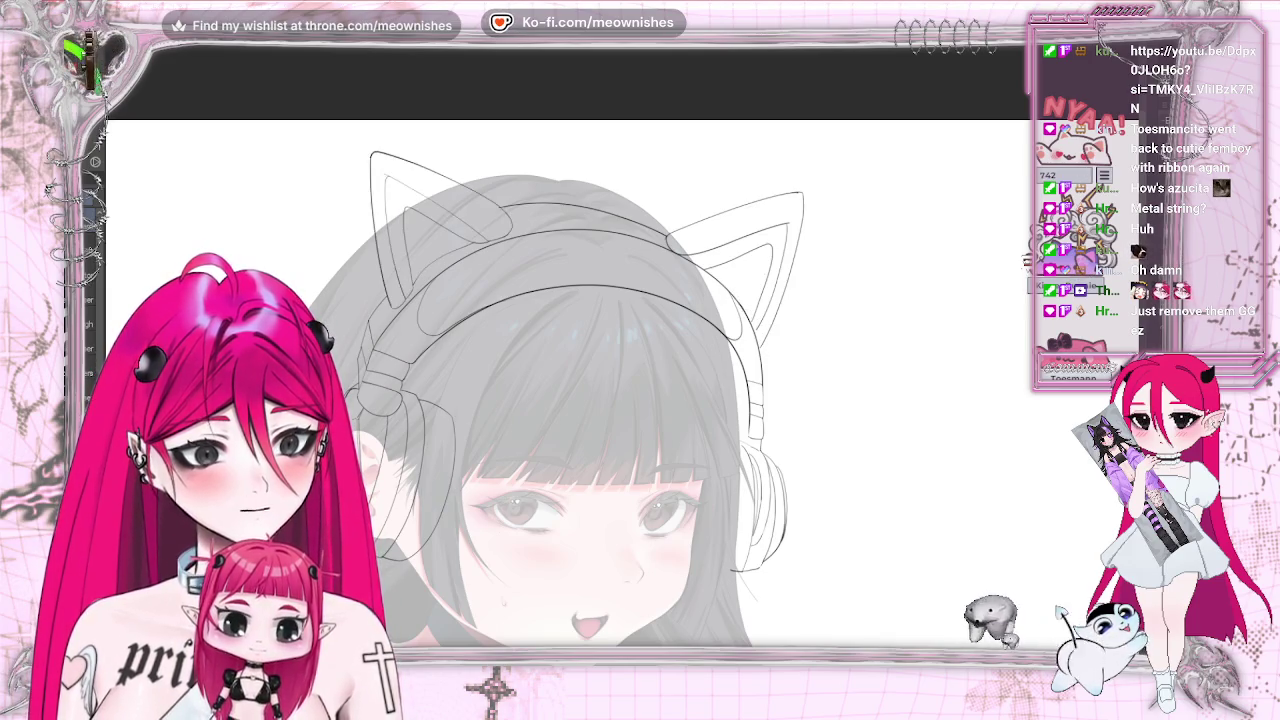
scroll(410, 240, "up", 2)
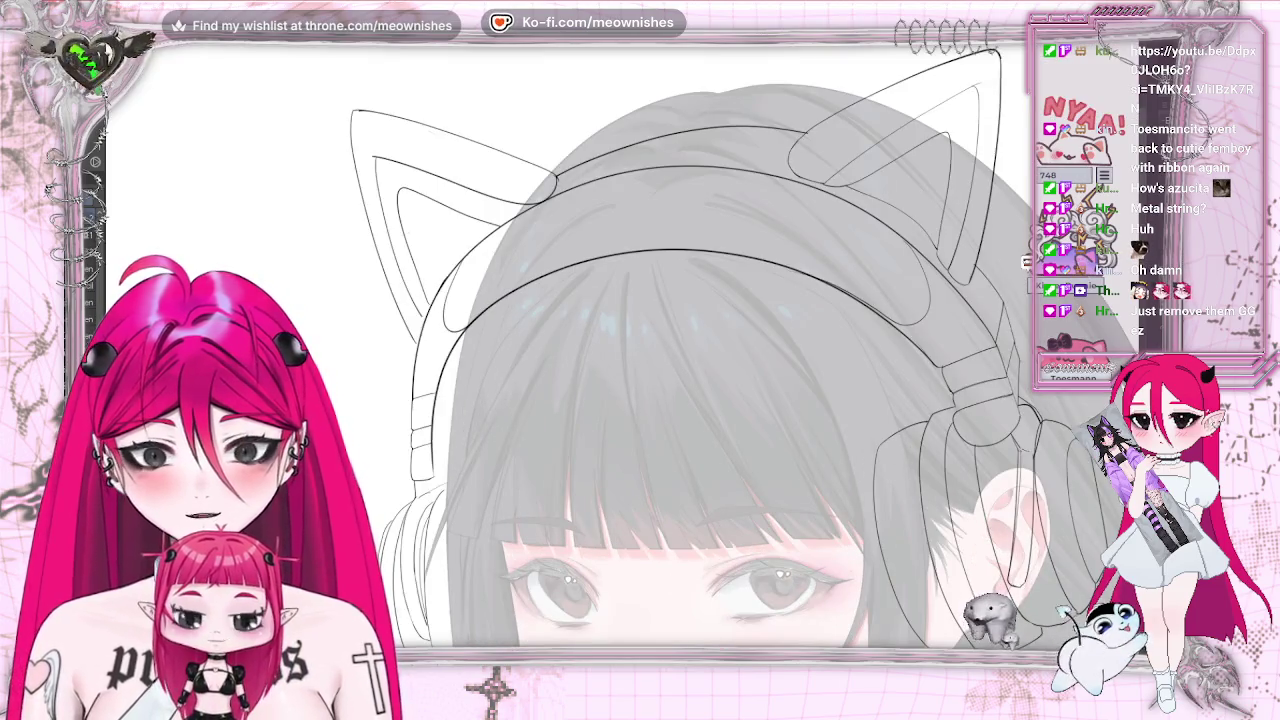
Zoom in on the headband and add a short vertical stroke to its line art
scroll(640, 300, "up", 1)
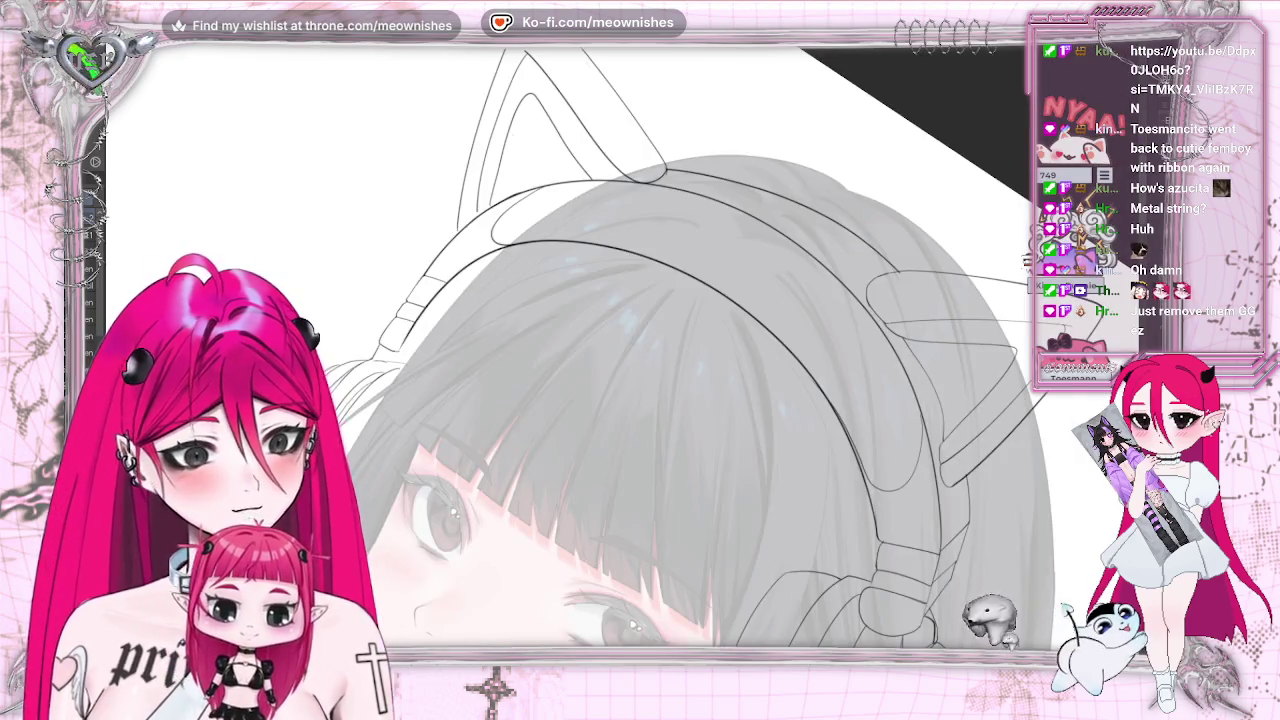
scroll(640, 300, "up", 2)
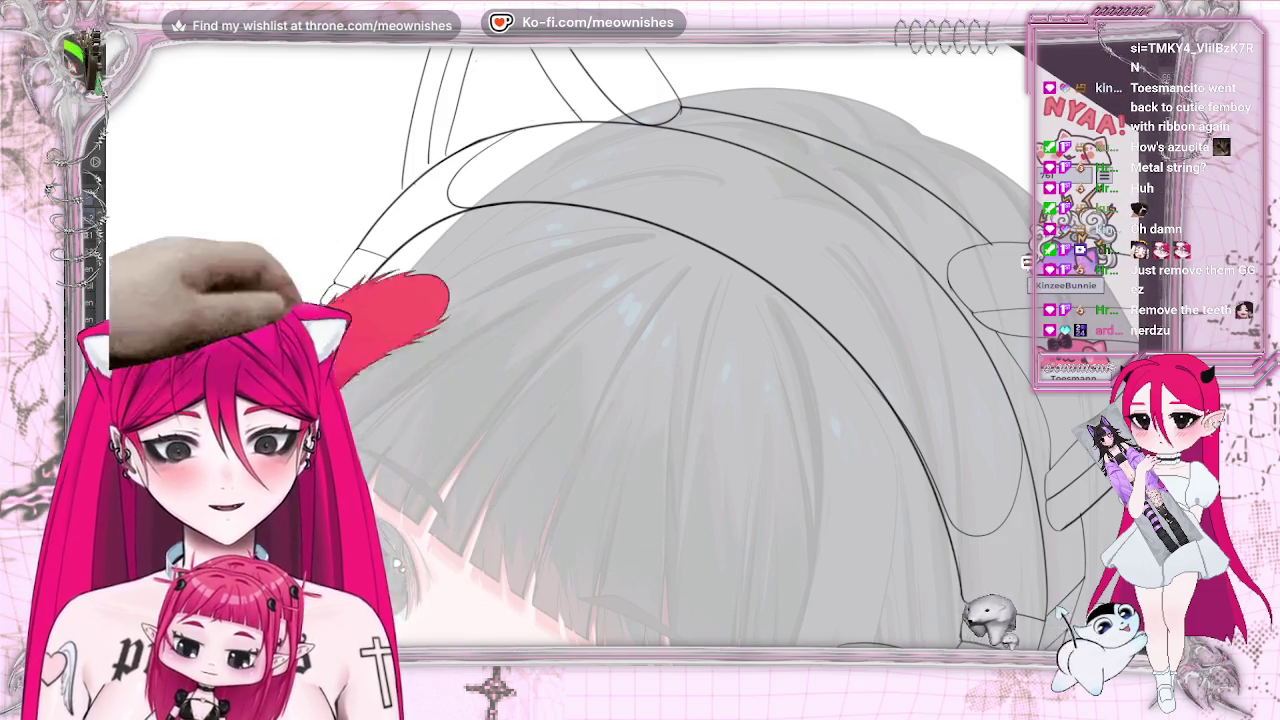
left_click_drag(430, 135, 428, 165)
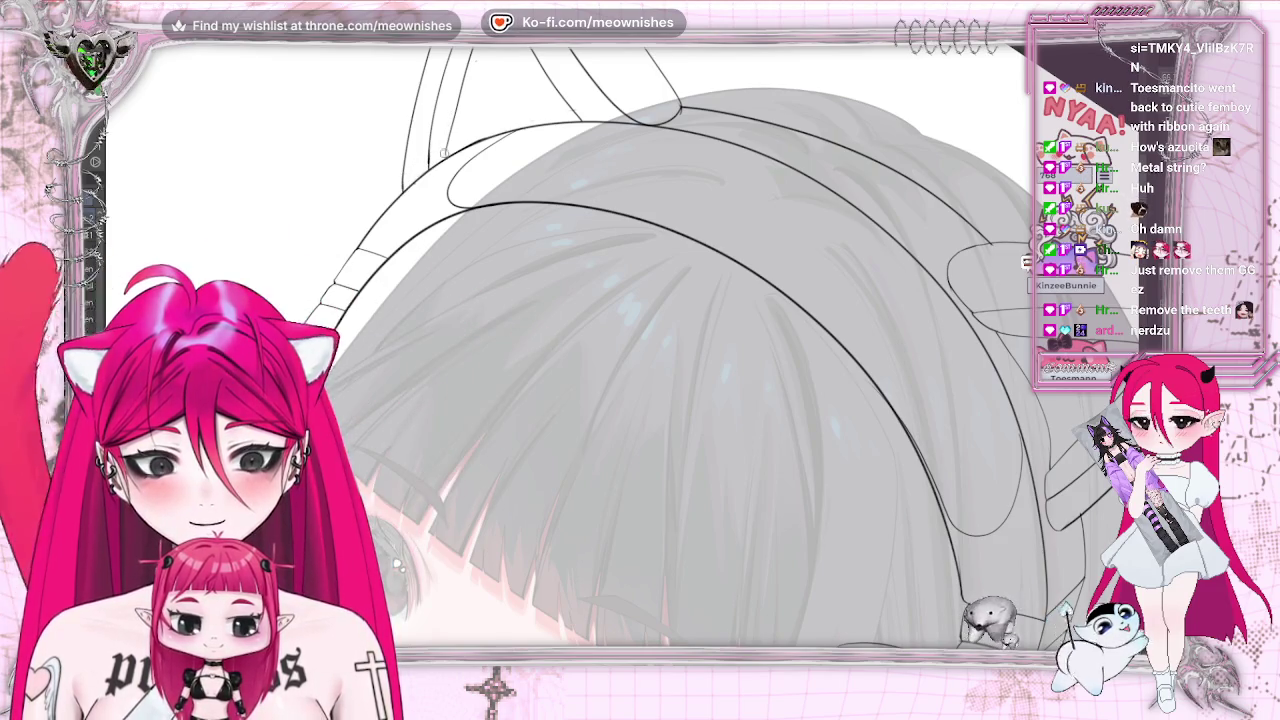
scroll(444, 152, "up", 5)
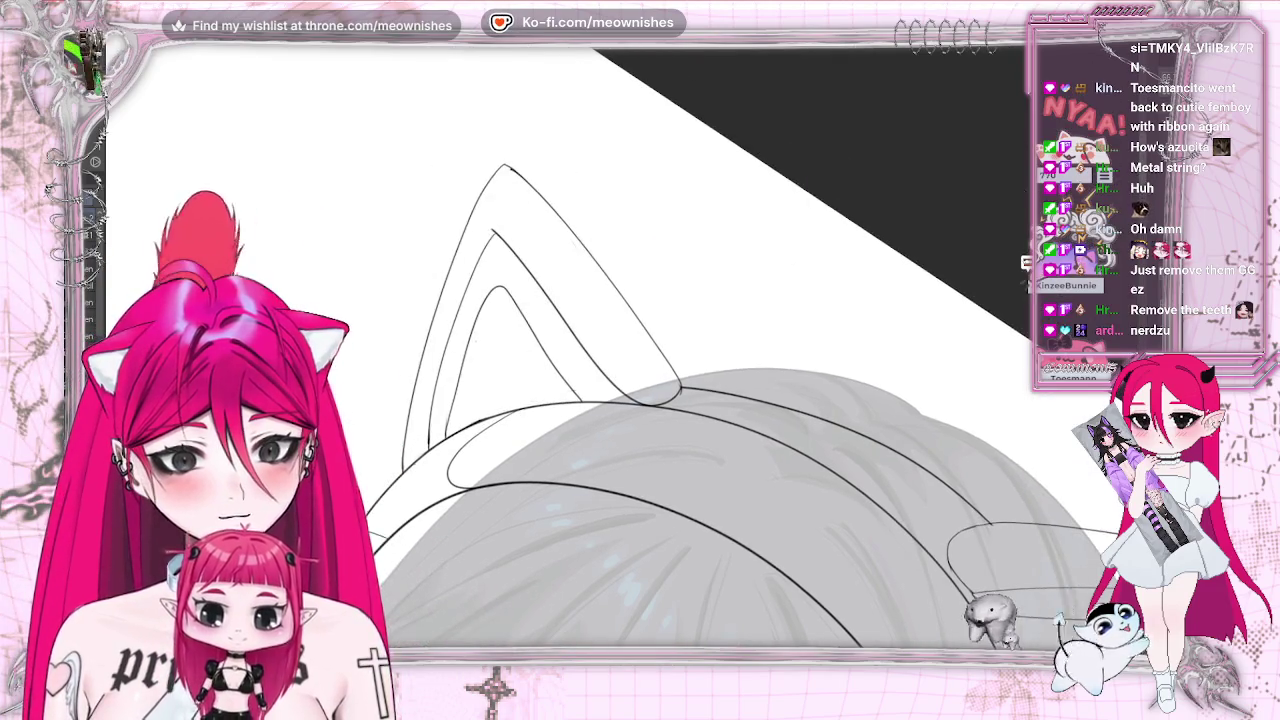
scroll(625, 355, "up", 2)
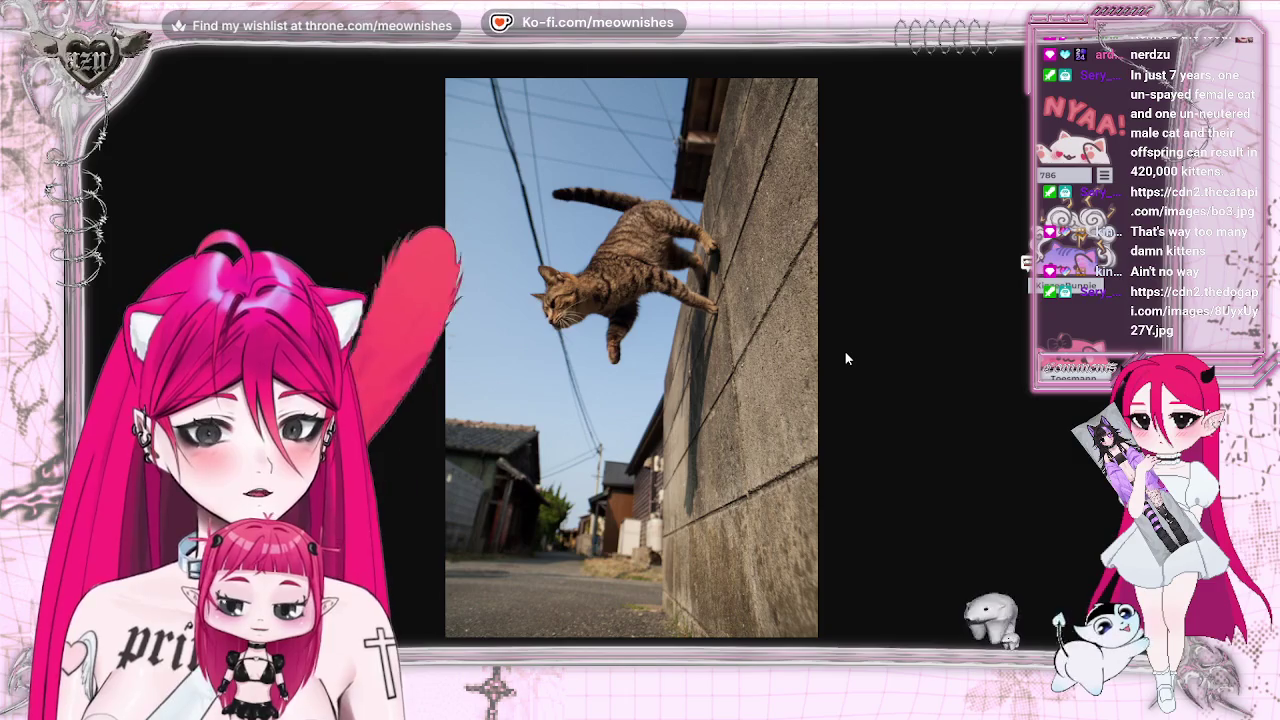
Swap the cat photo for the puppy photo, zoom it in and back to fit, then leave it
key("Escape")
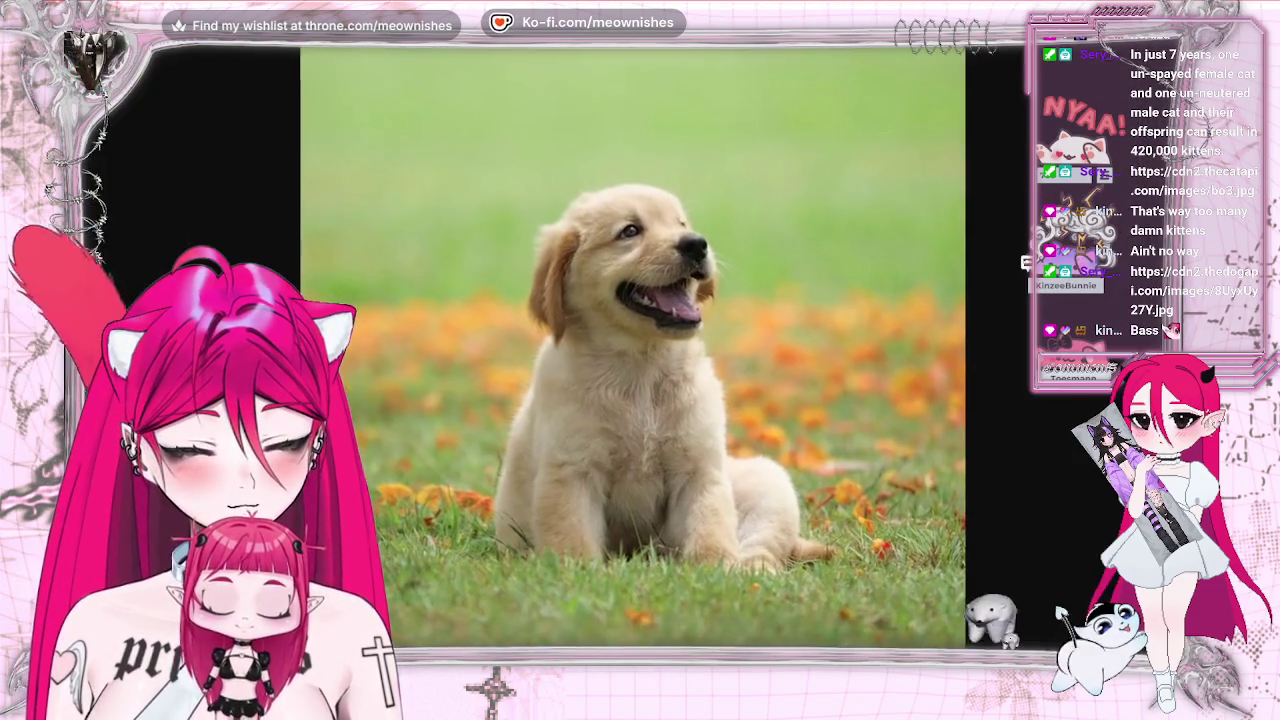
left_click(663, 349)
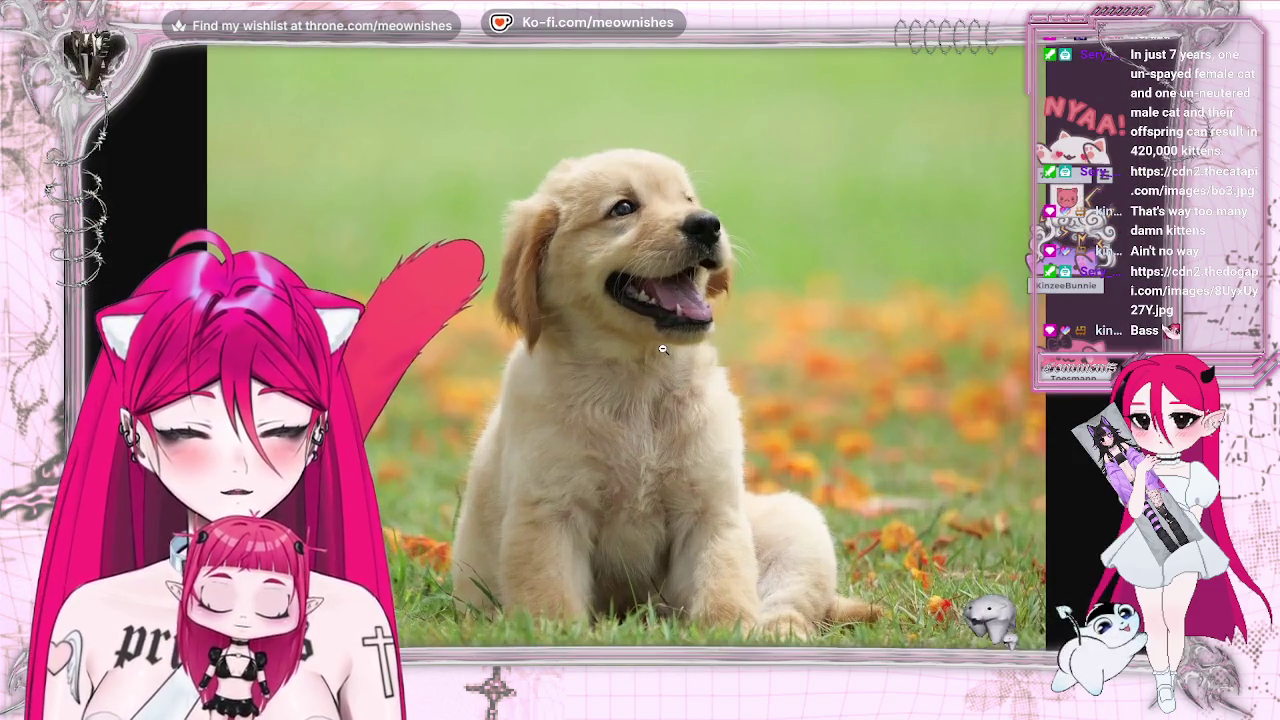
left_click(663, 349)
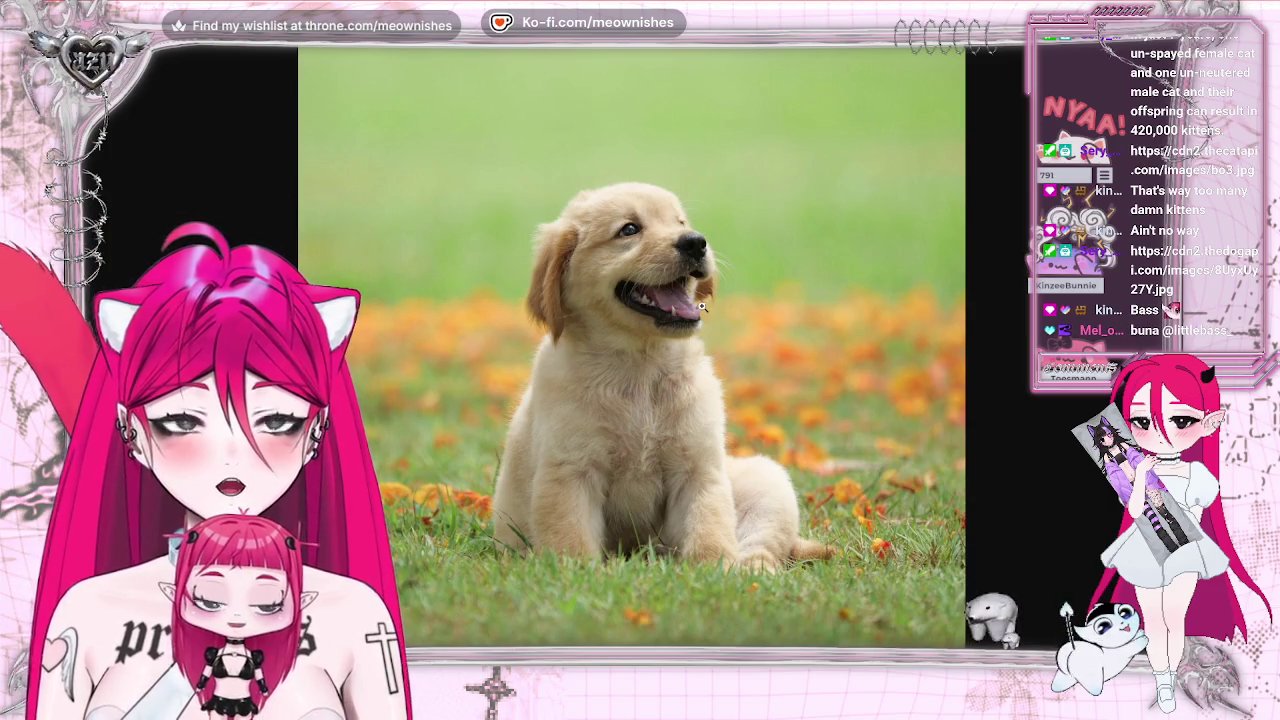
key("alt+Tab")
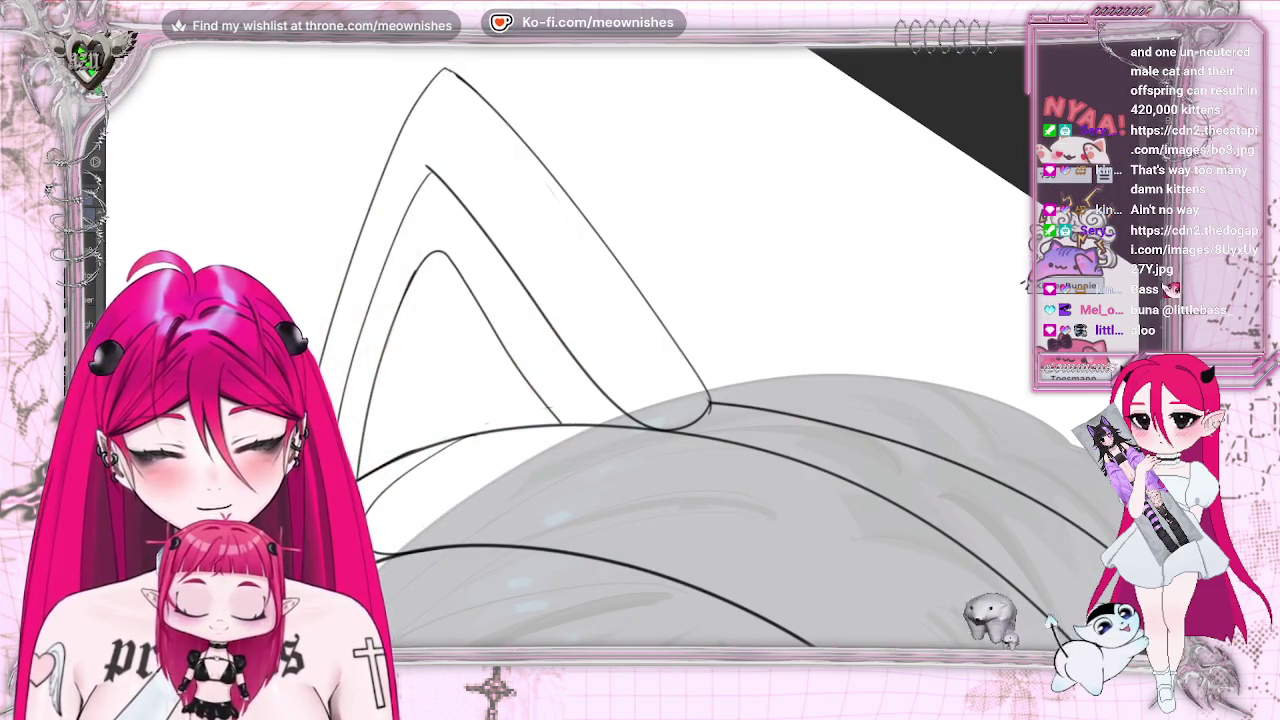
Mirror the canvas view to check the ear shape and zoom out to the whole sketch
key("m")
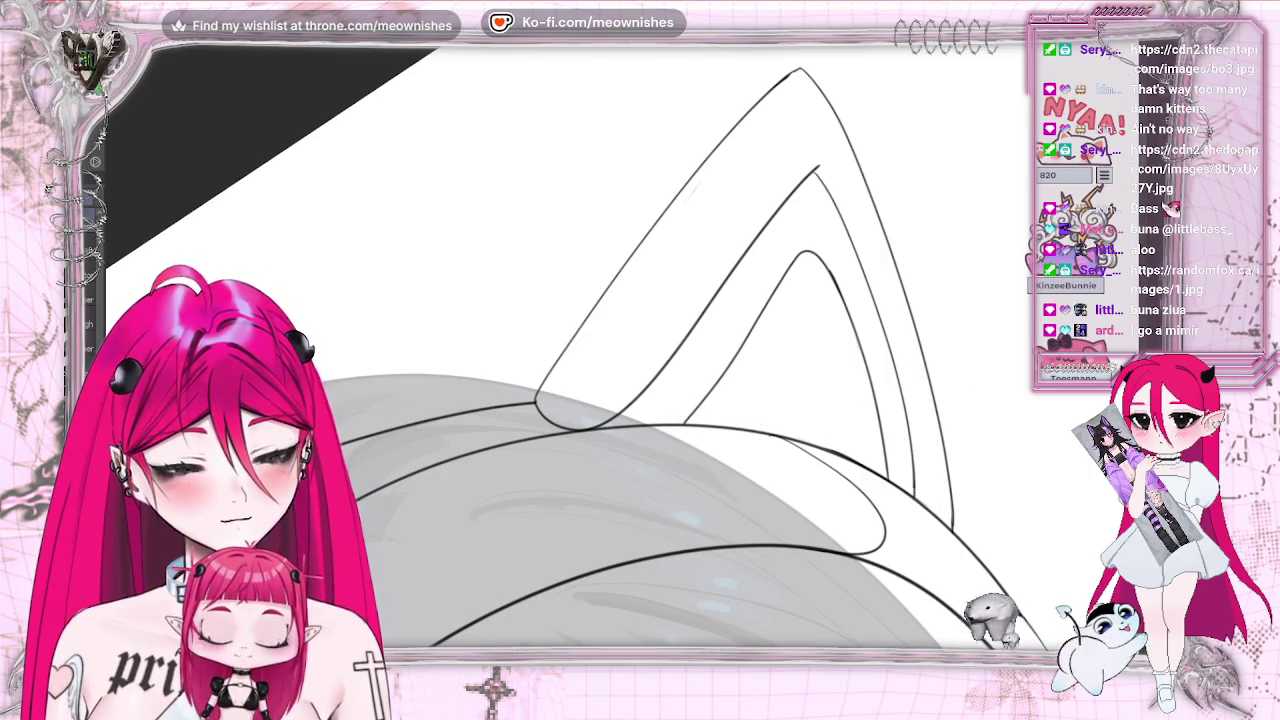
scroll(565, 400, "down", 2)
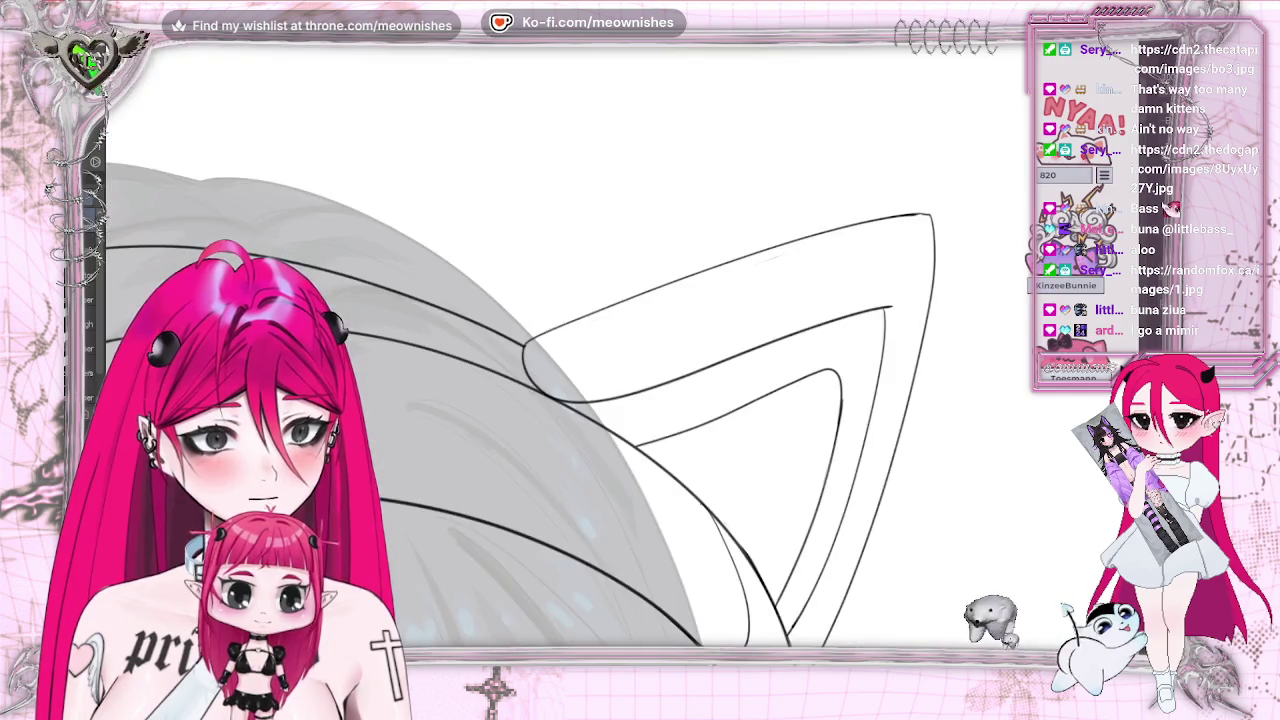
scroll(565, 400, "down", 2)
scroll(565, 440, "down", 3)
scroll(700, 480, "left", 3)
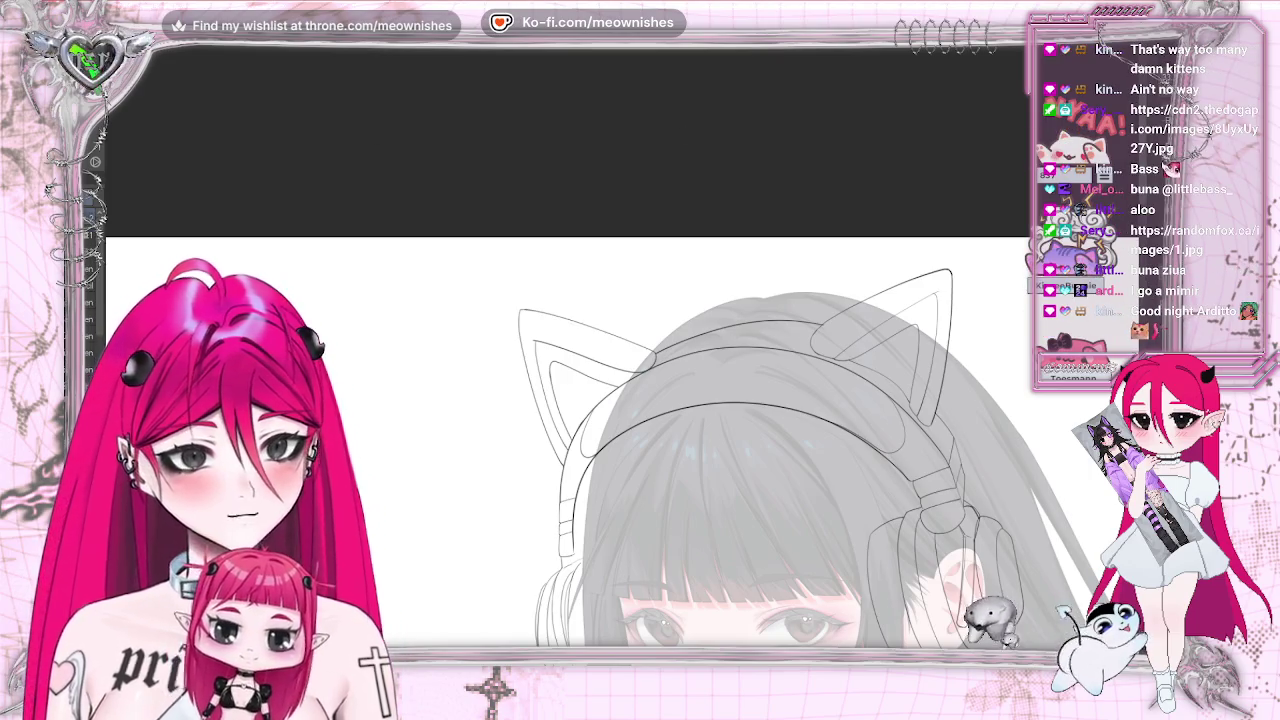
key("ctrl+z")
key("ctrl+y")
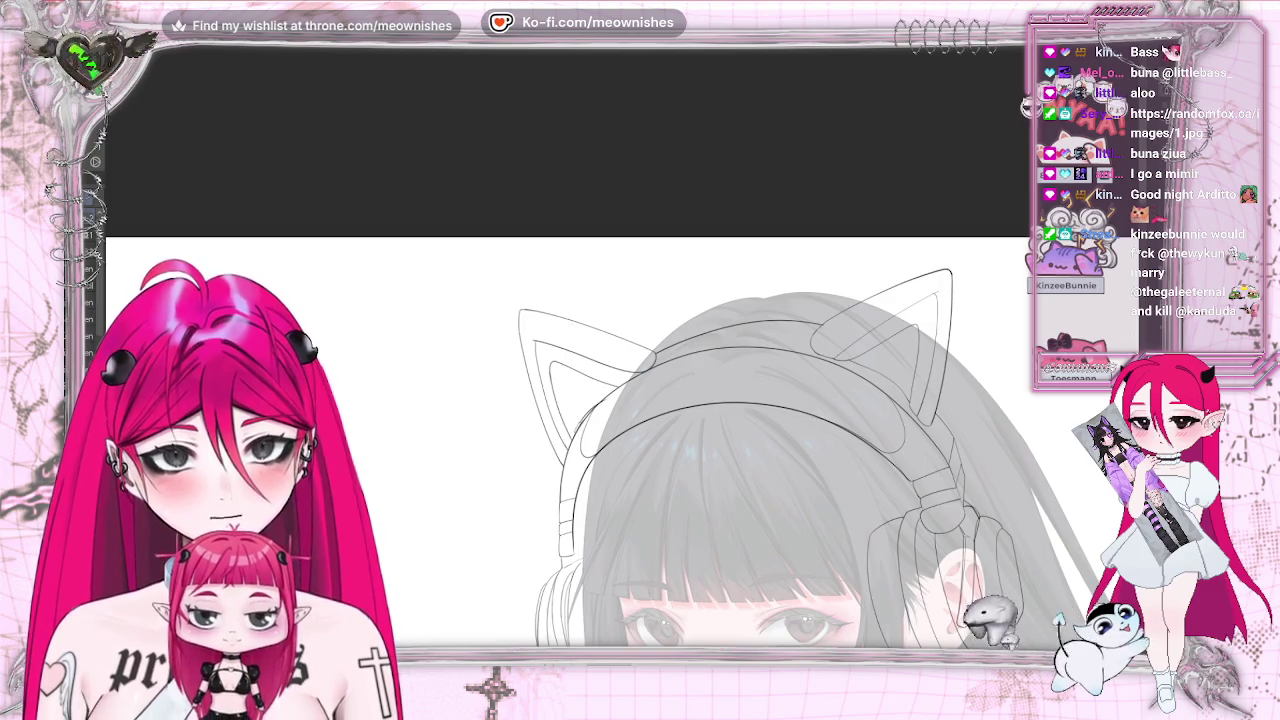
scroll(625, 355, "up", 3)
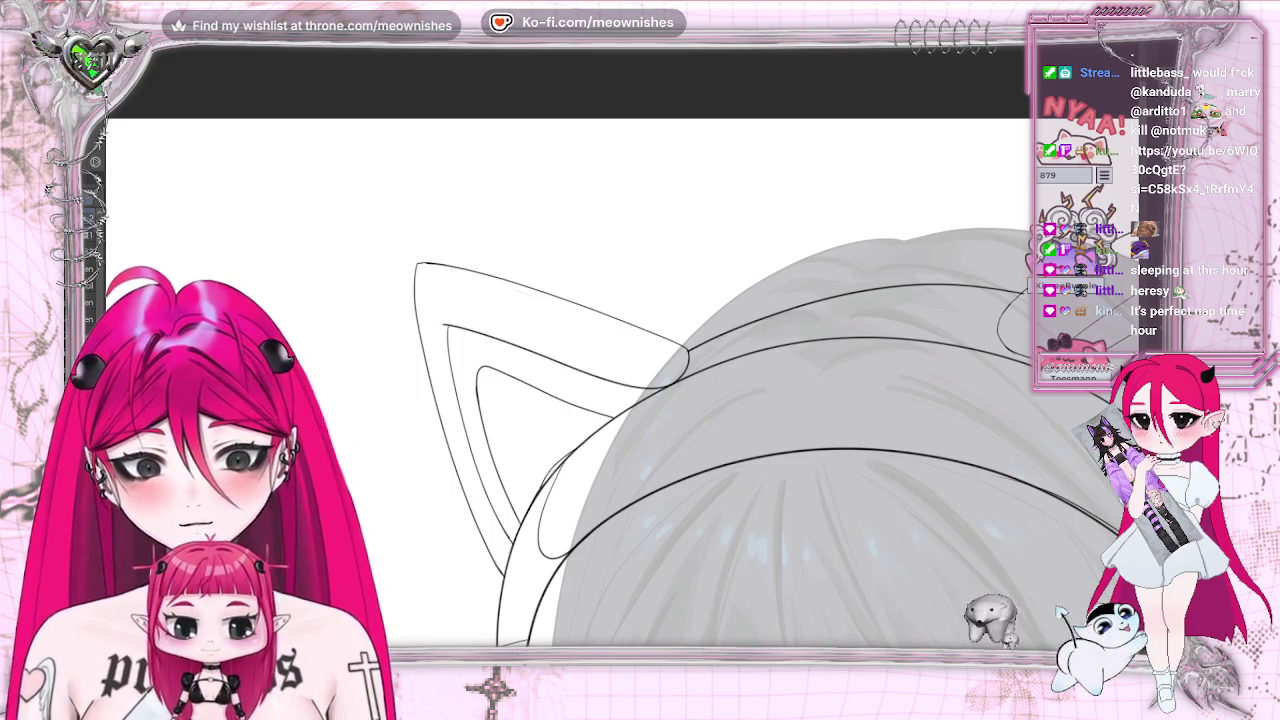
Erase and redraw the left cat ear outlines as single clean strokes
left_click_drag(462, 485, 416, 316)
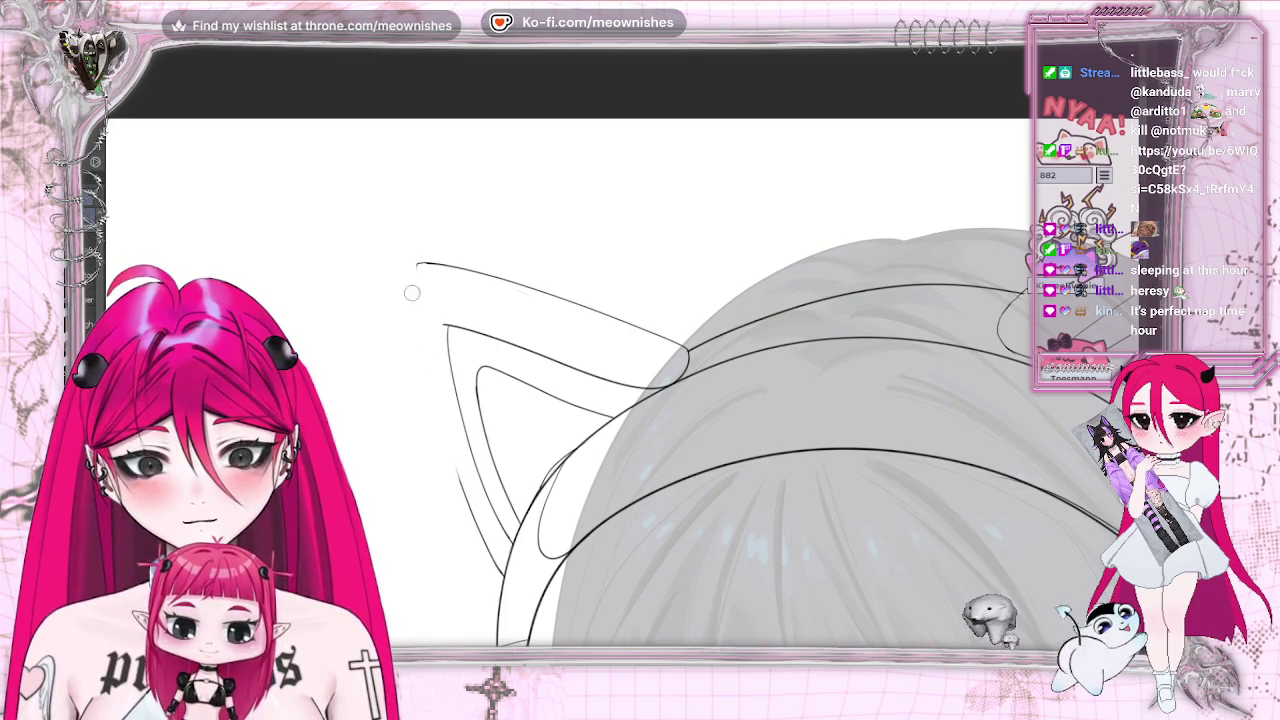
left_click_drag(417, 265, 461, 451)
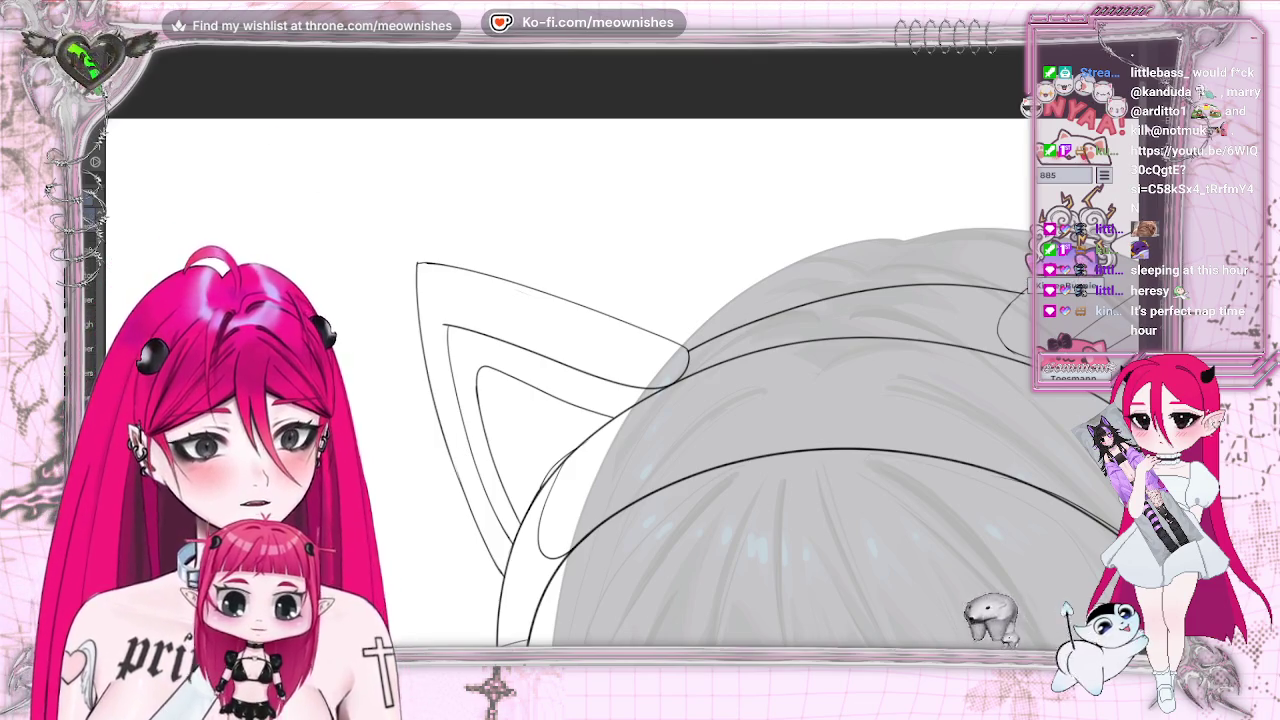
scroll(466, 207, "down", 5)
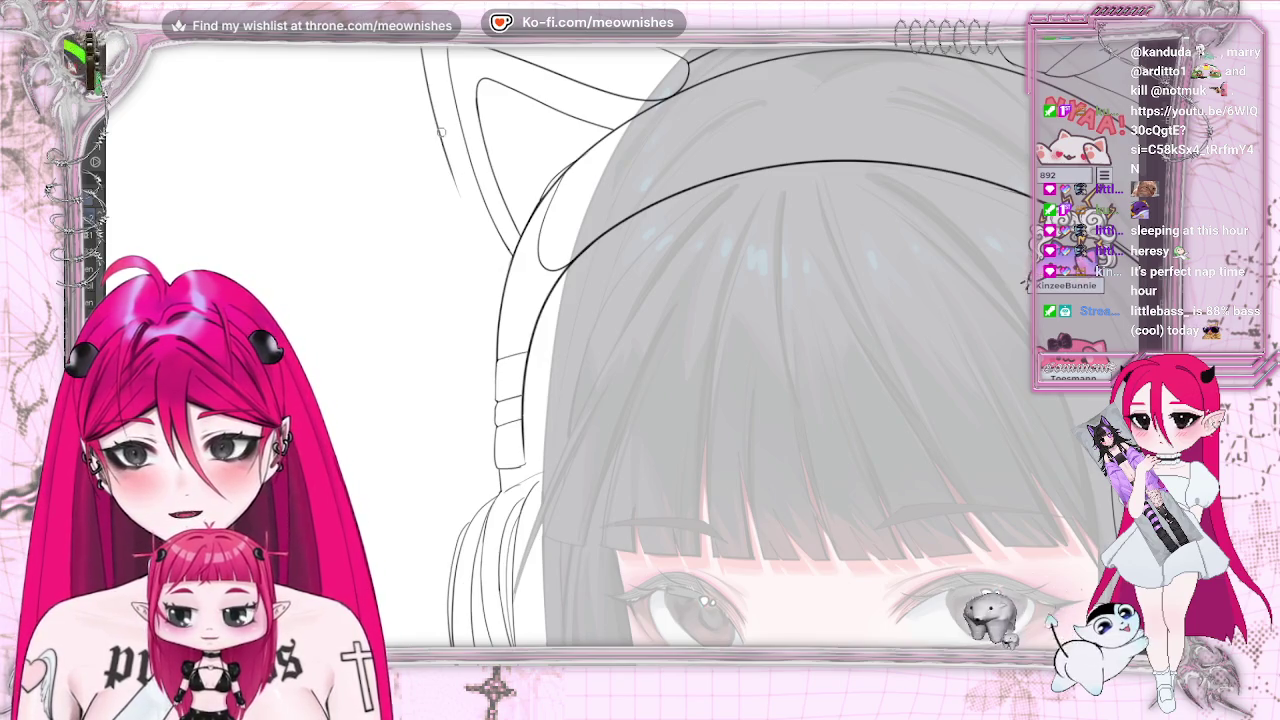
left_click_drag(437, 128, 490, 262)
key("ctrl+z")
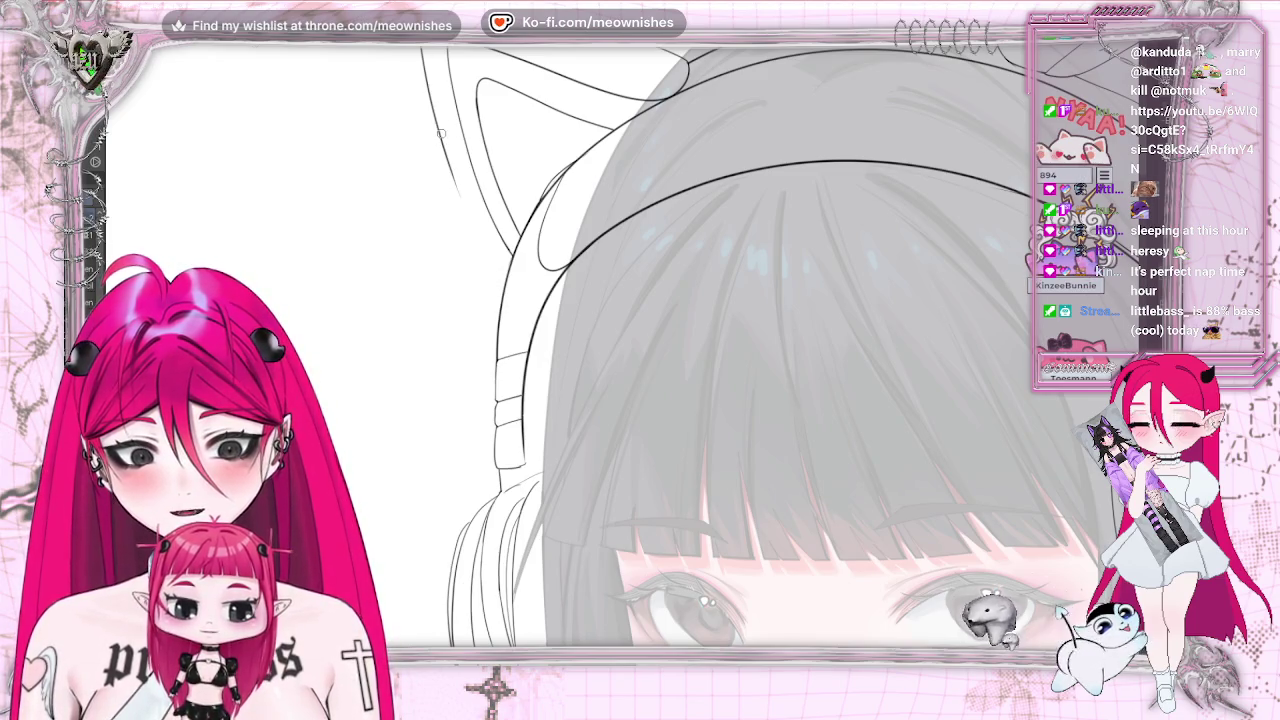
left_click_drag(438, 136, 510, 292)
Rotate and mirror the view around the headband, undoing a stray stroke near the hair
left_click_drag(483, 237, 487, 395)
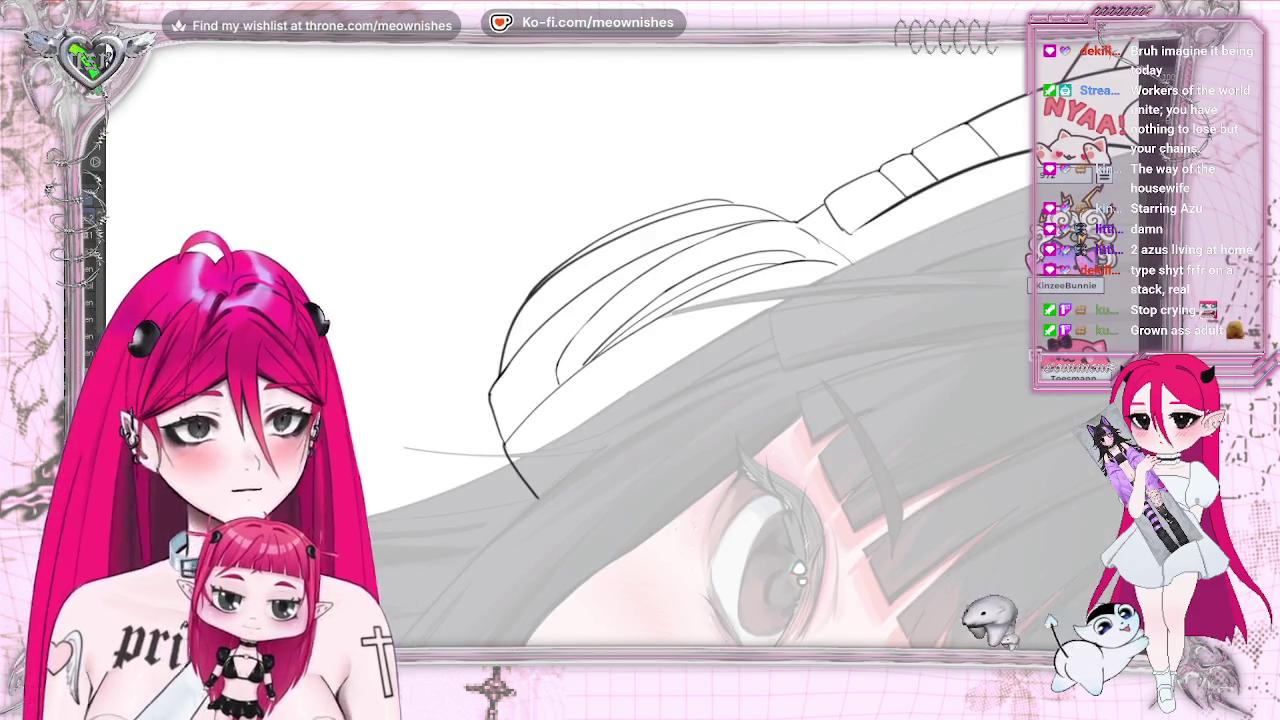
left_click_drag(528, 352, 560, 460)
key("h")
mouse_move(990, 430)
left_mouse_down()
mouse_move(1043, 545)
mouse_move(469, 163)
mouse_move(527, 182)
mouse_move(498, 156)
left_mouse_up()
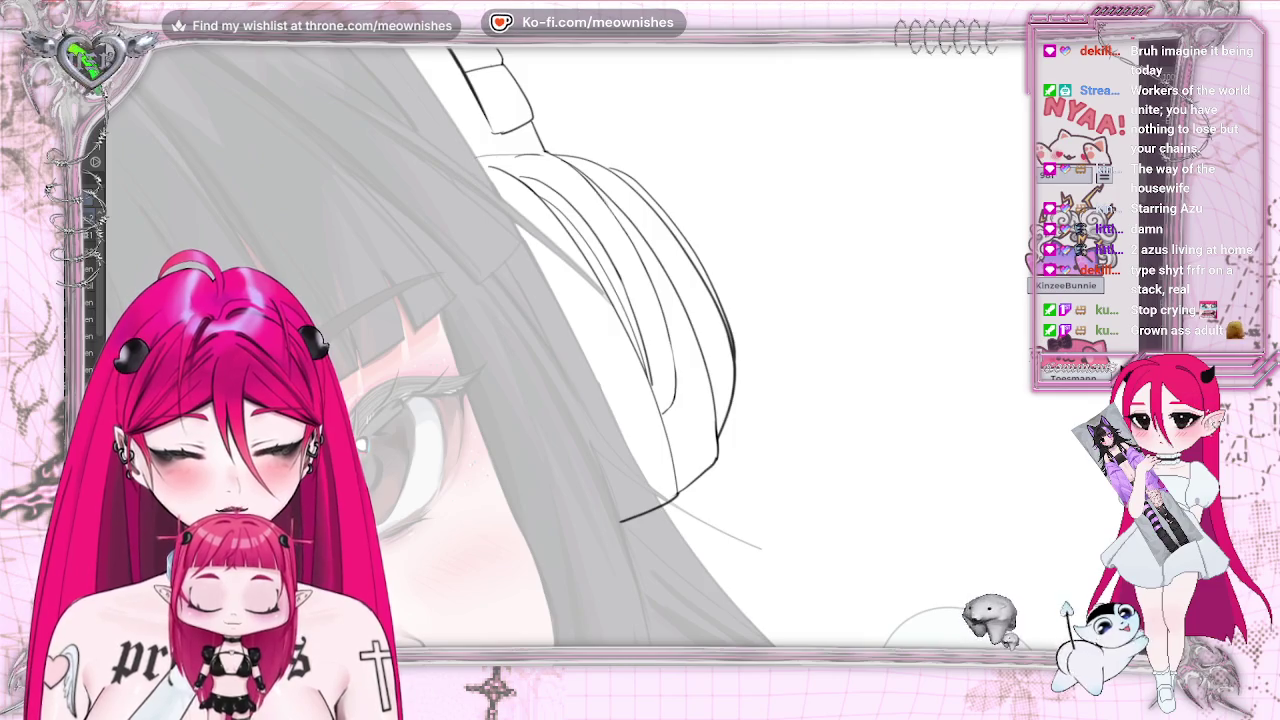
key("ctrl+z")
key("h")
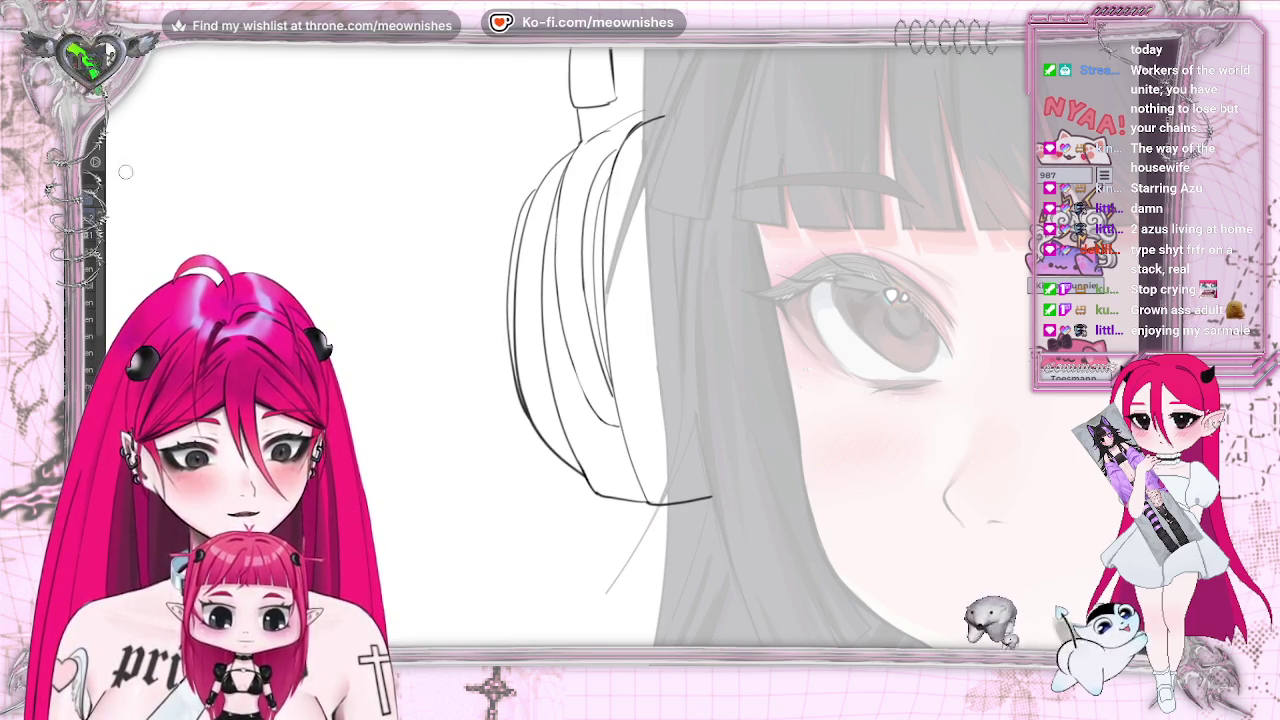
Extend the ear cup's top arc up and right, then mirror and fit the whole face
left_click_drag(636, 124, 662, 115)
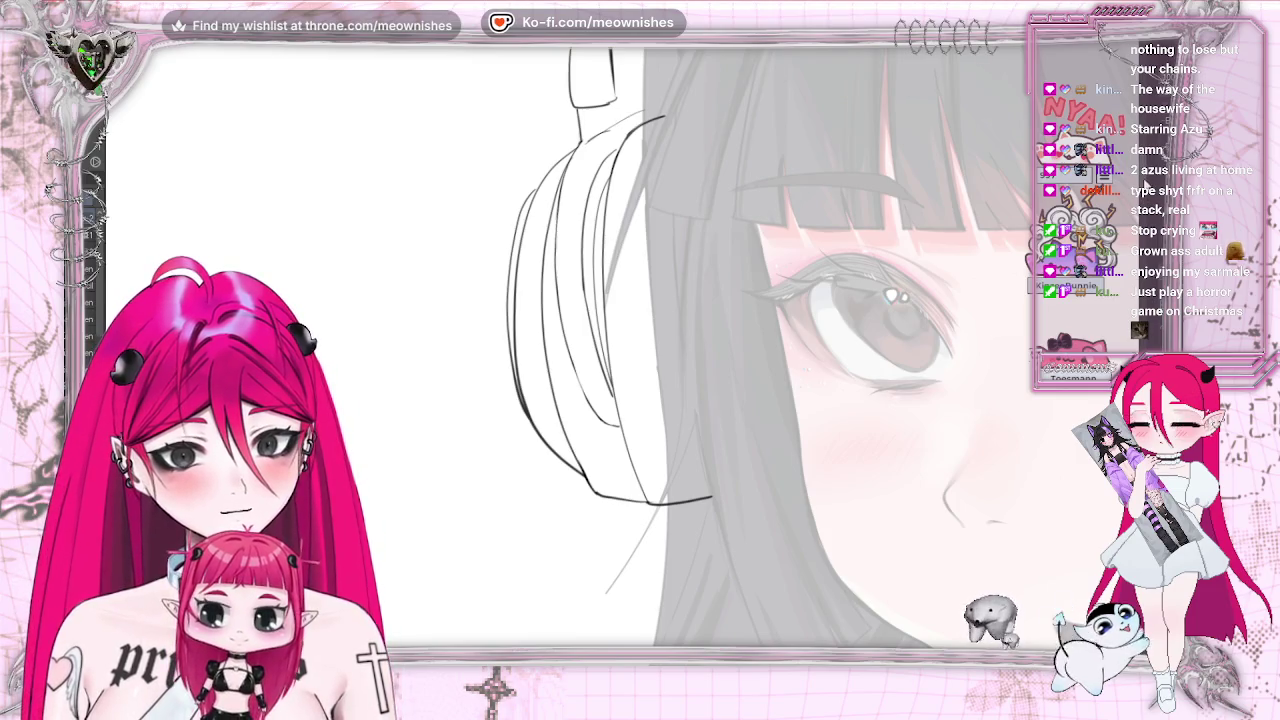
scroll(640, 350, "up", 5)
scroll(640, 350, "up", 1)
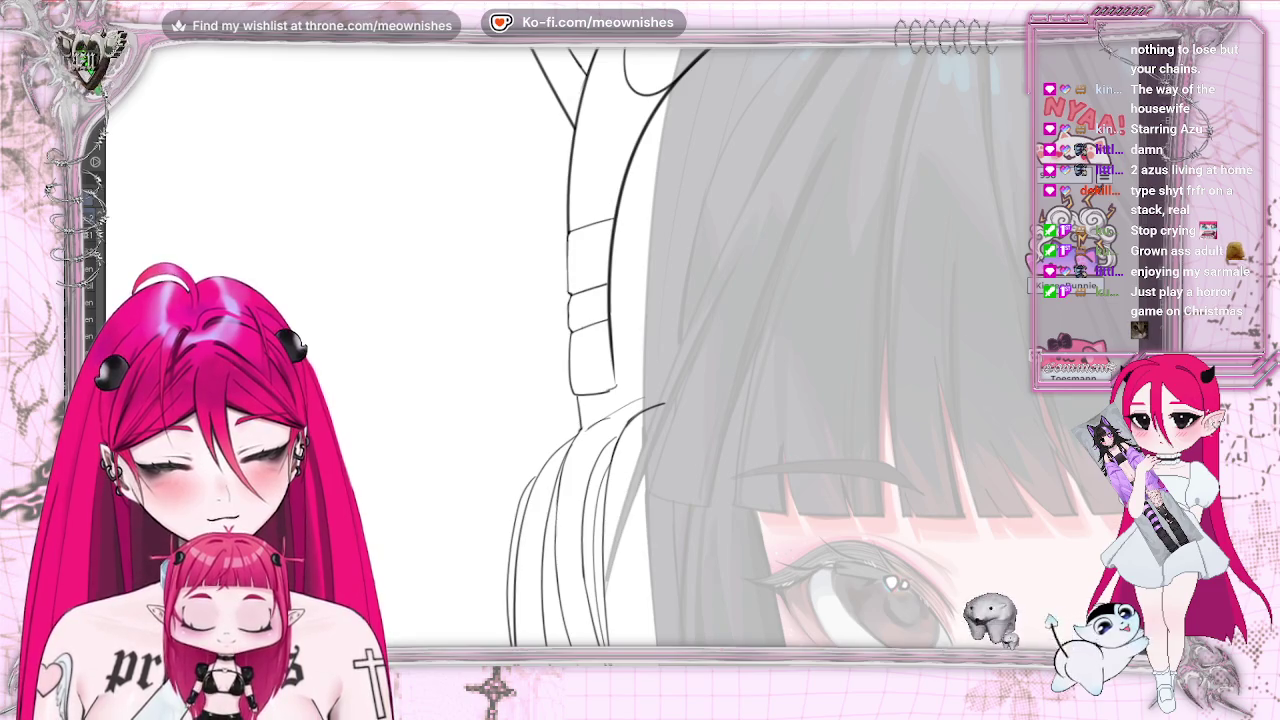
key("h")
key("ctrl+0")
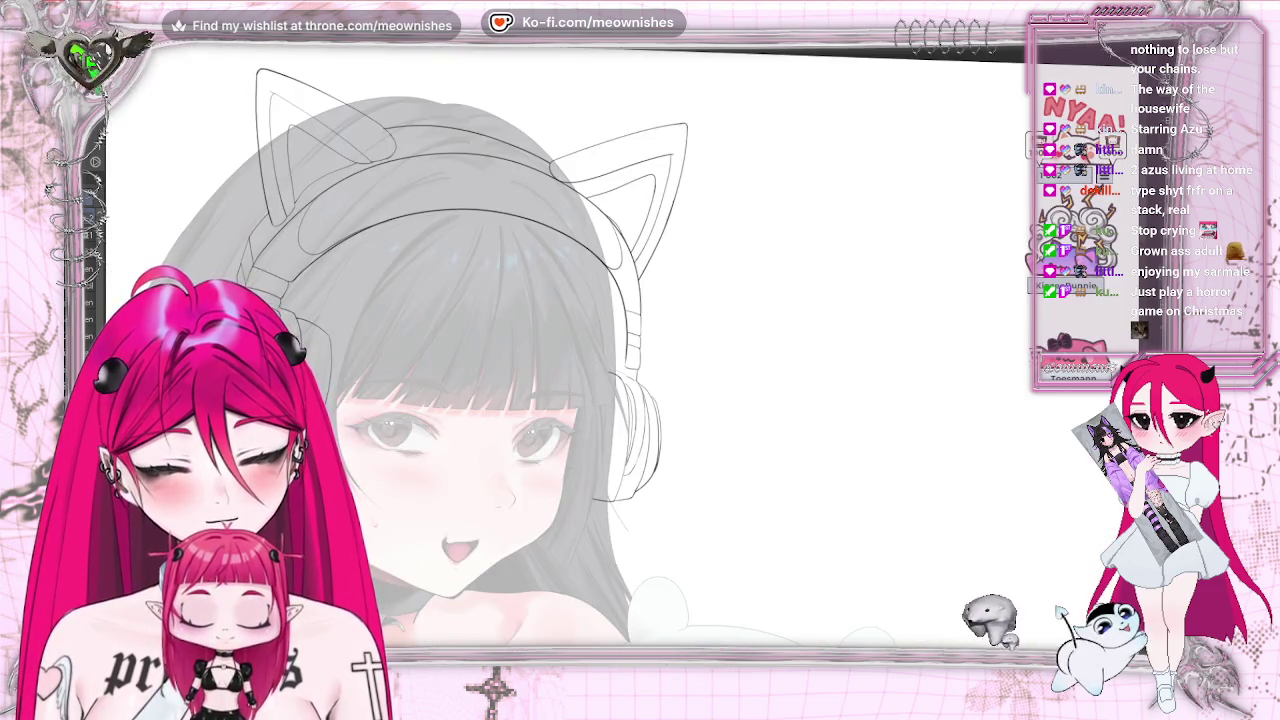
key("ctrl+plus")
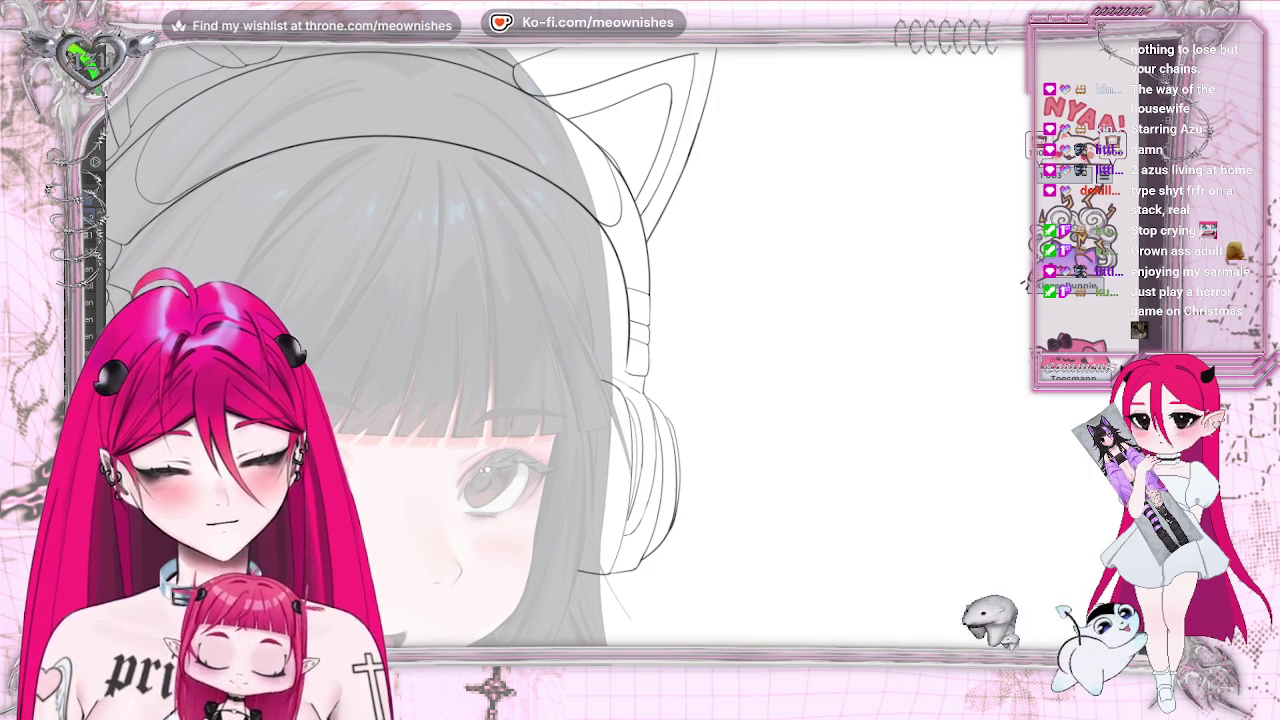
left_click_drag(485, 468, 885, 365)
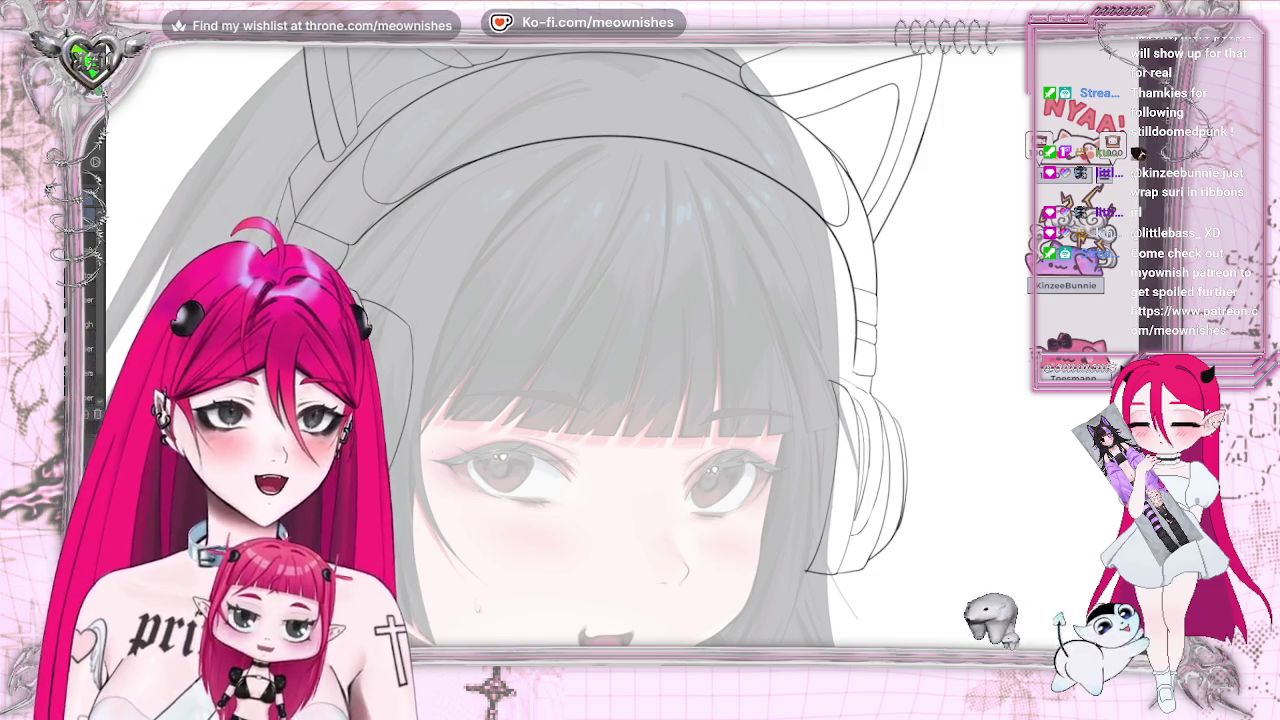
scroll(600, 400, "down", 3)
scroll(600, 400, "down", 2)
scroll(570, 410, "up", 4)
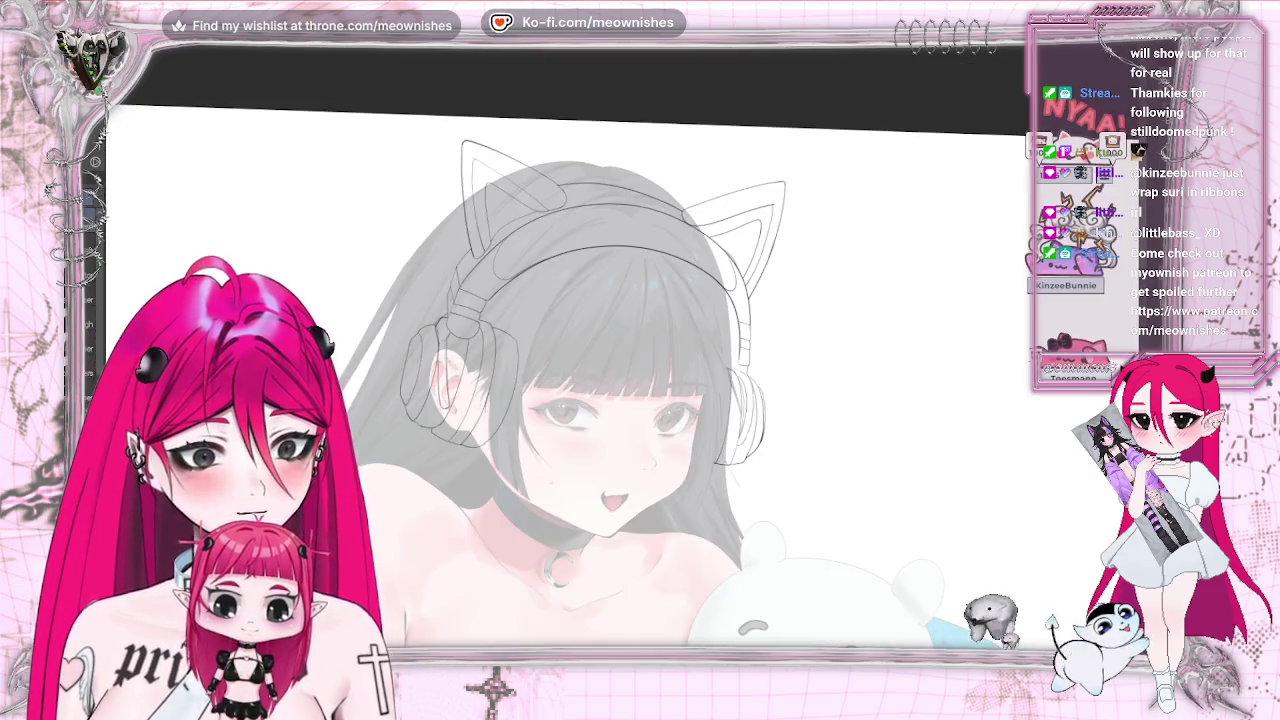
key("h")
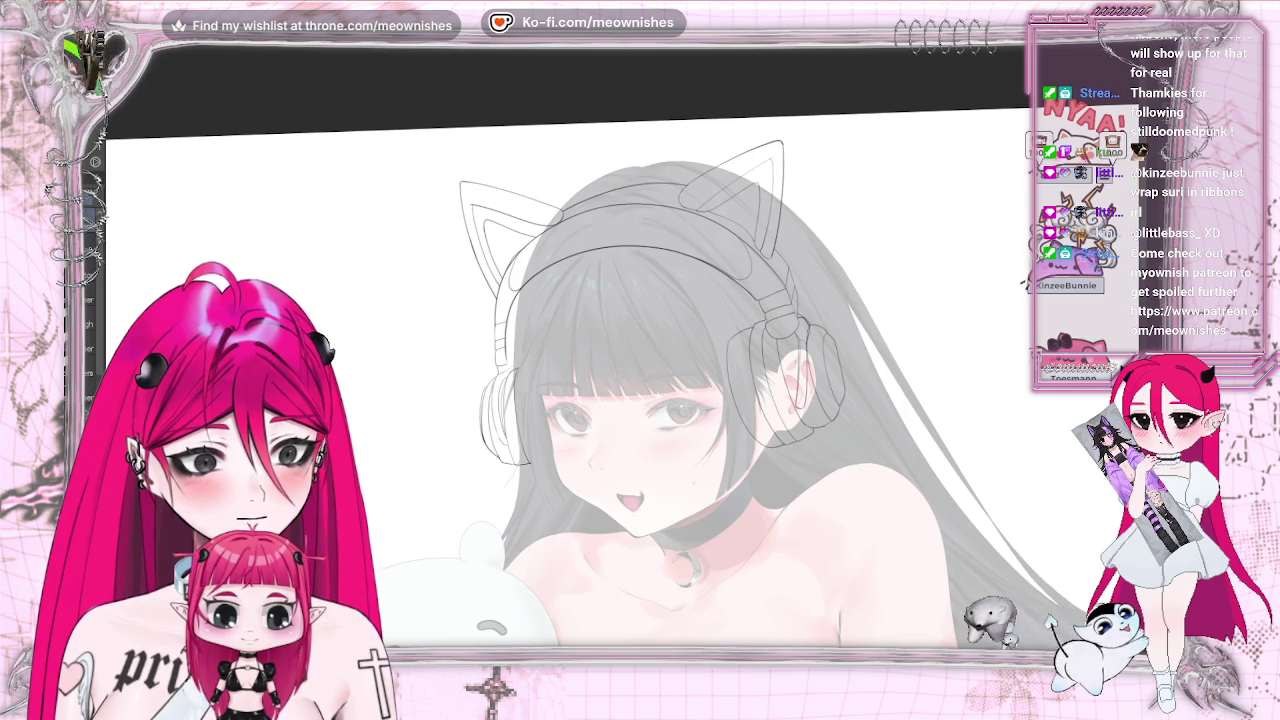
scroll(570, 400, "down", 3)
scroll(570, 400, "up", 2)
scroll(570, 400, "up", 2)
key("h")
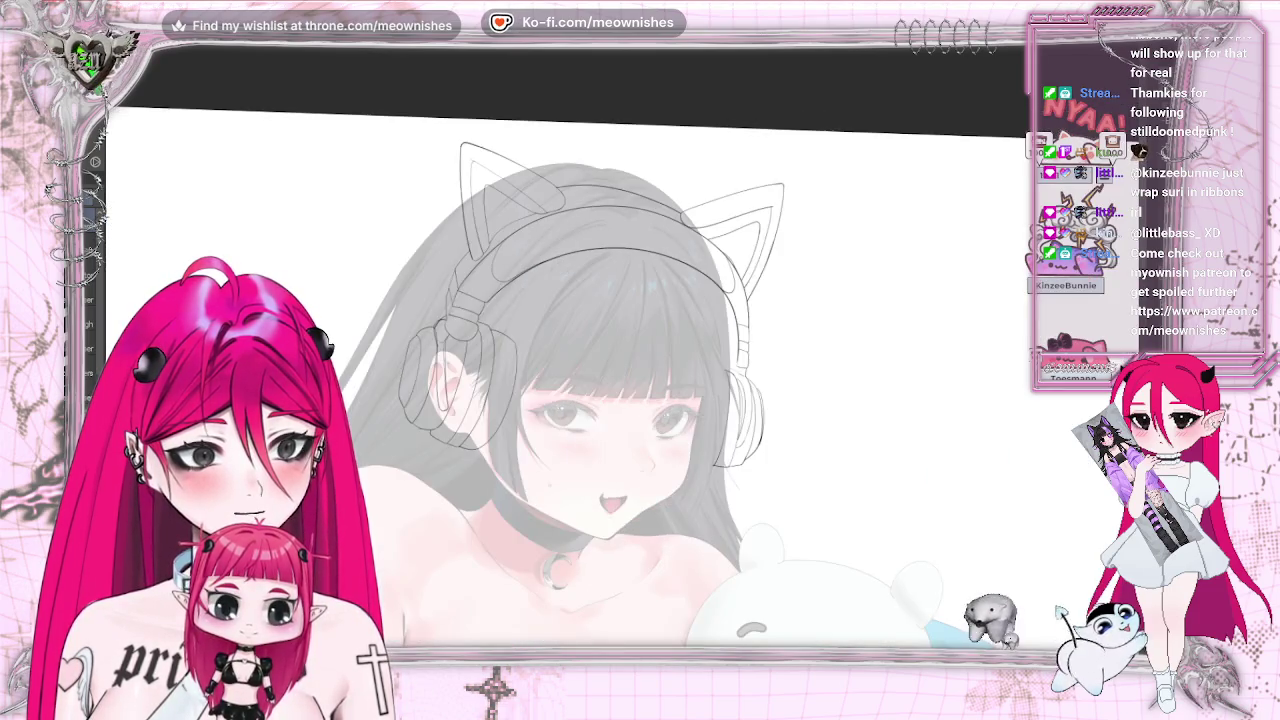
key("4")
scroll(600, 380, "up", 2)
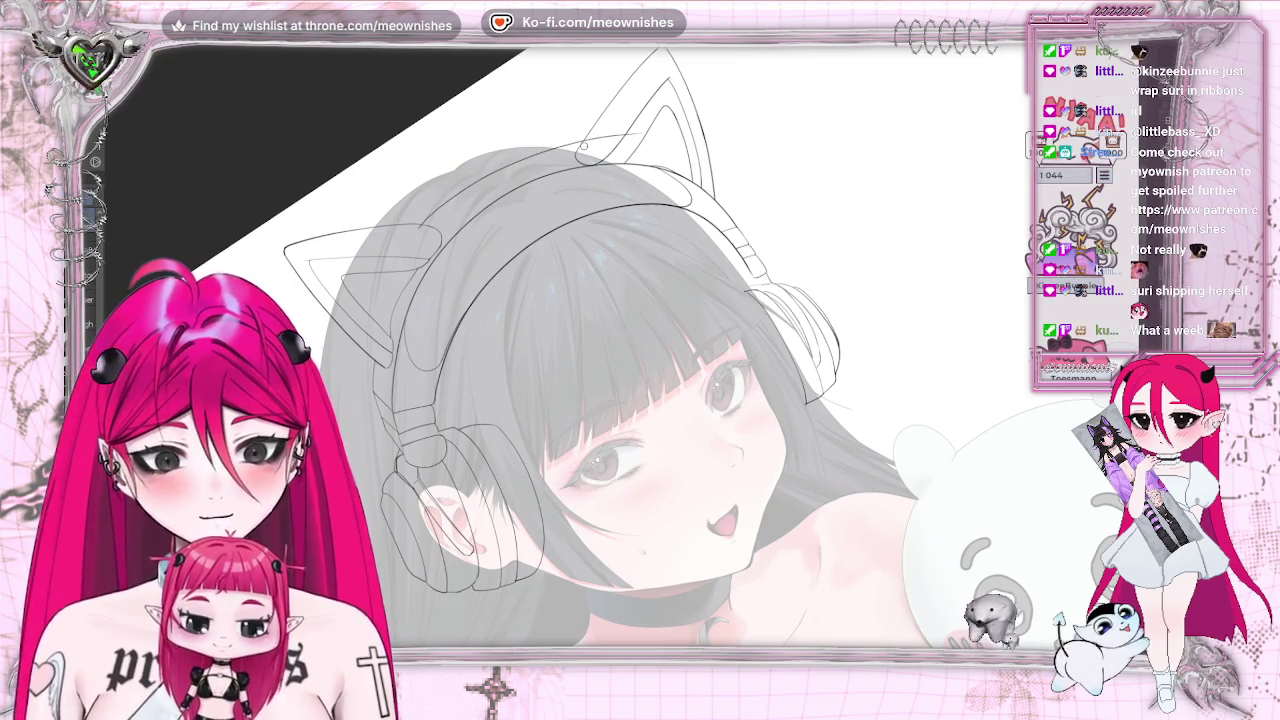
left_click_drag(392, 195, 396, 247)
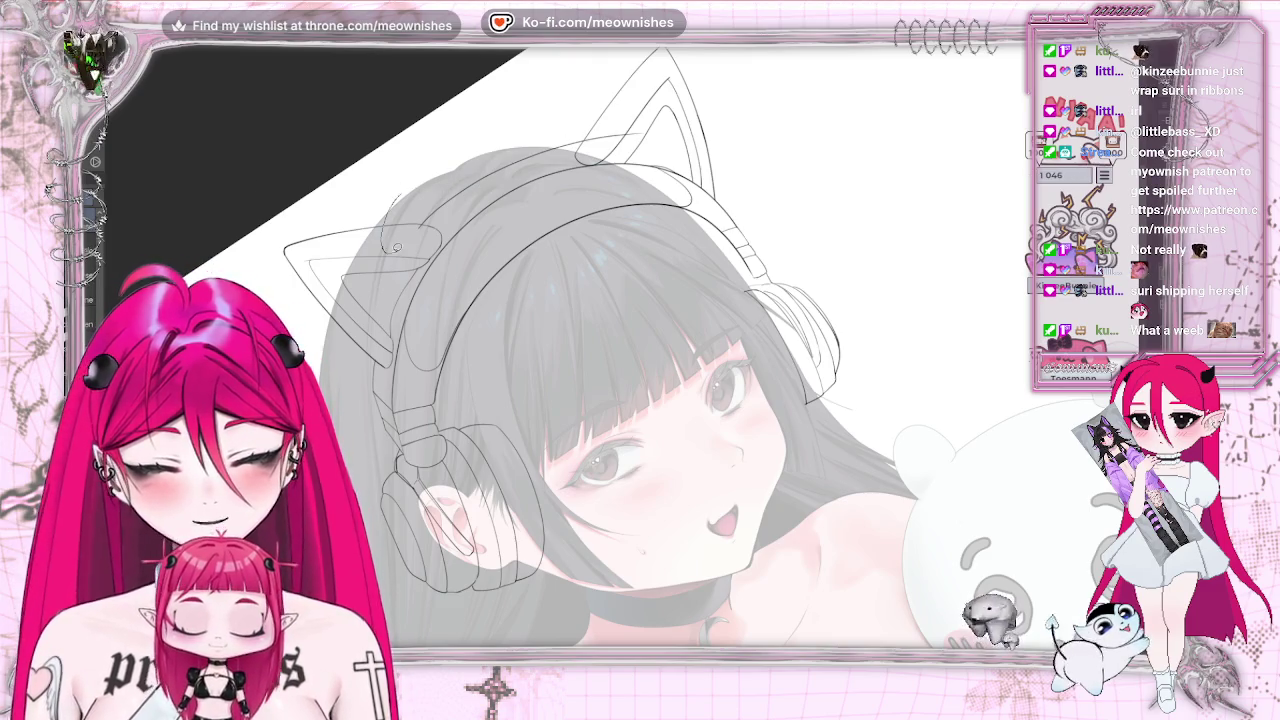
Lasso the headband and cat ears and rotate them to sit better on the head
left_click_drag(396, 165, 385, 248)
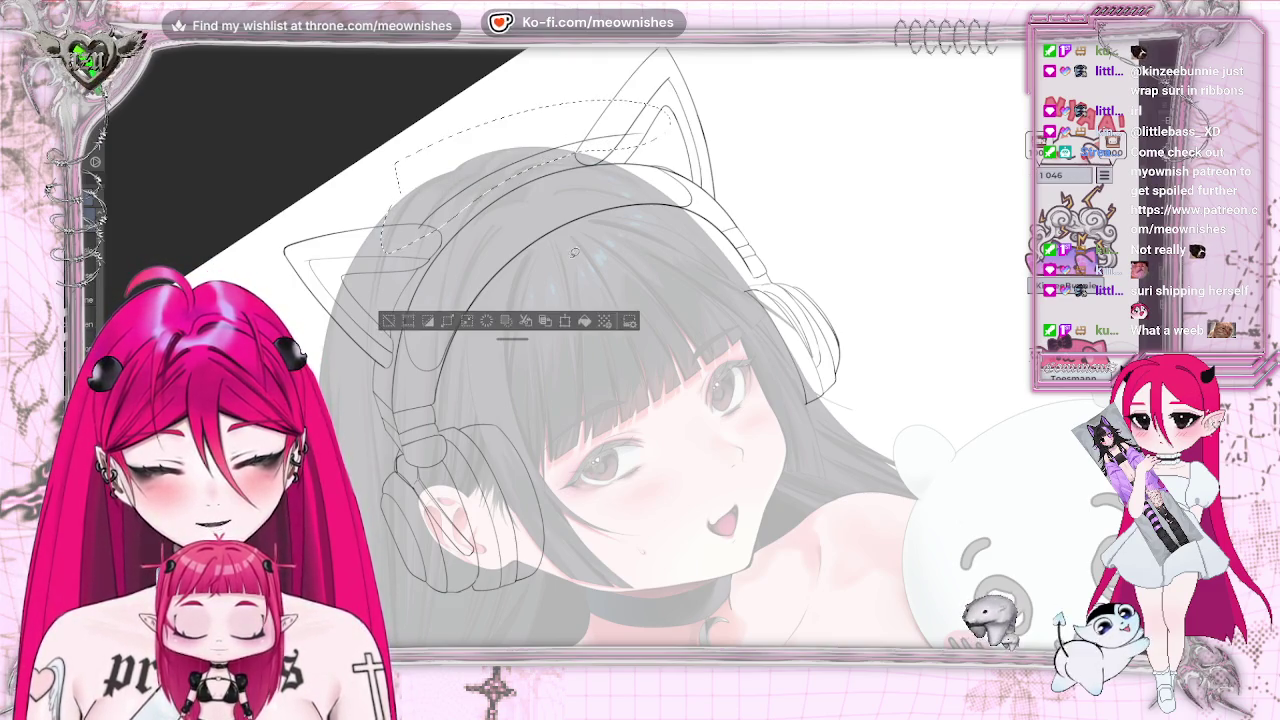
left_click(564, 321)
mouse_move(676, 102)
left_mouse_down()
mouse_move(630, 132)
mouse_move(712, 136)
left_mouse_up()
key("Return")
key("ctrl+d")
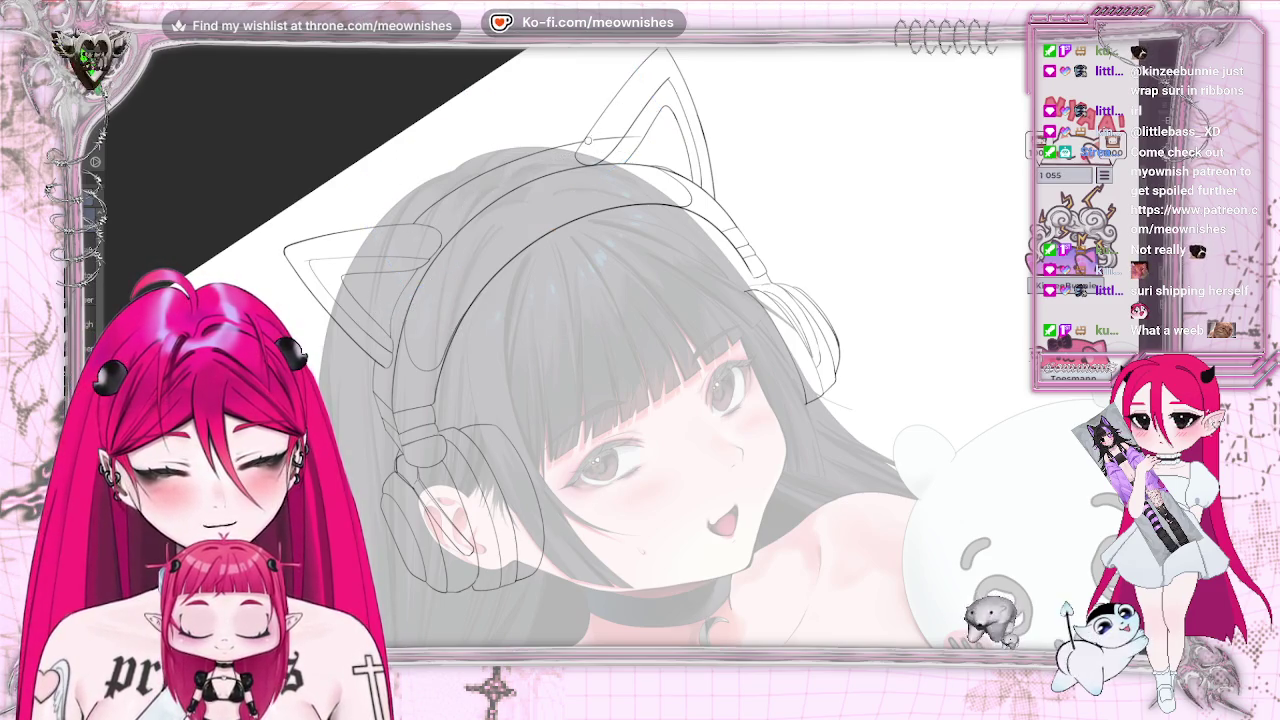
Straighten, zoom and mirror the canvas view to check the rotated headband
key("ctrl+at")
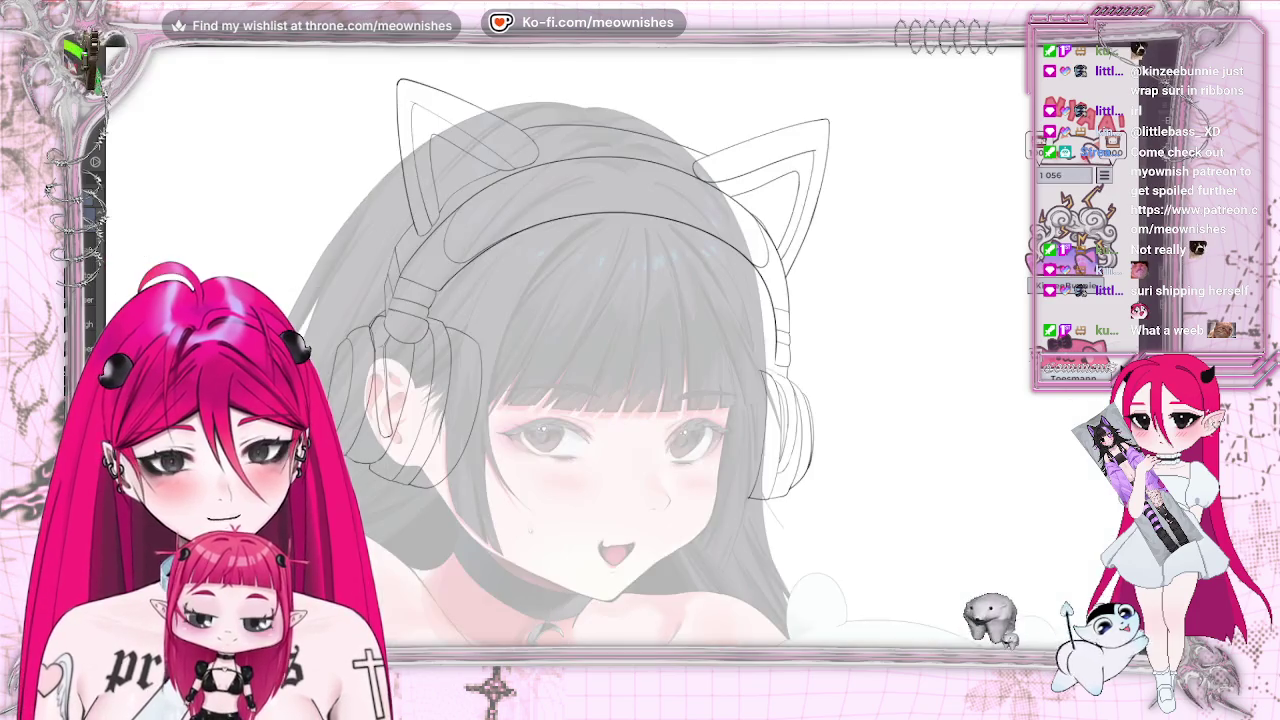
key("ctrl+minus")
key("ctrl+0")
key("ctrl+plus")
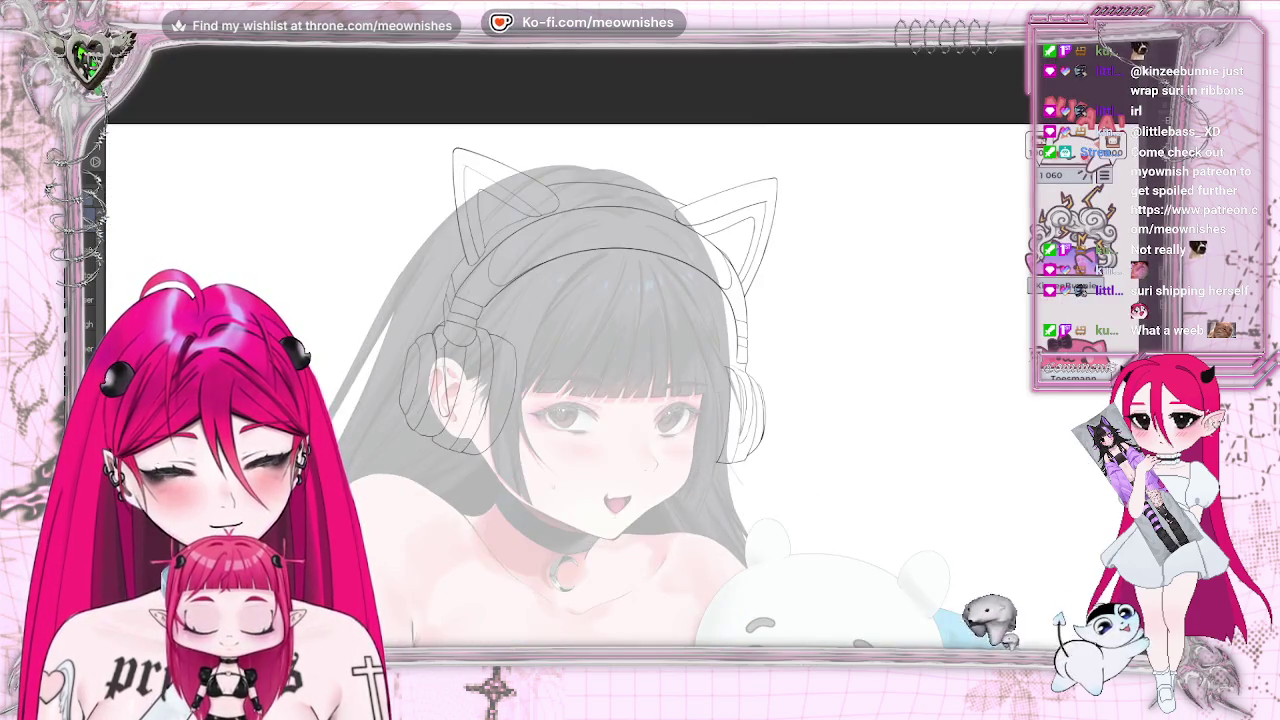
key("h")
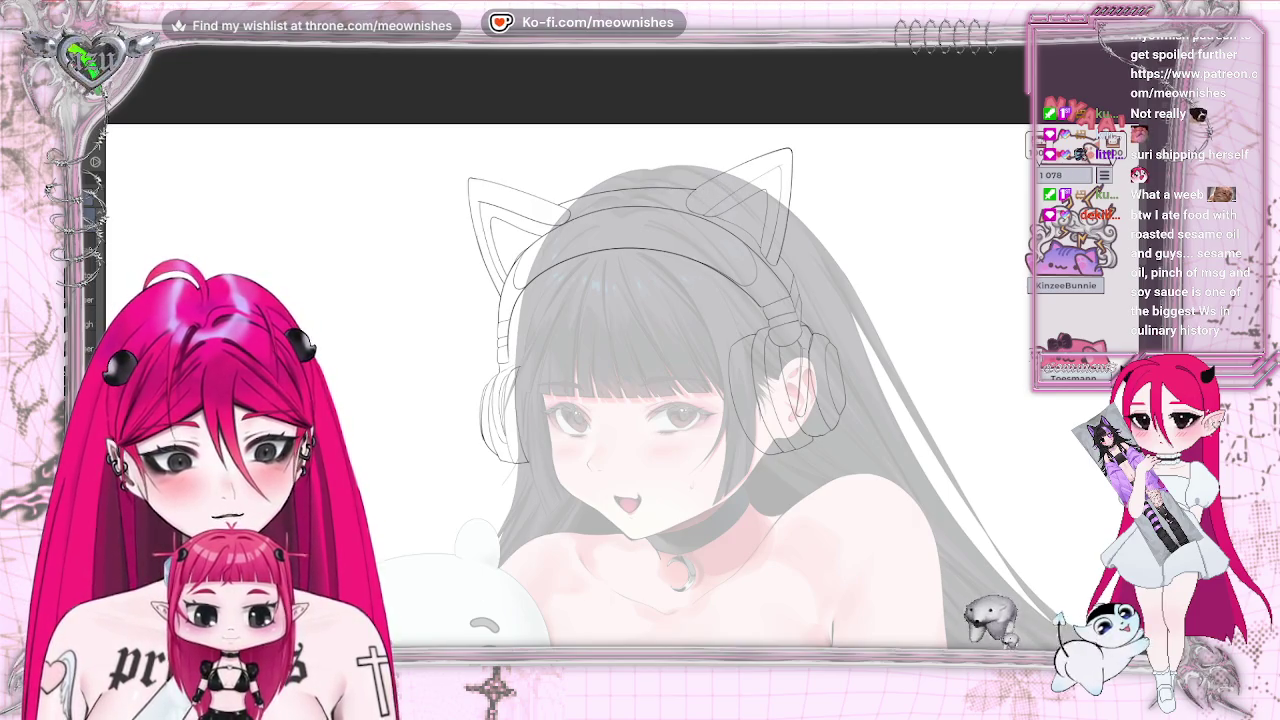
key("h")
key("ctrl+0")
key("ctrl+0")
key("minus")
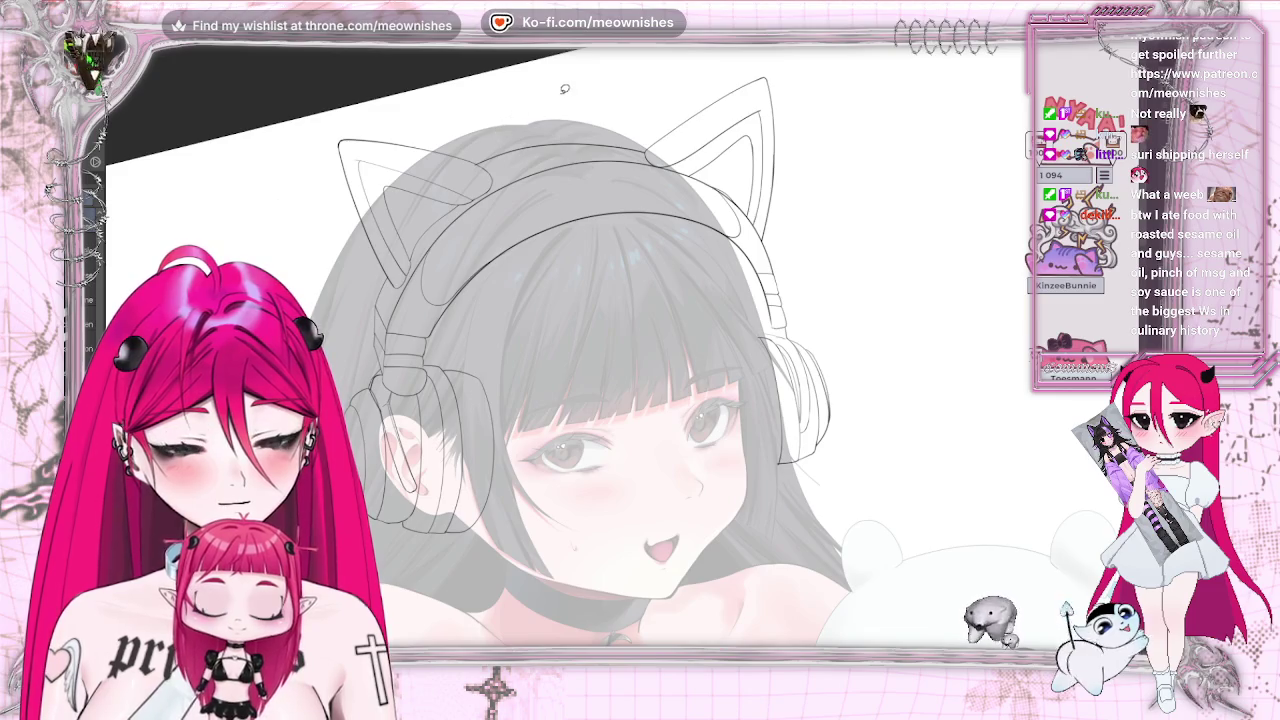
Select and delete a section of the headband lines
left_click_drag(563, 101, 445, 176)
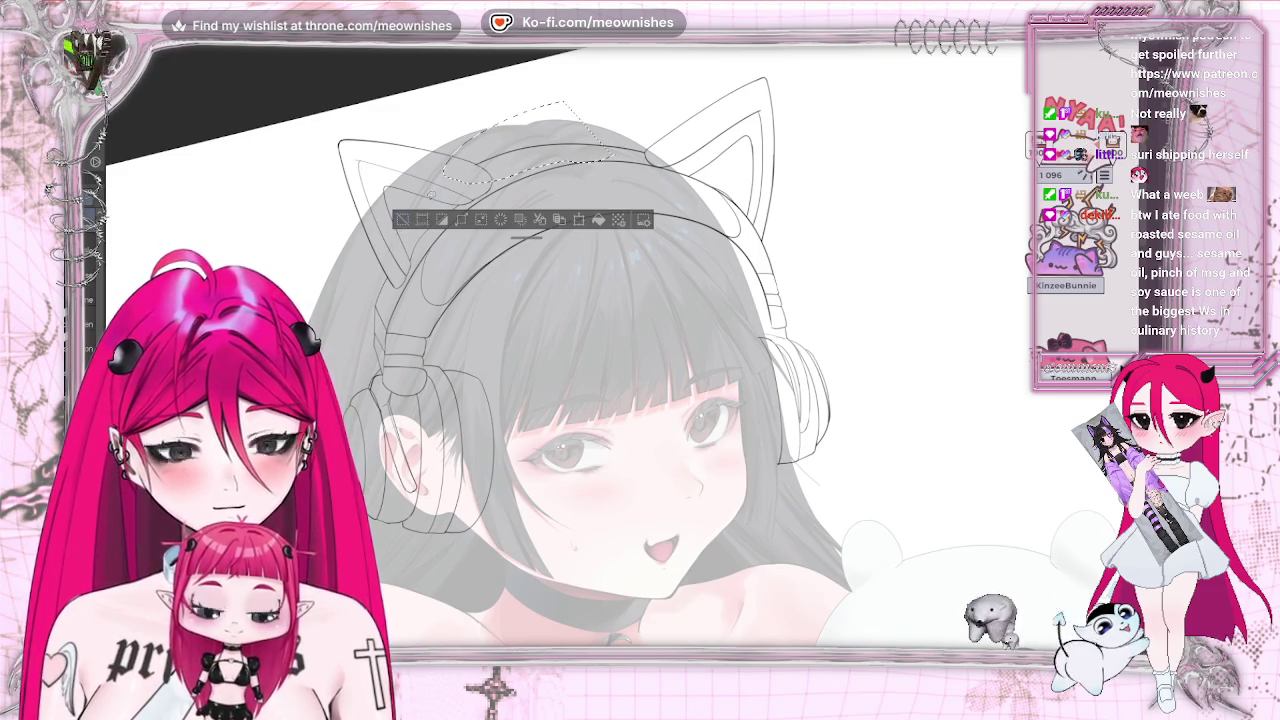
key("Delete")
key("ctrl+d")
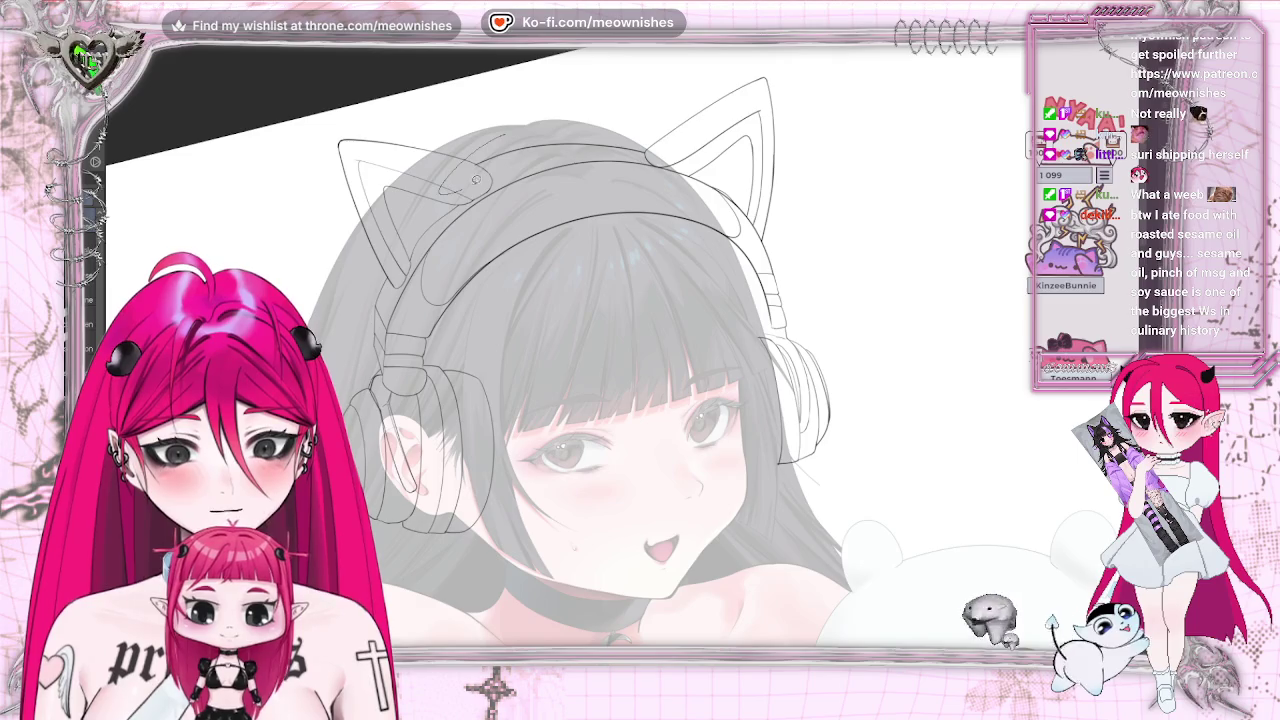
Select the headband, reshape it with Transform, and clear the selection
left_click_drag(620, 150, 540, 147)
left_click(597, 237)
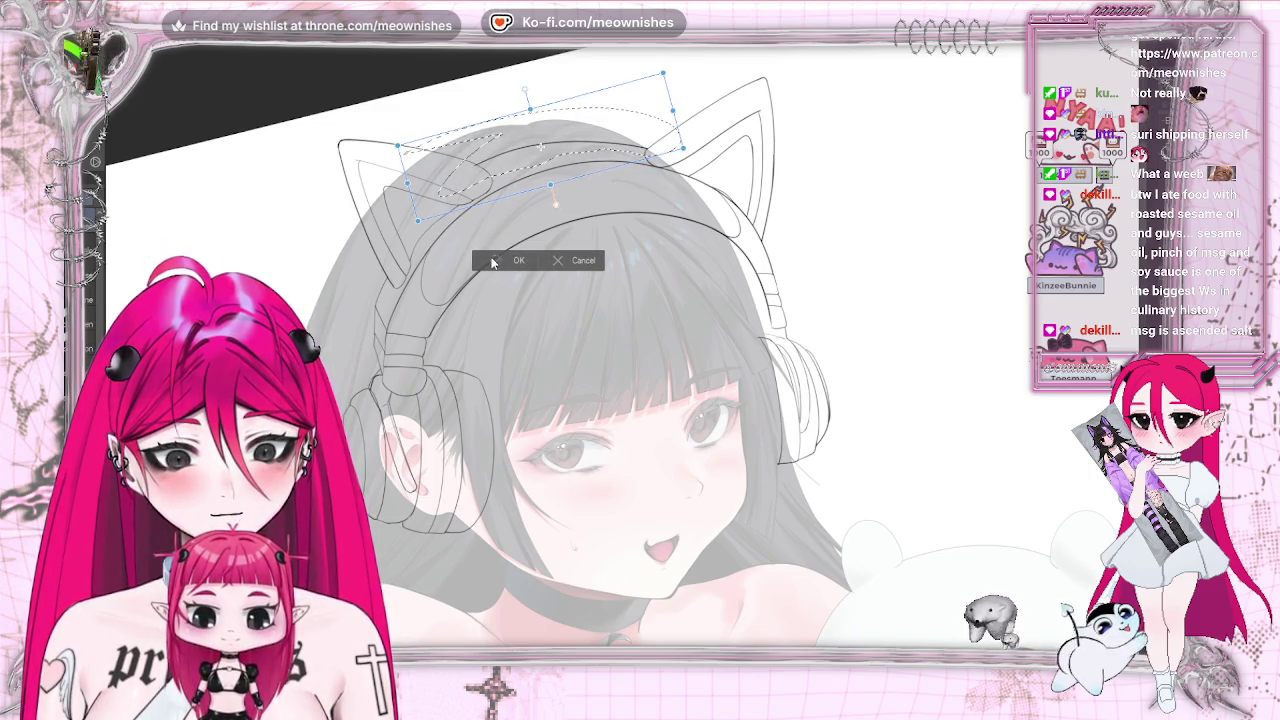
key("Return")
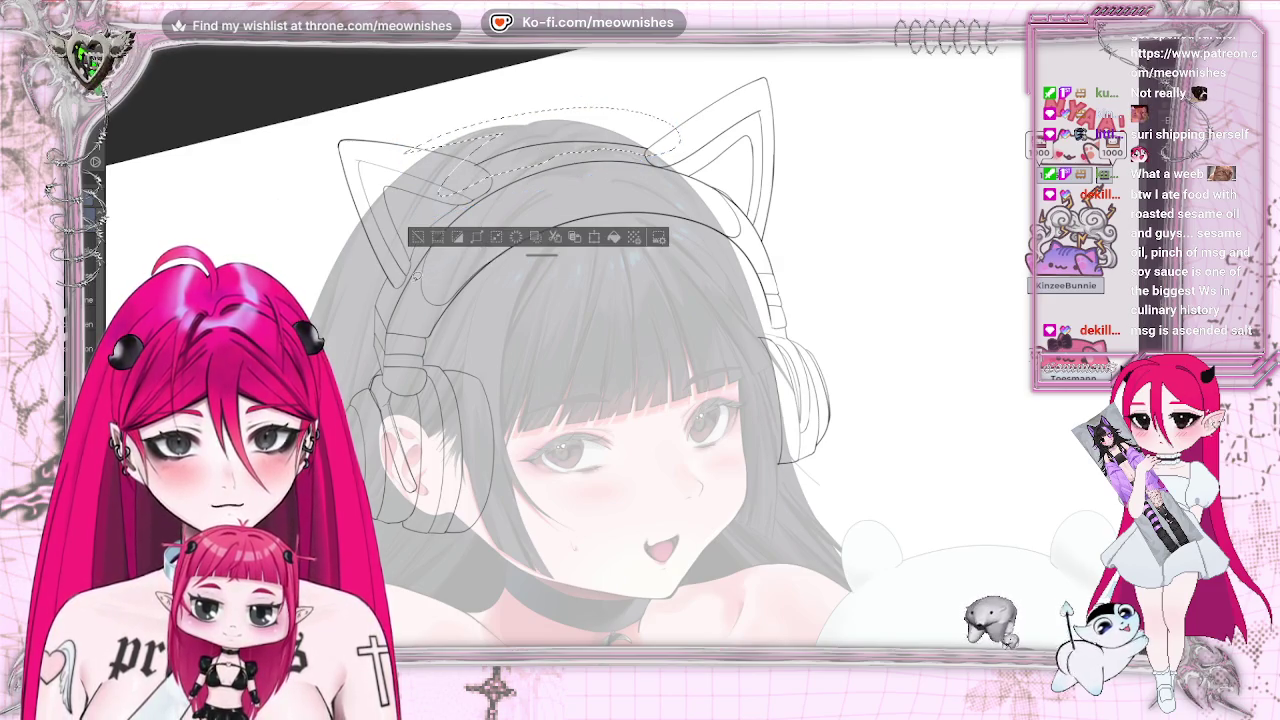
key("ctrl+d")
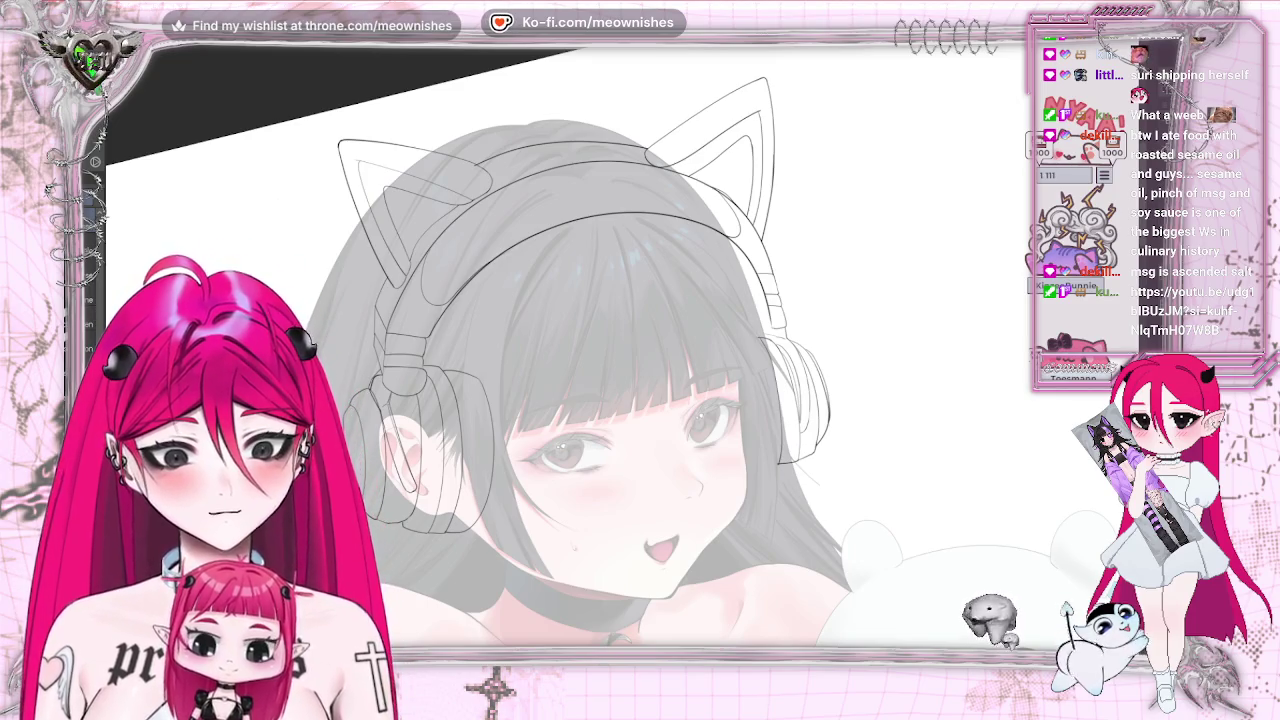
scroll(565, 345, "down", 3)
Mirror the canvas, tilt it counterclockwise, and zoom in close on the headband
scroll(565, 345, "down", 3)
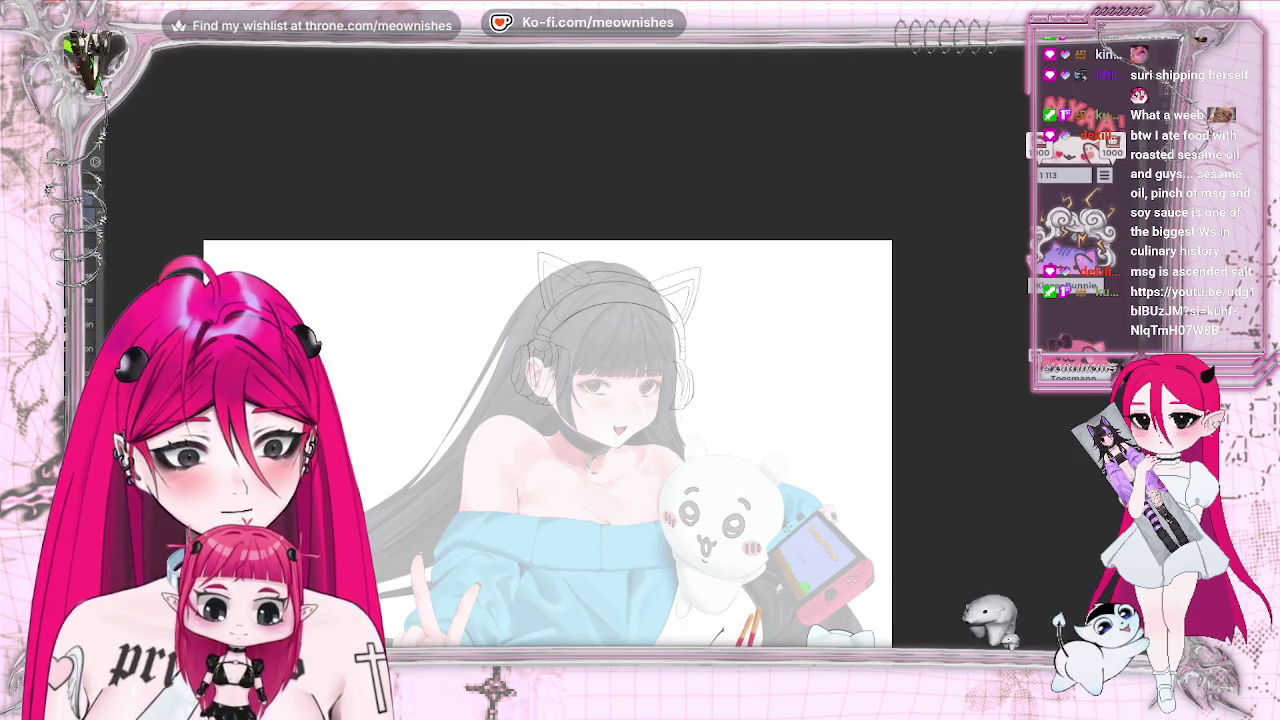
scroll(623, 351, "up", 5)
scroll(620, 350, "down", 5)
scroll(620, 350, "up", 2)
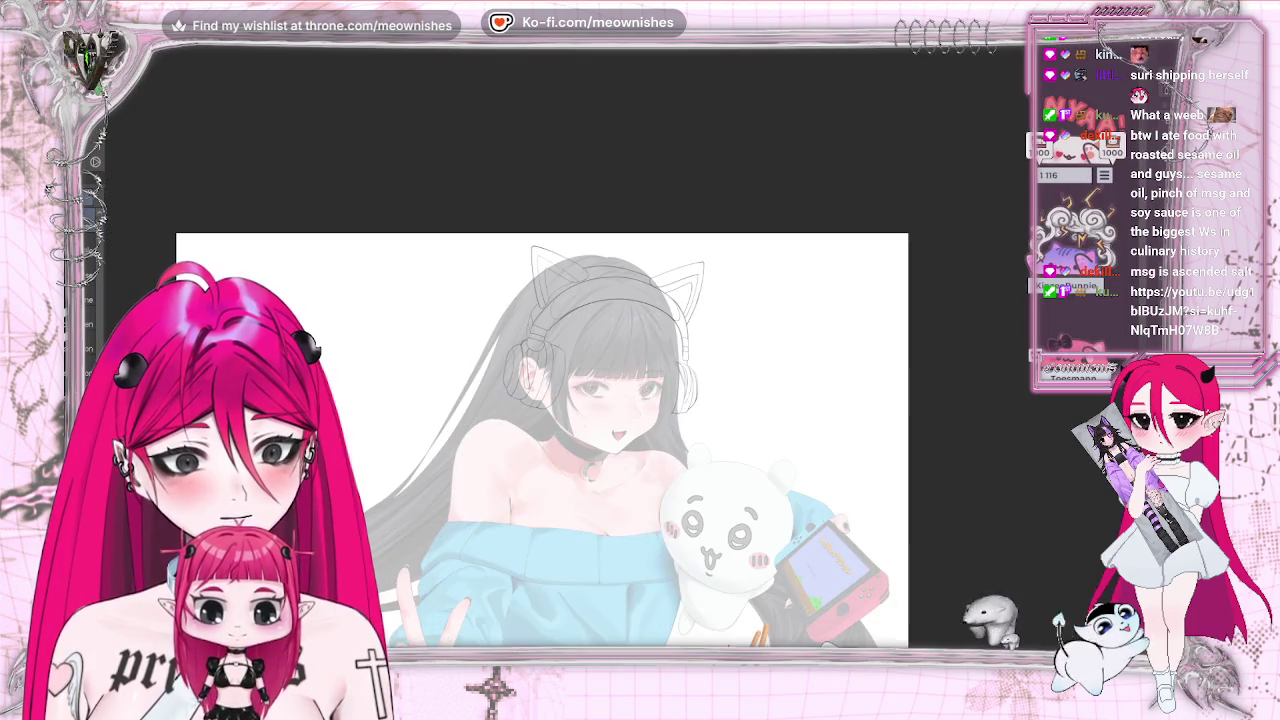
key("m")
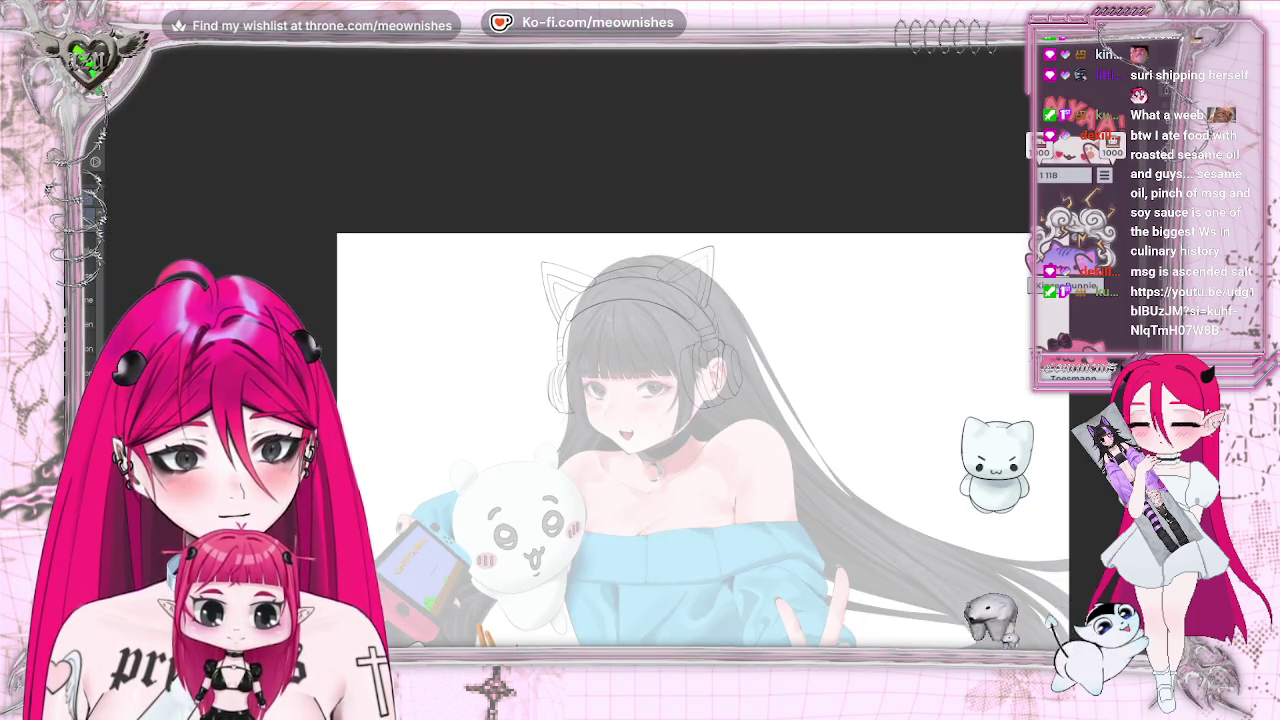
scroll(640, 350, "up", 2)
scroll(640, 350, "up", 2)
key("4")
key("4")
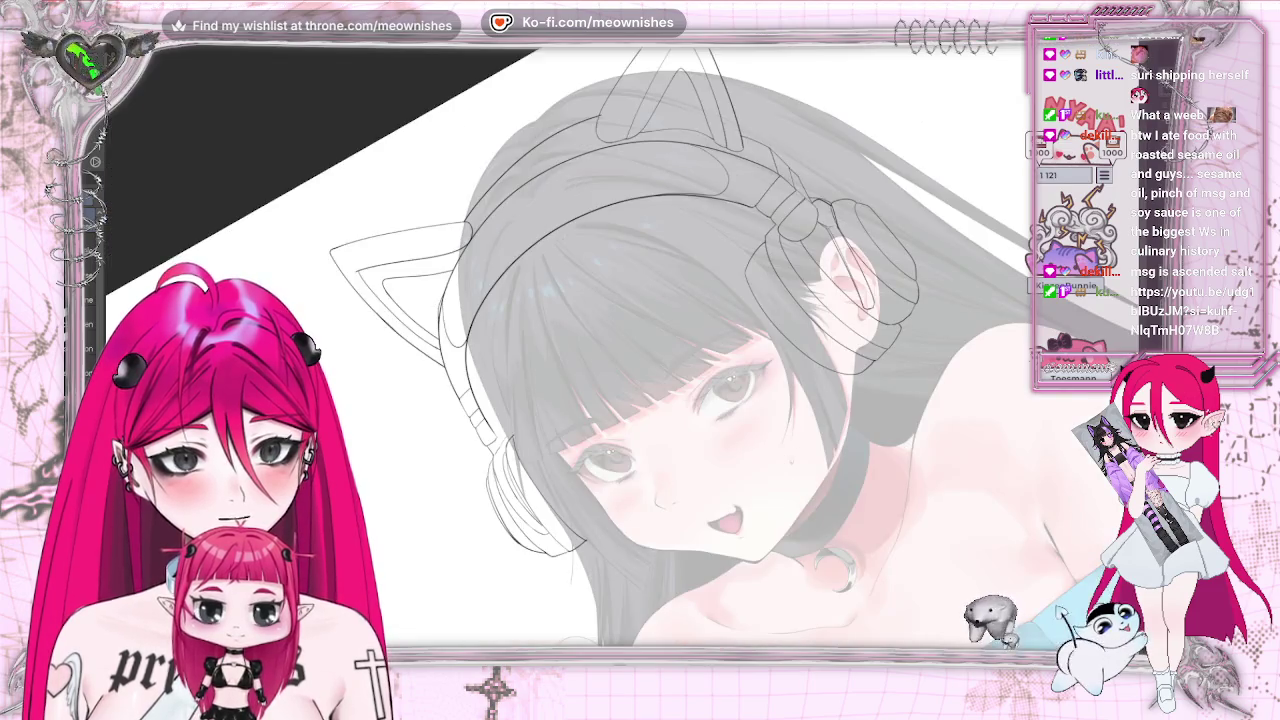
scroll(640, 350, "up", 3)
scroll(640, 350, "up", 2)
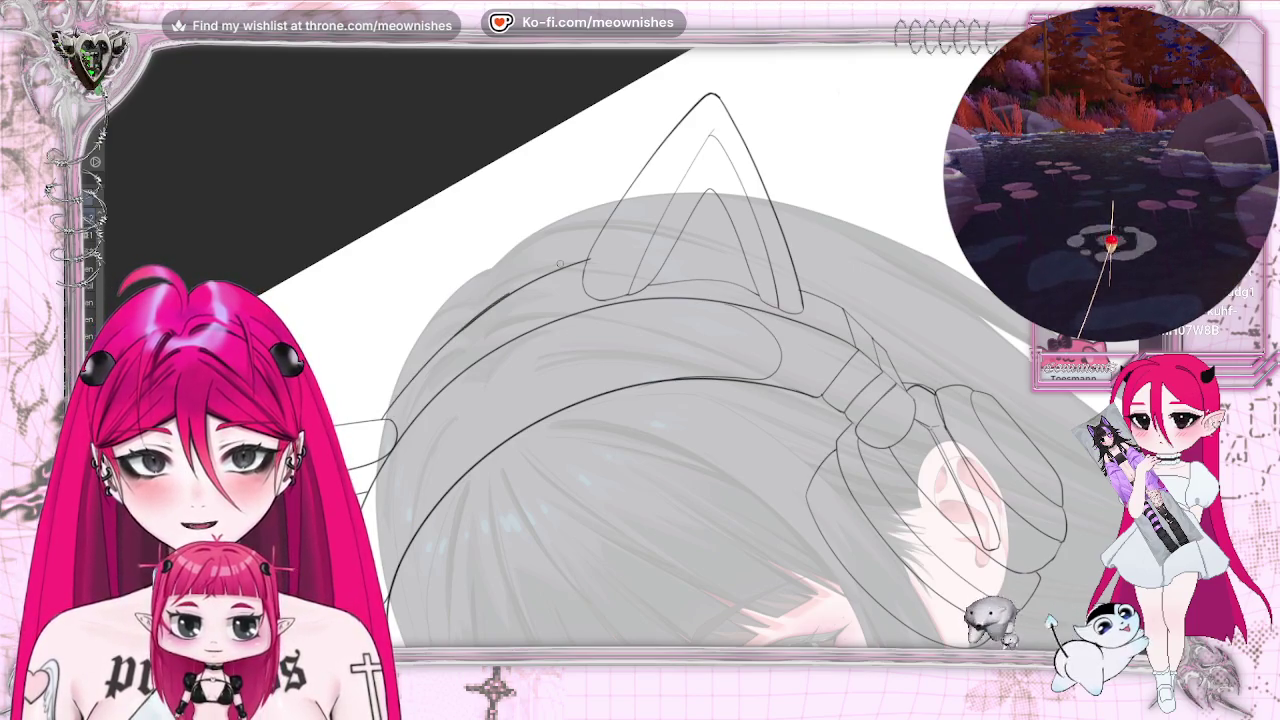
Redraw the line at the cat ear's base, retrying it once, then reset the view upright
key("ctrl+z")
left_click_drag(430, 360, 586, 258)
key("ctrl+z")
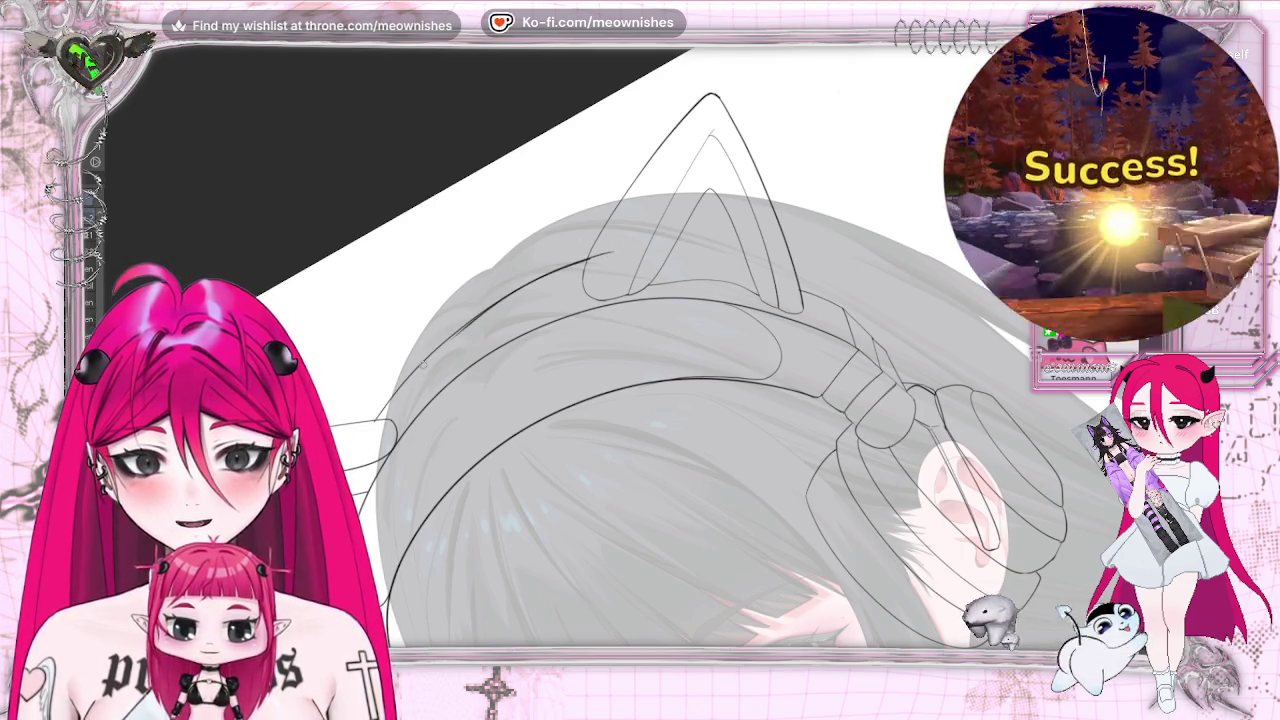
left_click_drag(610, 254, 474, 308)
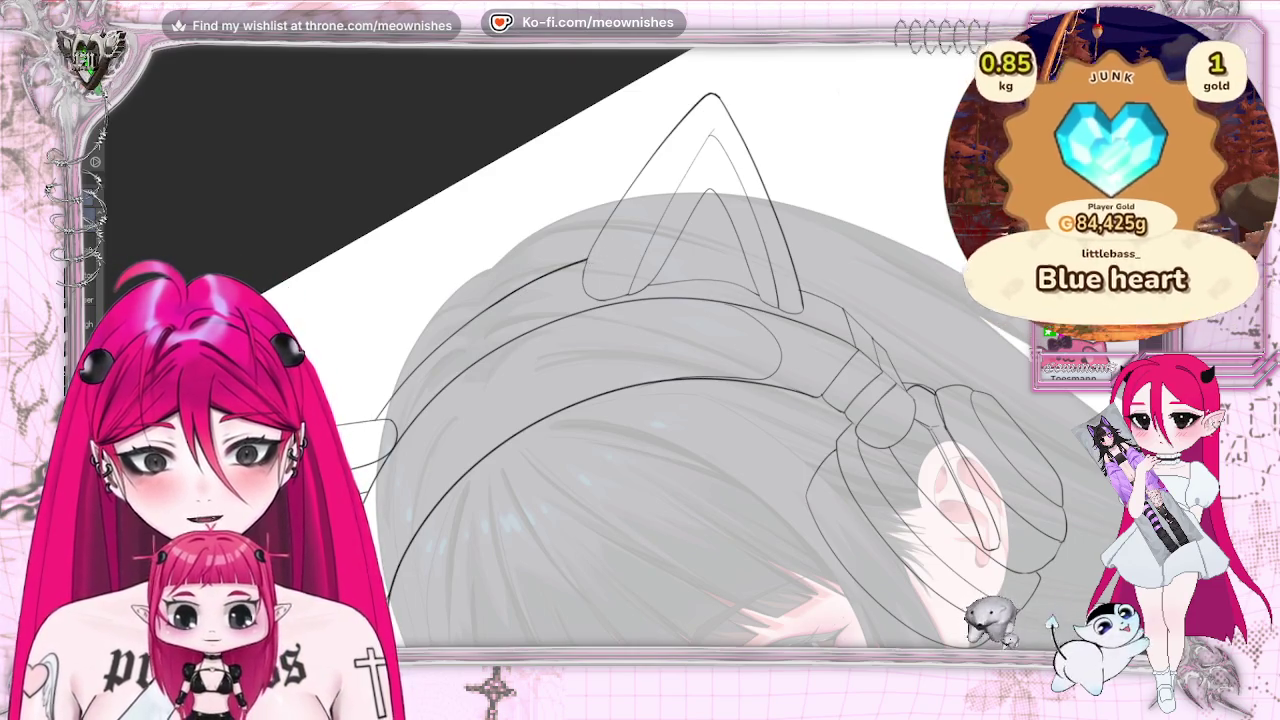
key("ctrl+0")
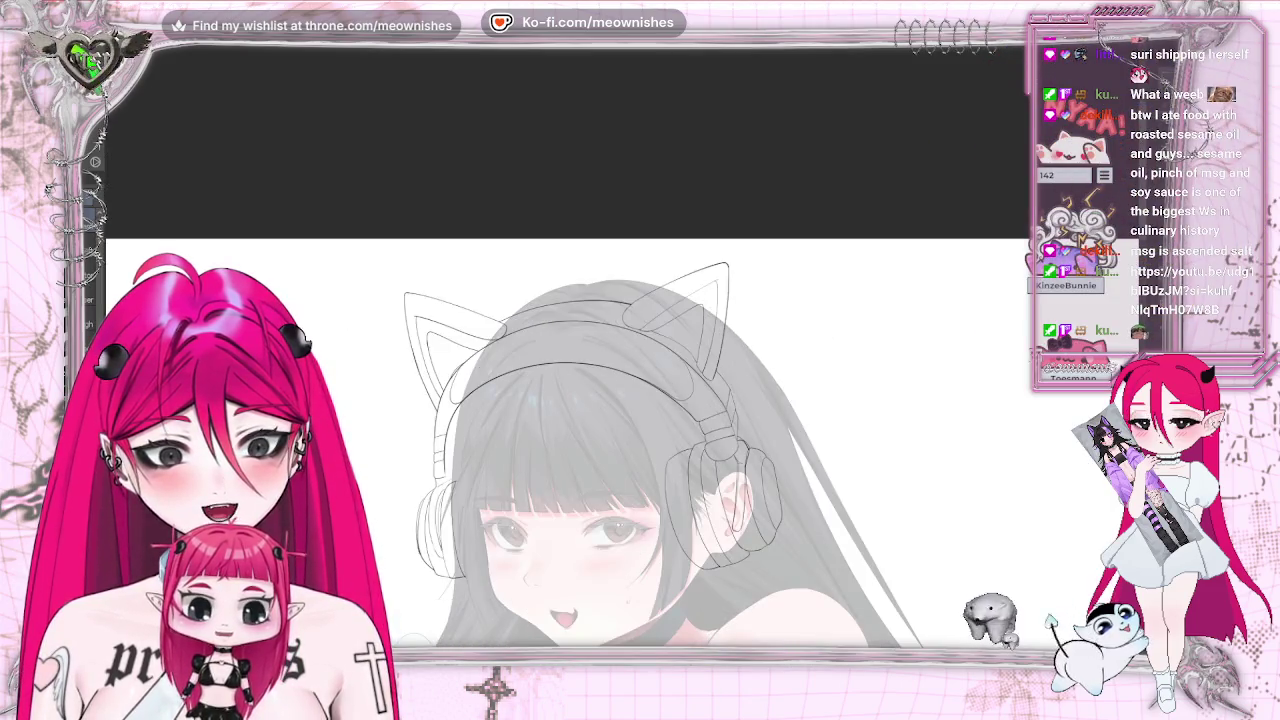
key("ctrl+minus")
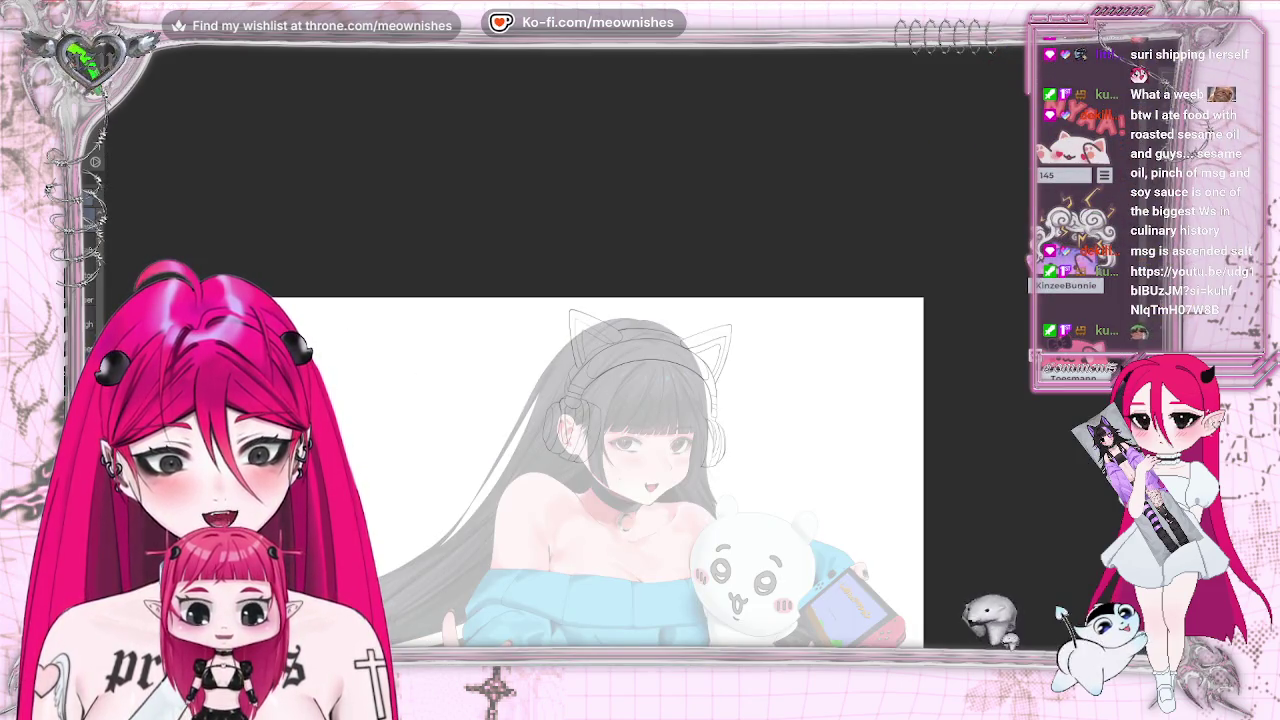
key("ctrl+plus")
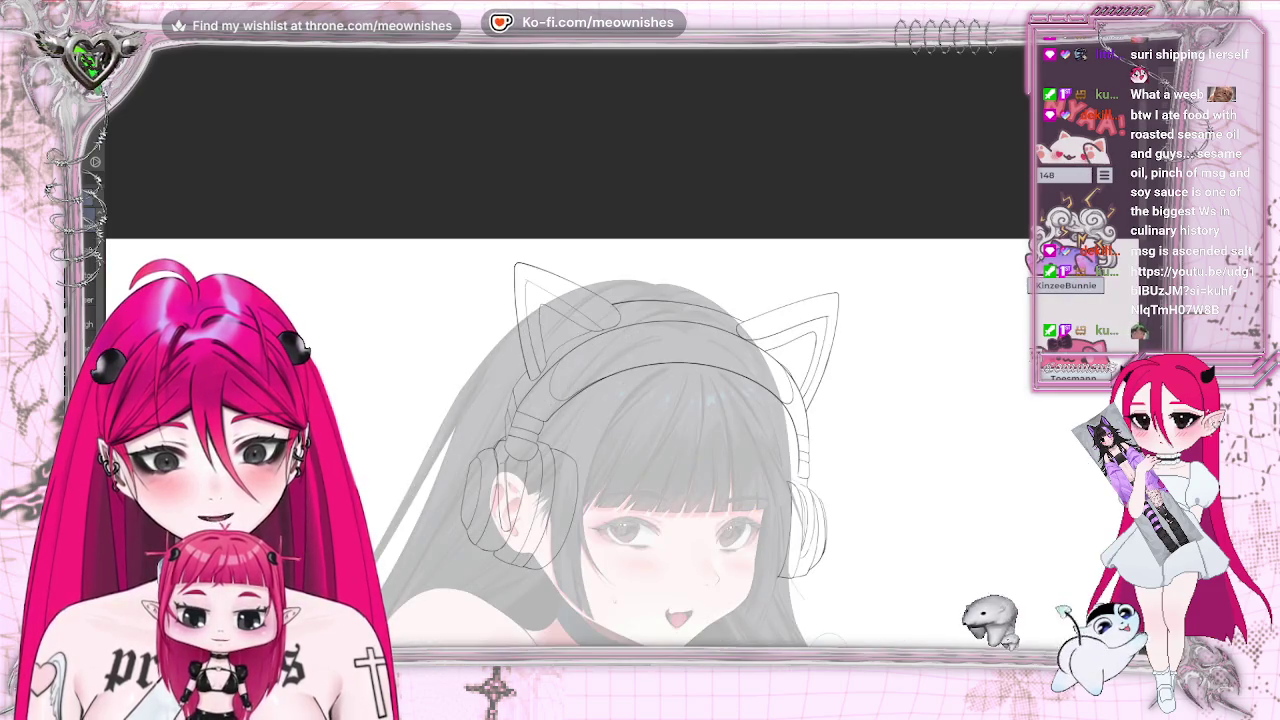
key("ctrl+minus")
key("ctrl+plus")
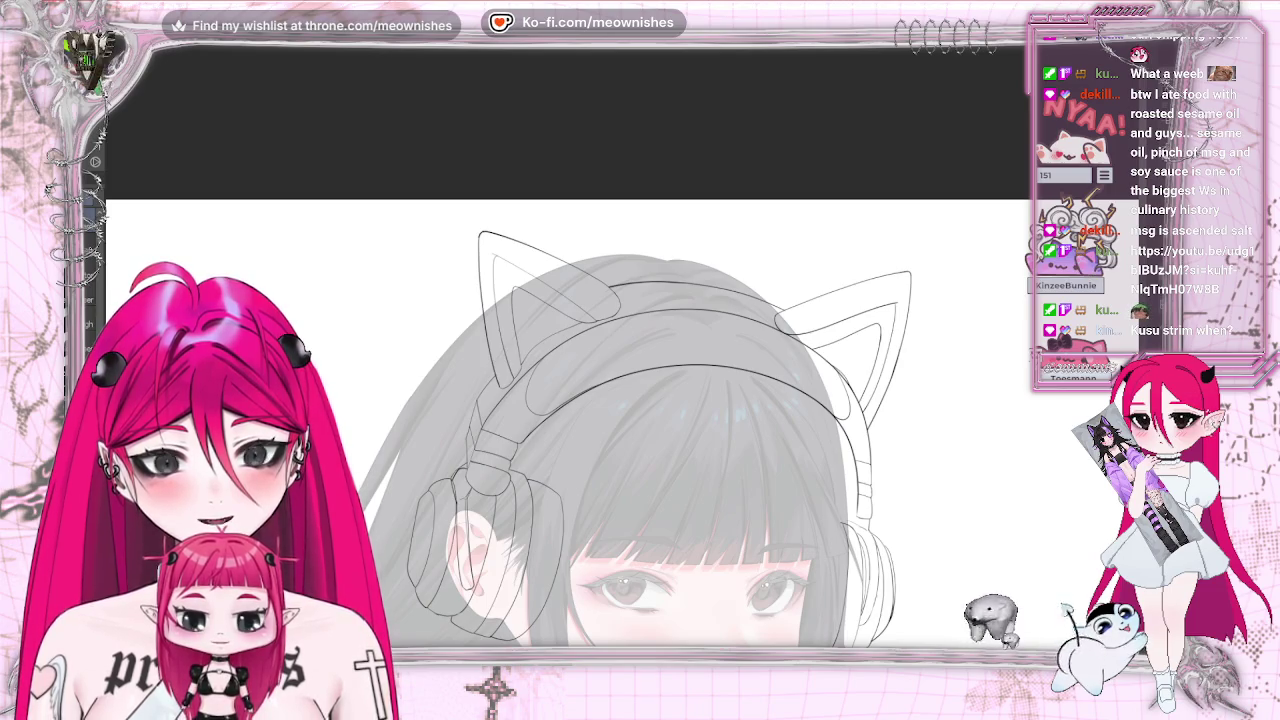
key("ctrl+minus")
key("ctrl+plus")
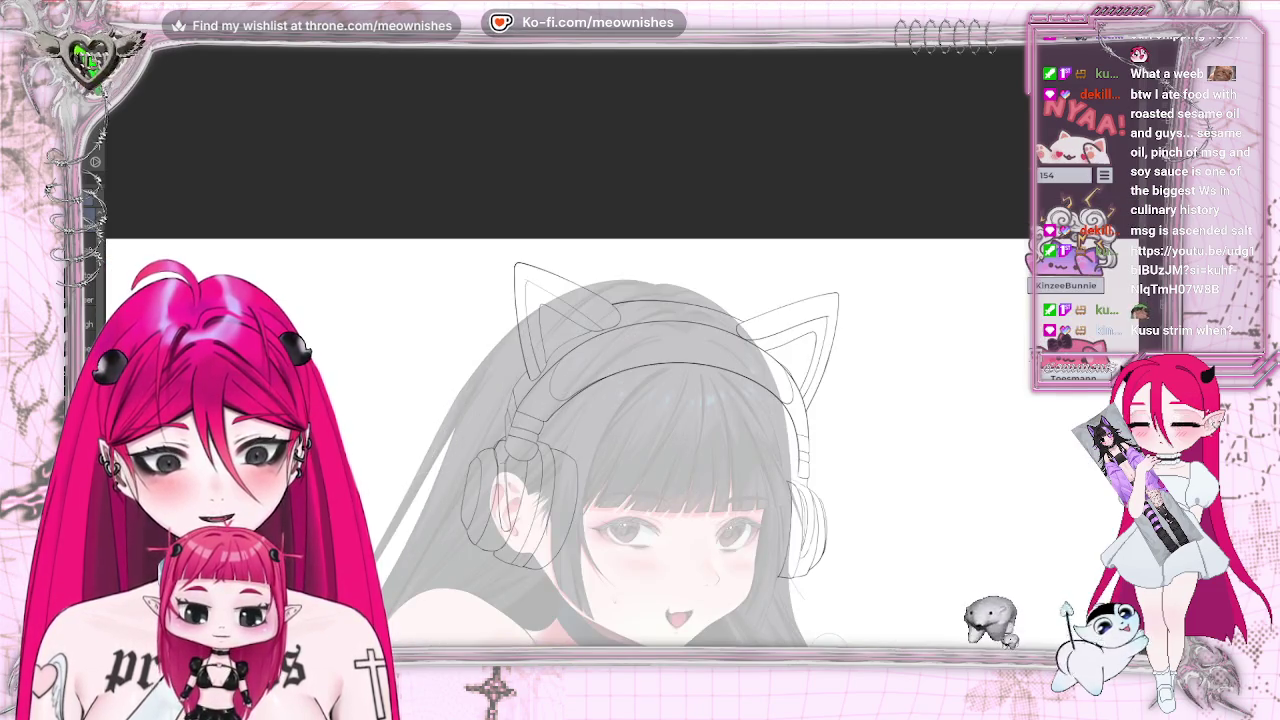
key("ctrl+minus")
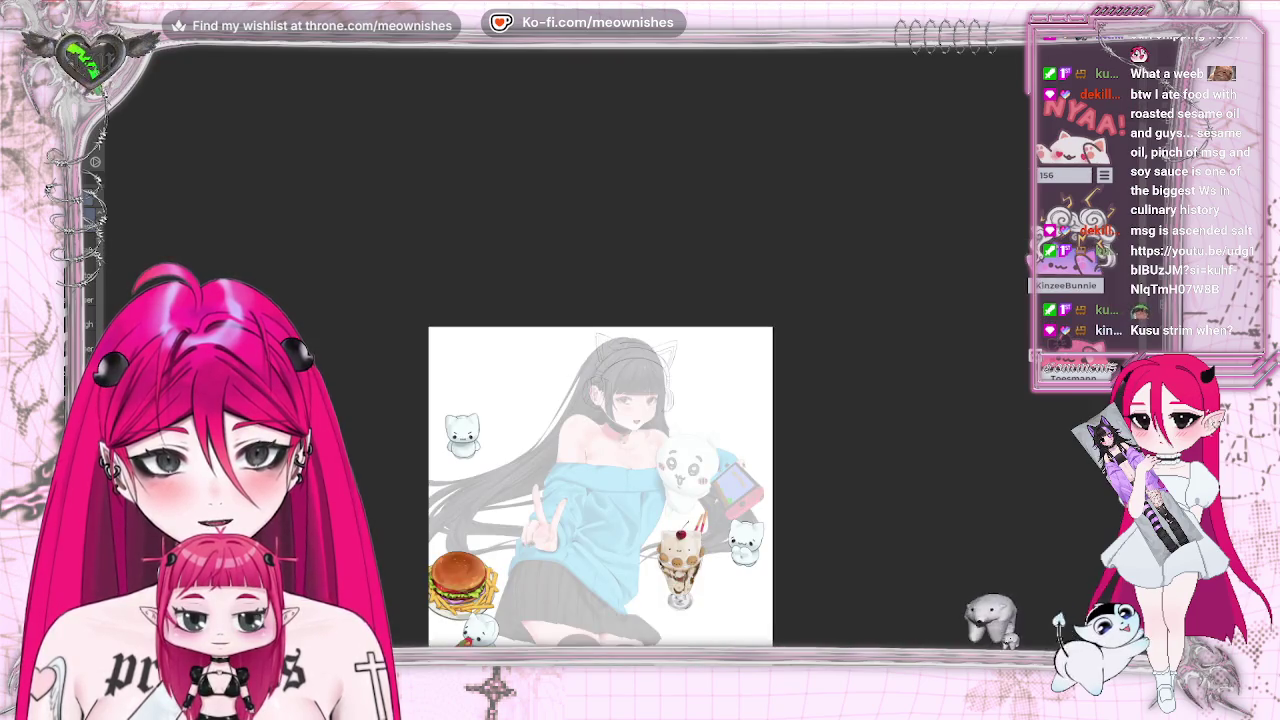
key("ctrl+plus")
scroll(578, 470, "down", 3)
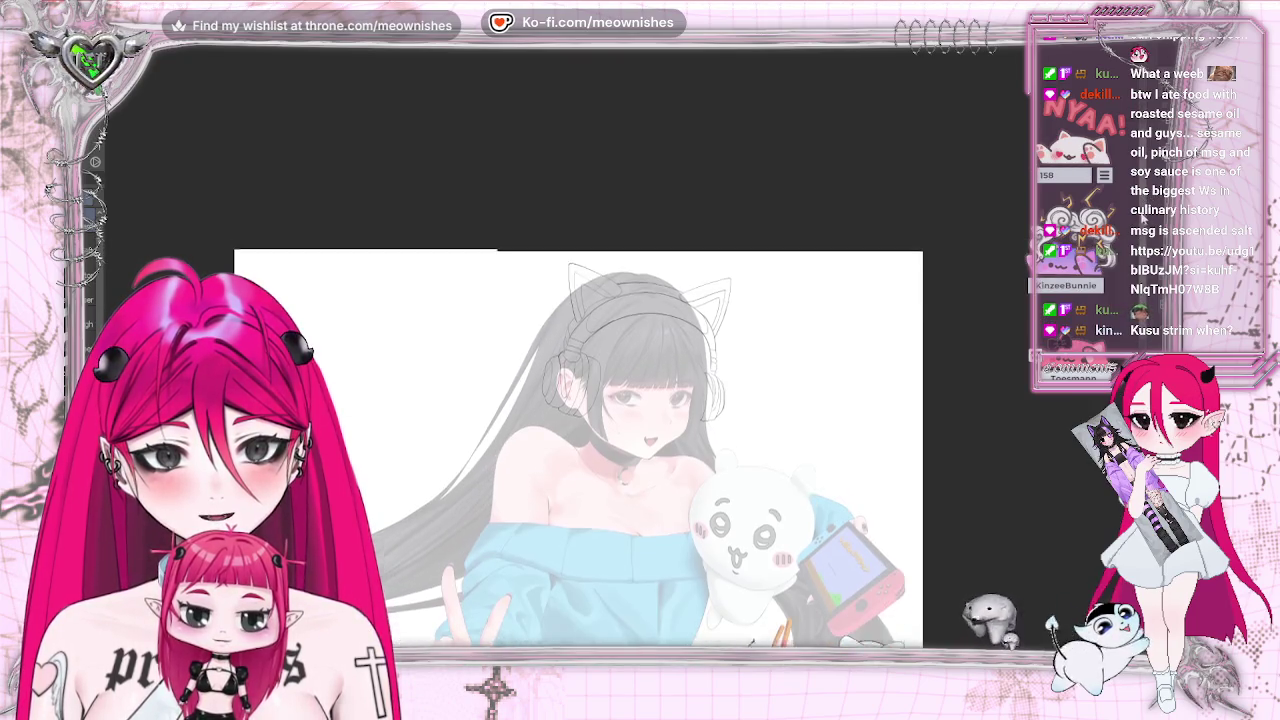
key("ctrl+plus")
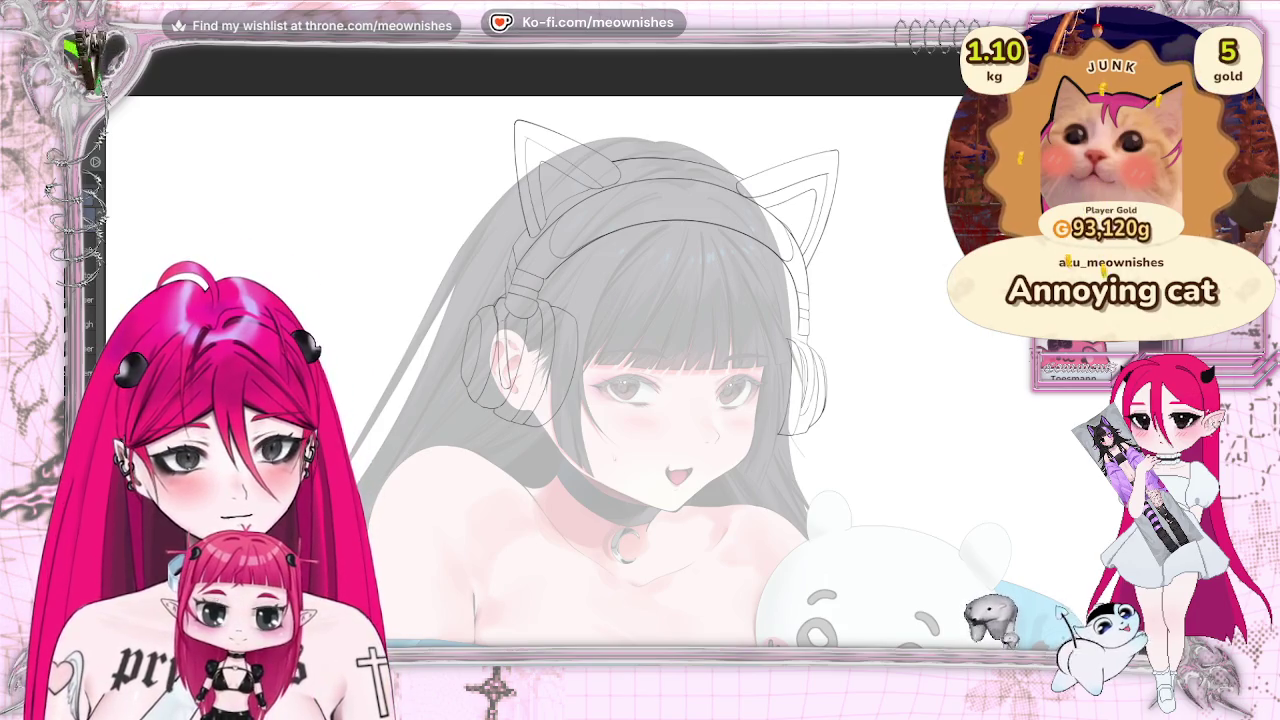
scroll(606, 367, "up", 2)
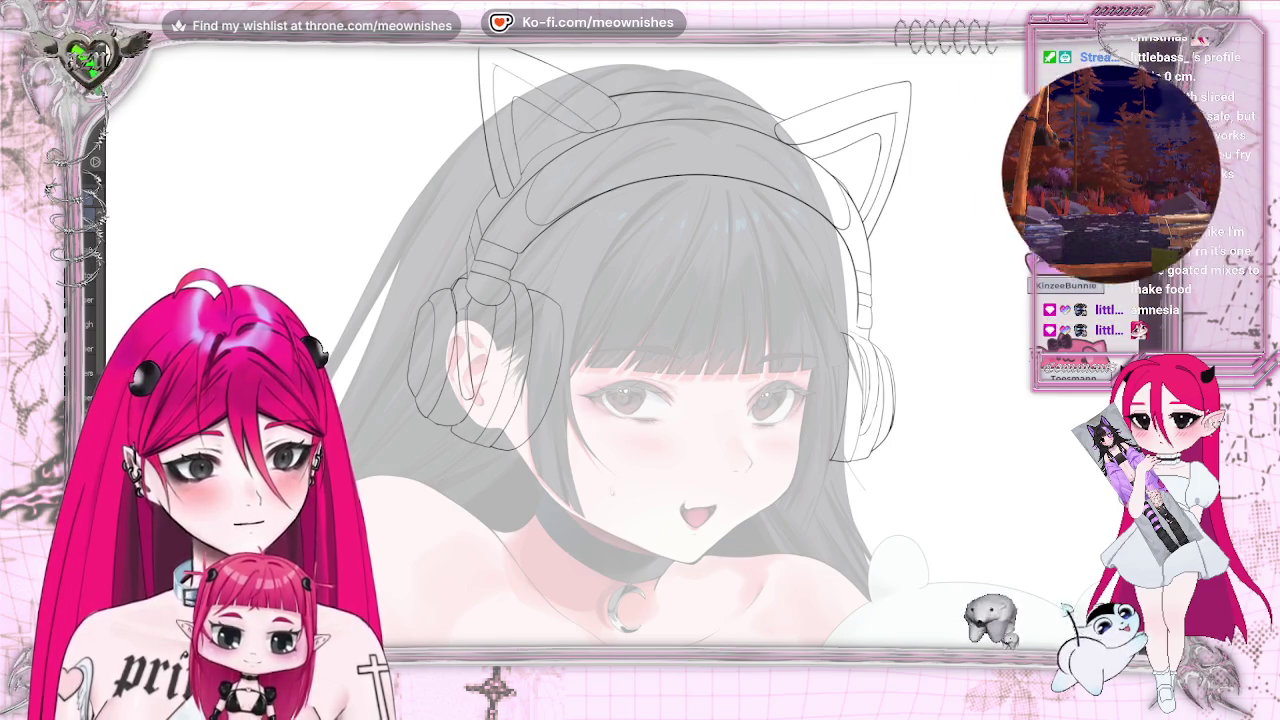
key("ctrl+z")
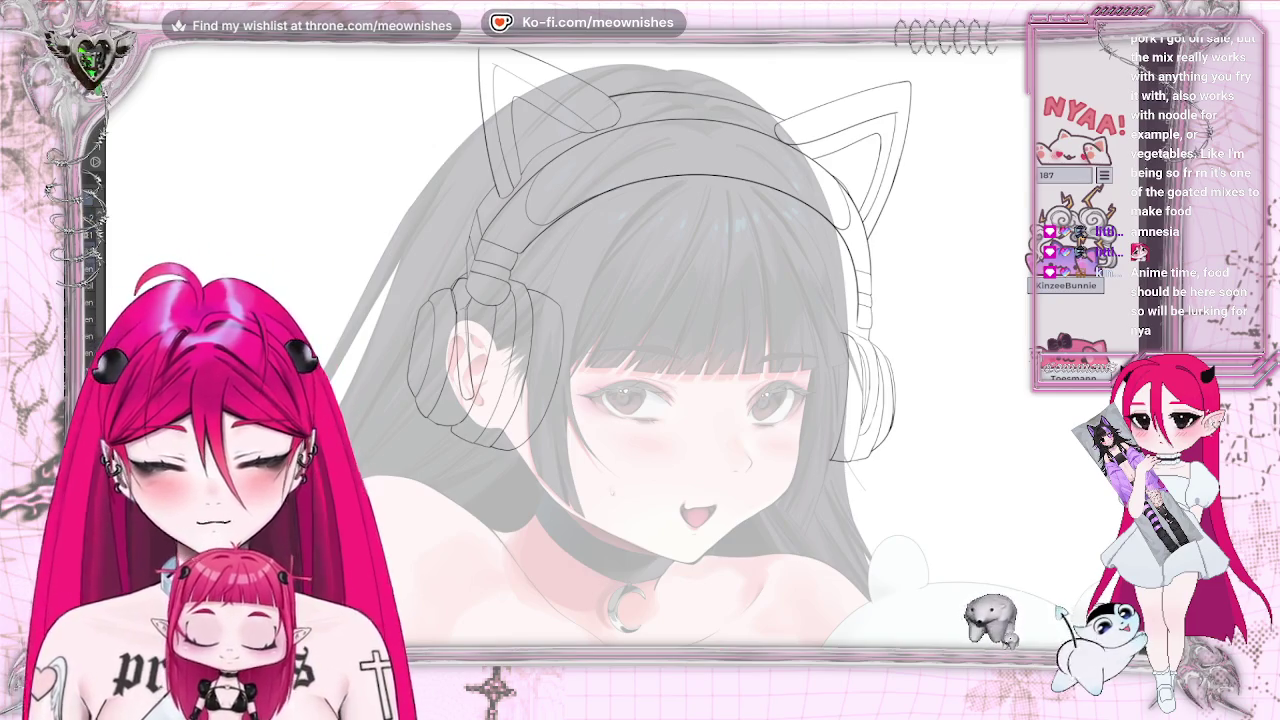
scroll(617, 362, "up", 5)
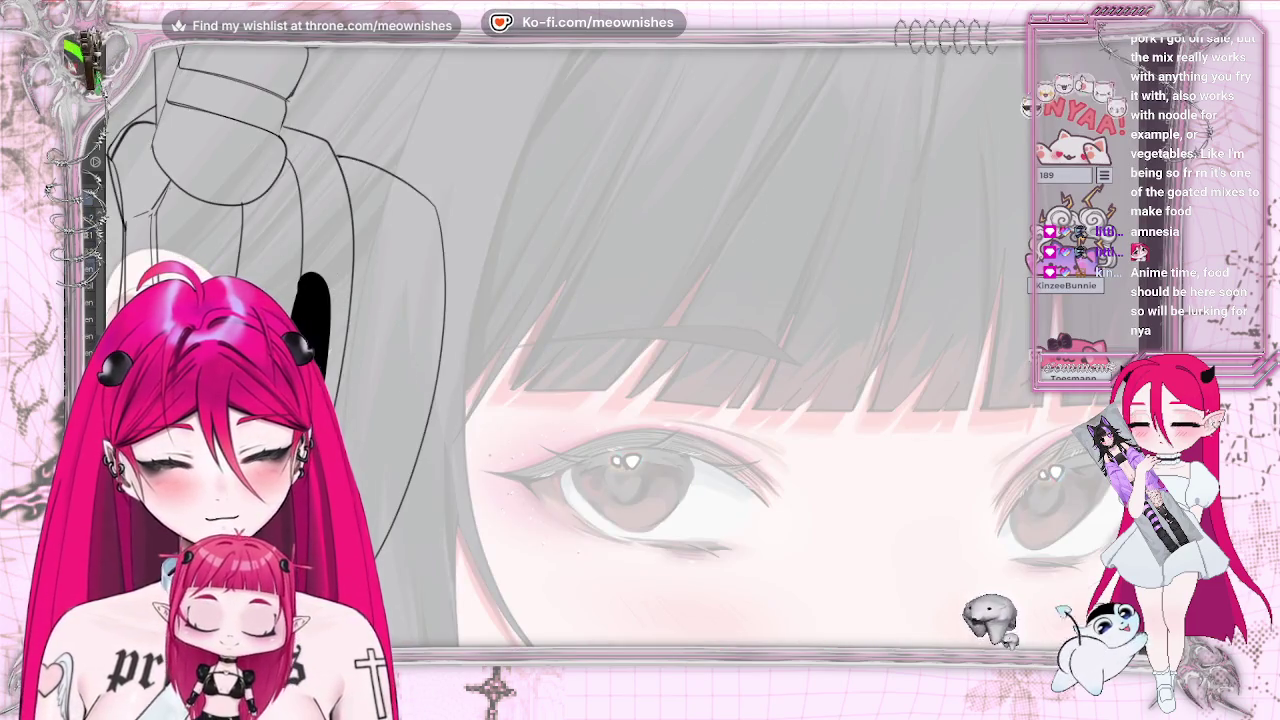
key("ctrl+0")
scroll(610, 357, "up", 3)
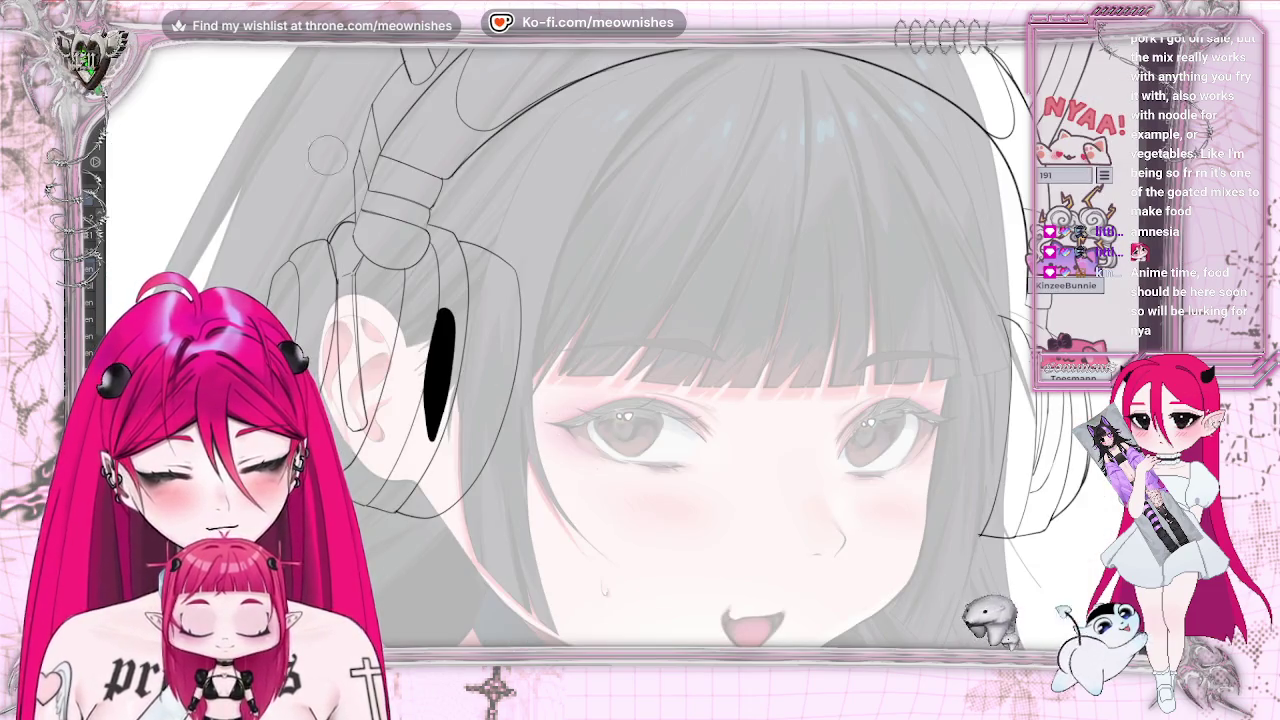
mouse_move(383, 320)
left_mouse_down()
mouse_move(388, 245)
mouse_move(368, 385)
mouse_move(345, 300)
left_mouse_up()
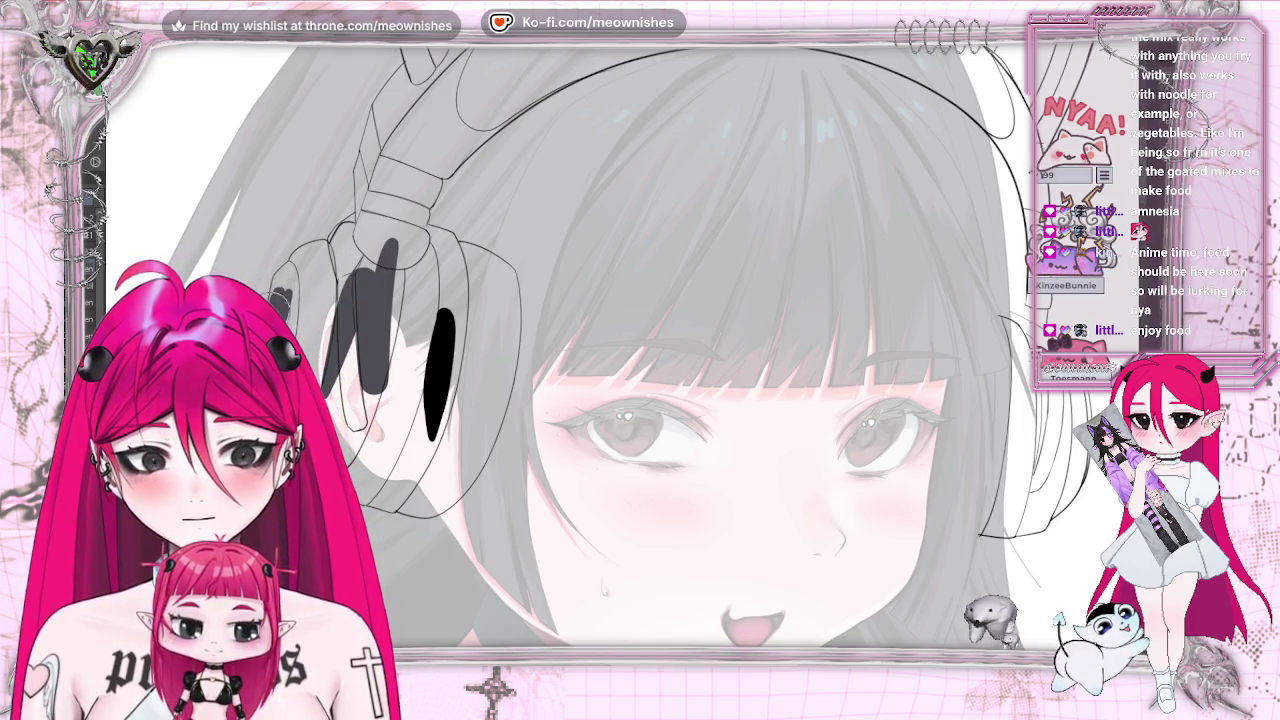
mouse_move(295, 280)
left_mouse_down()
mouse_move(335, 310)
mouse_move(325, 340)
mouse_move(290, 290)
mouse_move(280, 298)
left_mouse_up()
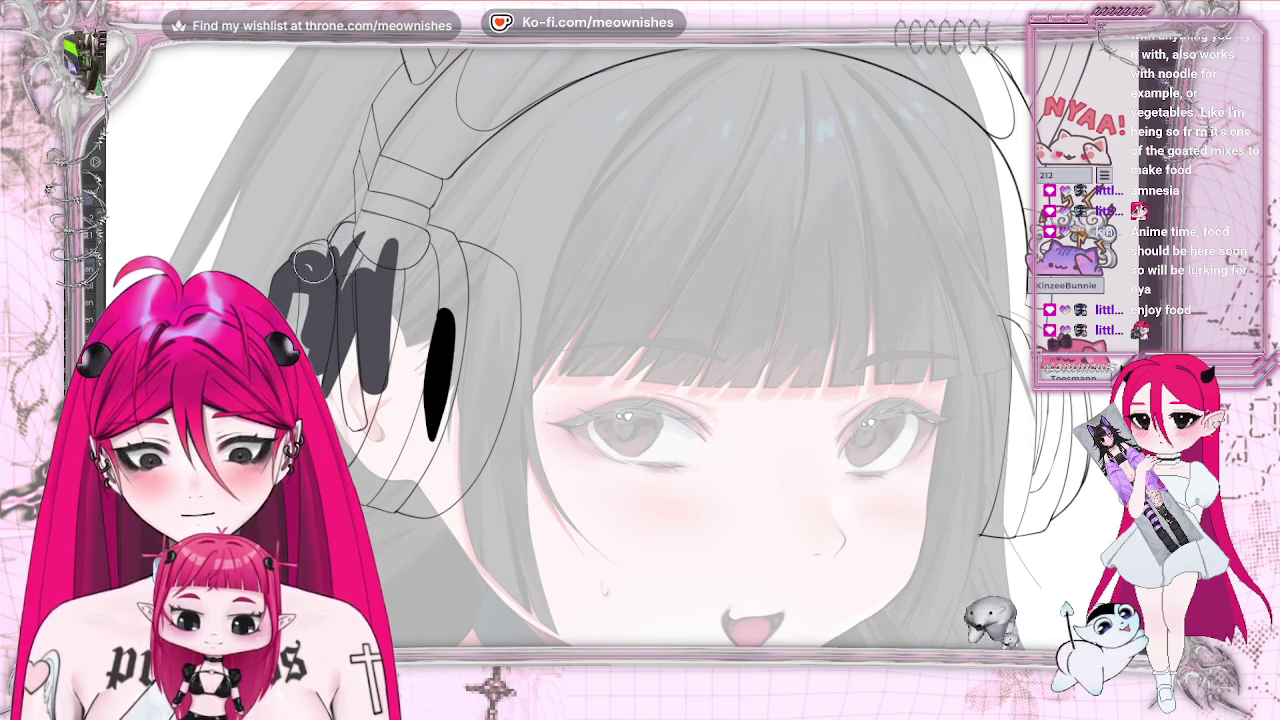
left_click_drag(313, 262, 342, 240)
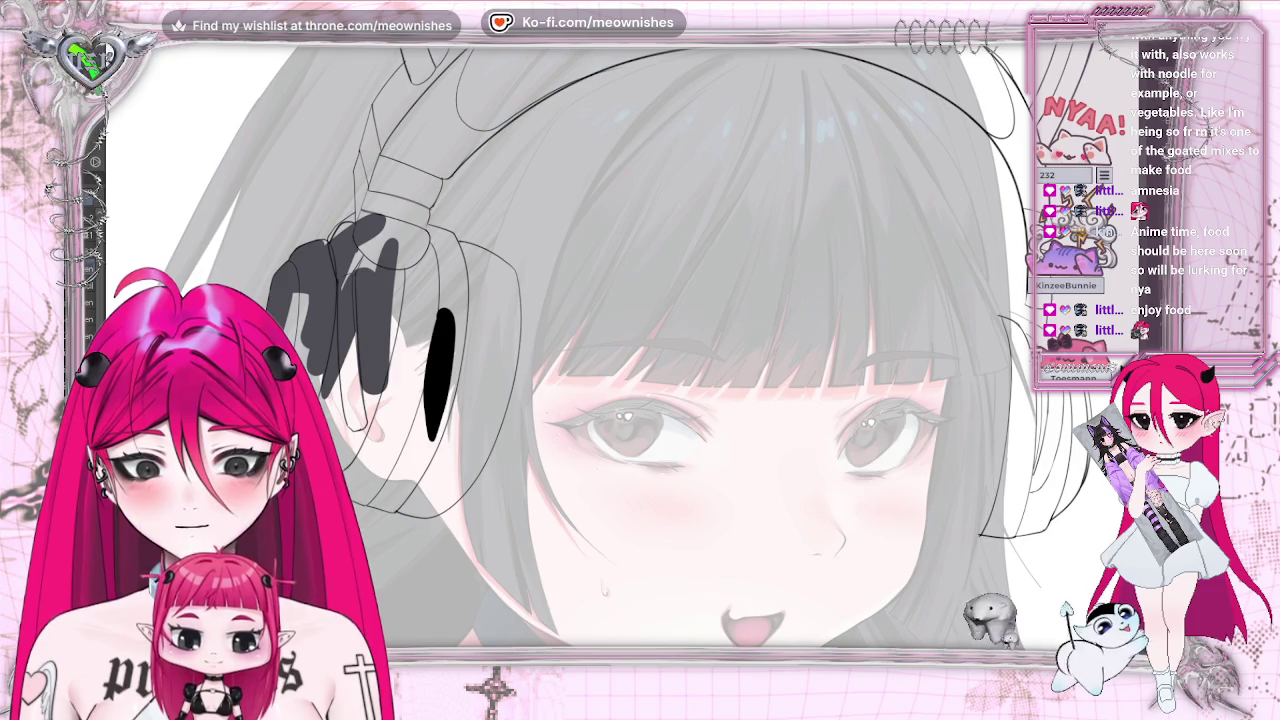
left_click_drag(295, 290, 288, 312)
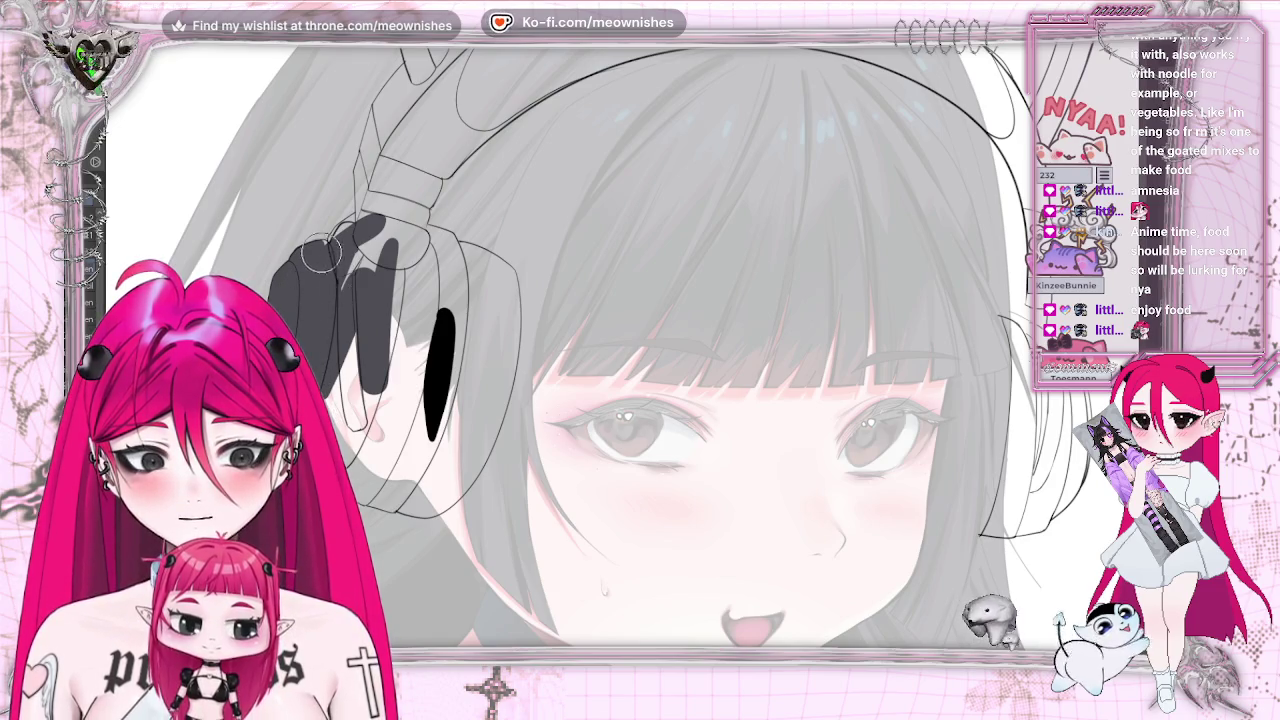
key("ctrl+z")
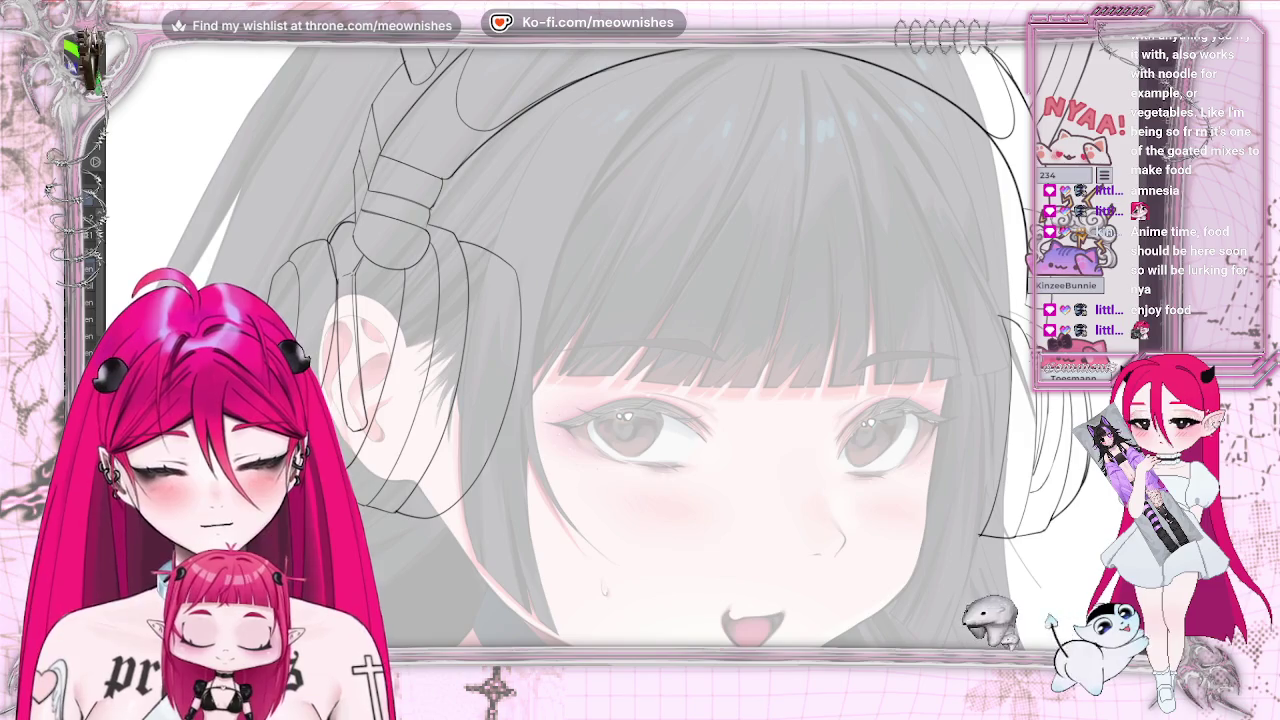
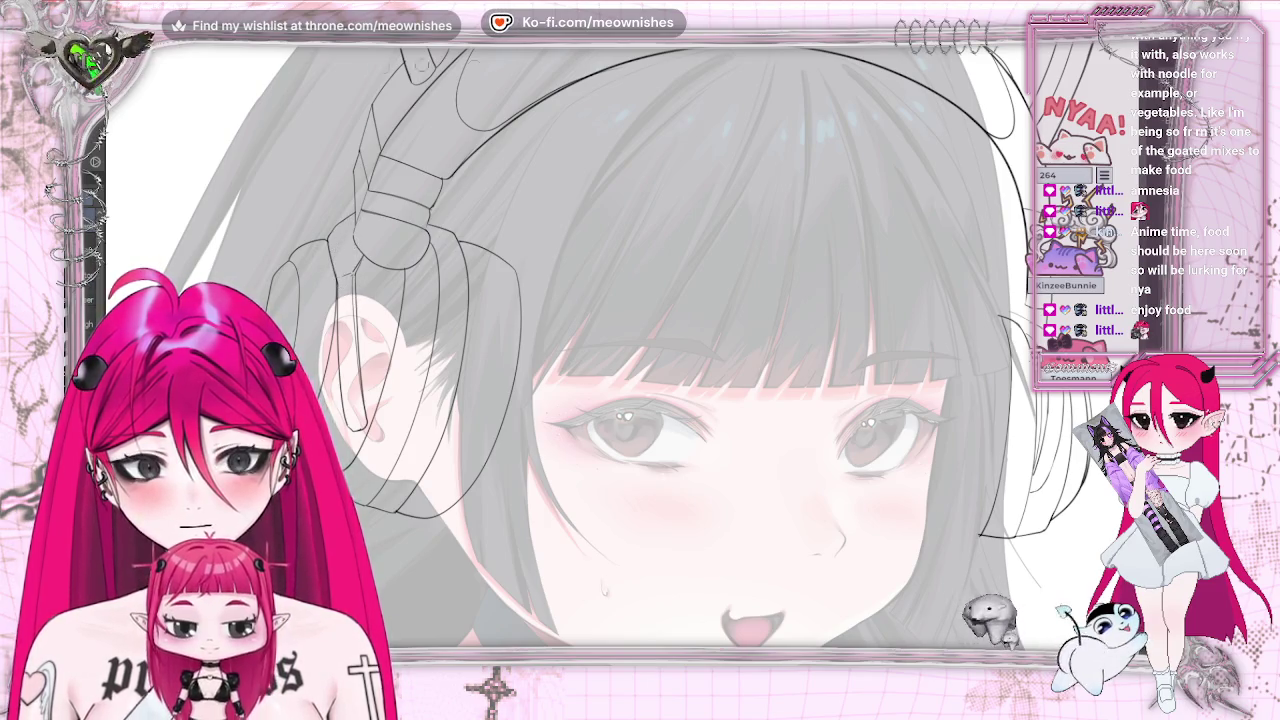
Restore the dark grey fill and paint it over the headphone ear pad down to its lower edge
key("ctrl+z")
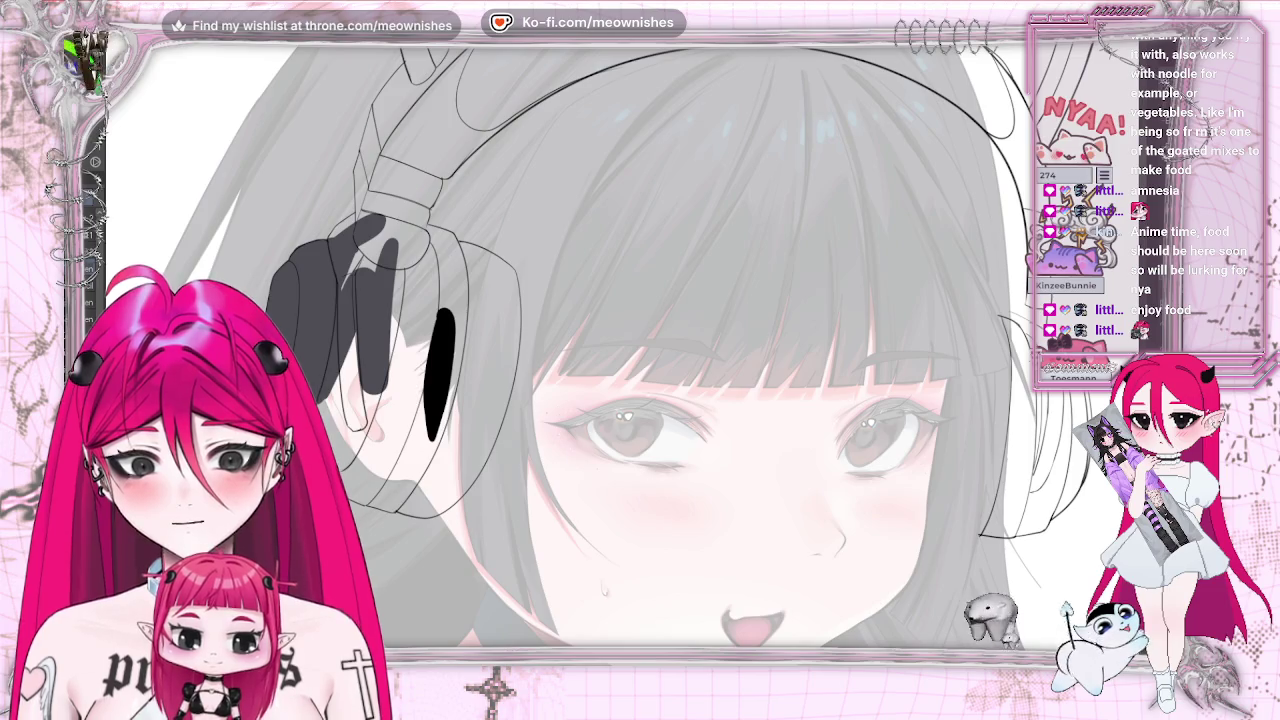
mouse_move(378, 228)
left_mouse_down()
mouse_move(337, 235)
mouse_move(372, 218)
left_mouse_up()
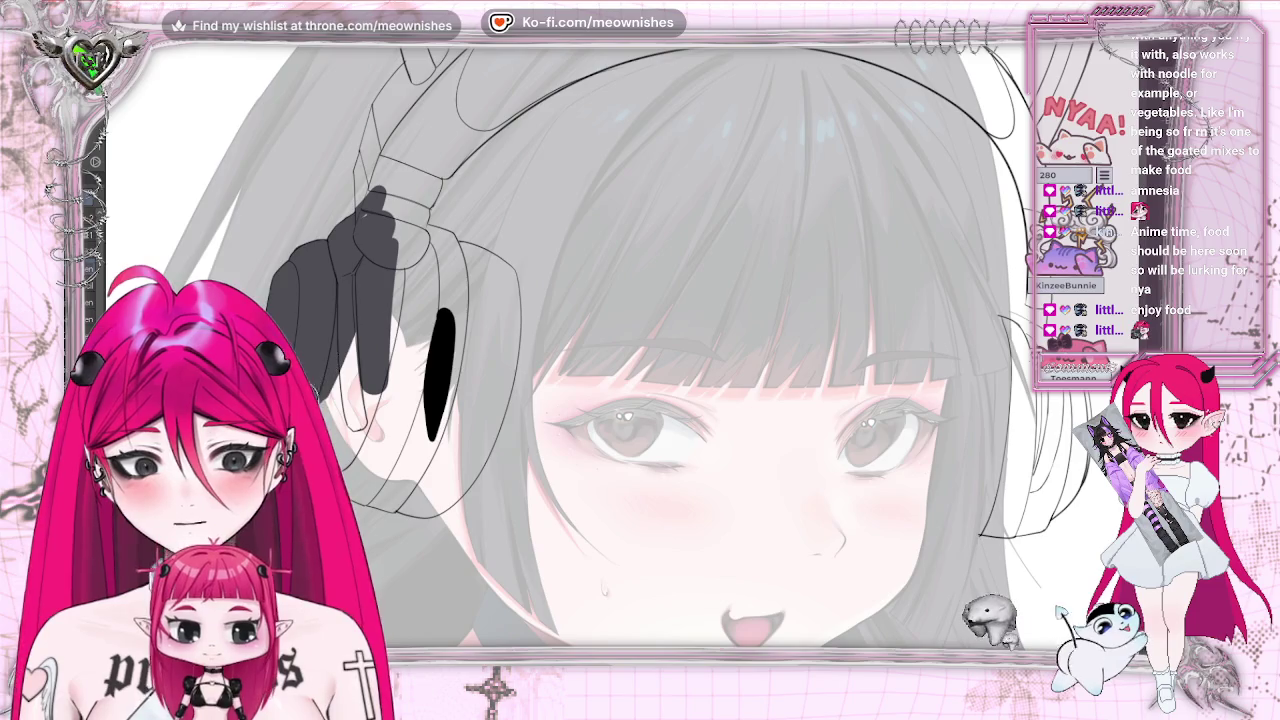
mouse_move(385, 290)
left_mouse_down()
mouse_move(345, 408)
mouse_move(377, 98)
mouse_move(355, 120)
left_mouse_up()
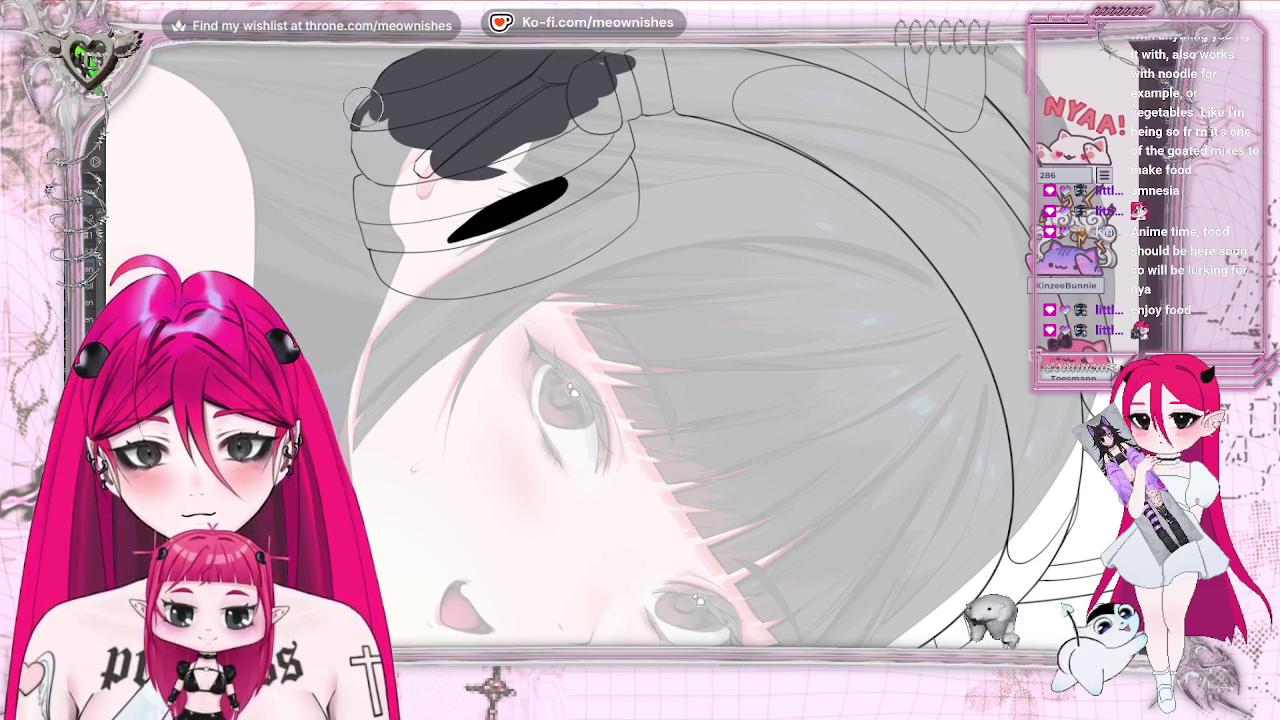
Fill the headphone's left edge solid dark grey
left_click_drag(365, 108, 362, 125)
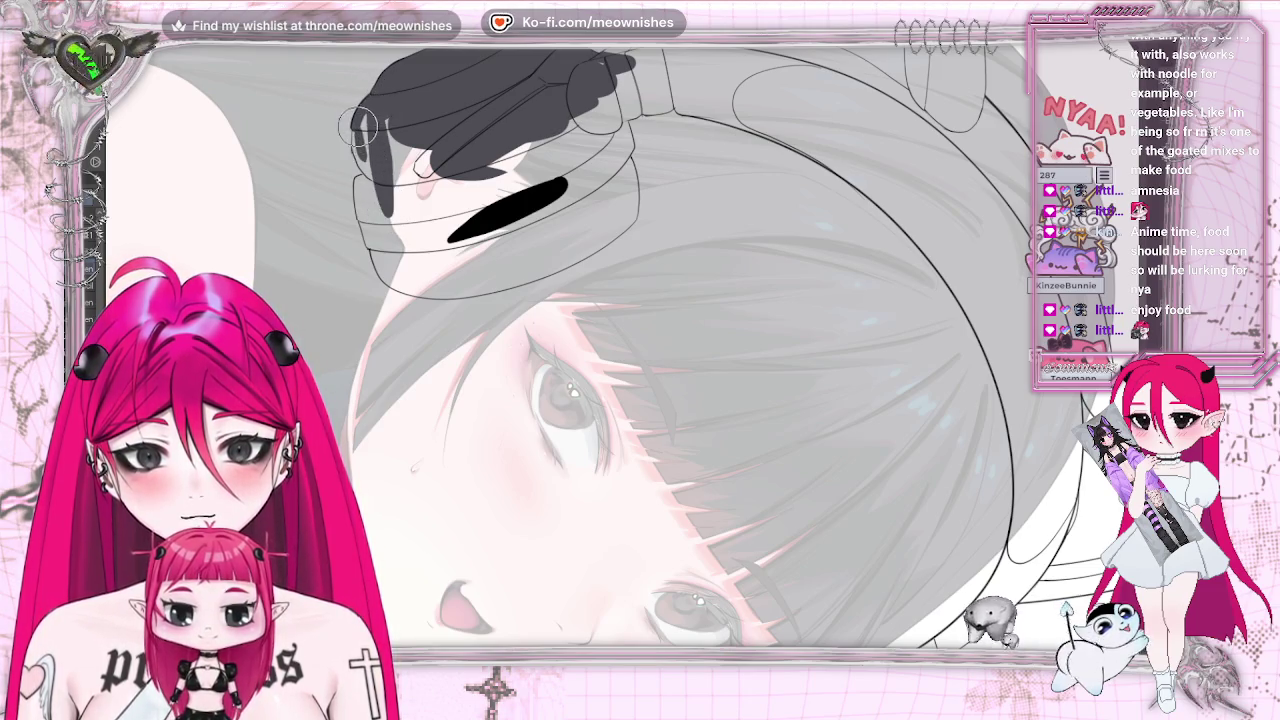
mouse_move(365, 170)
left_mouse_down()
mouse_move(368, 115)
mouse_move(360, 182)
left_mouse_up()
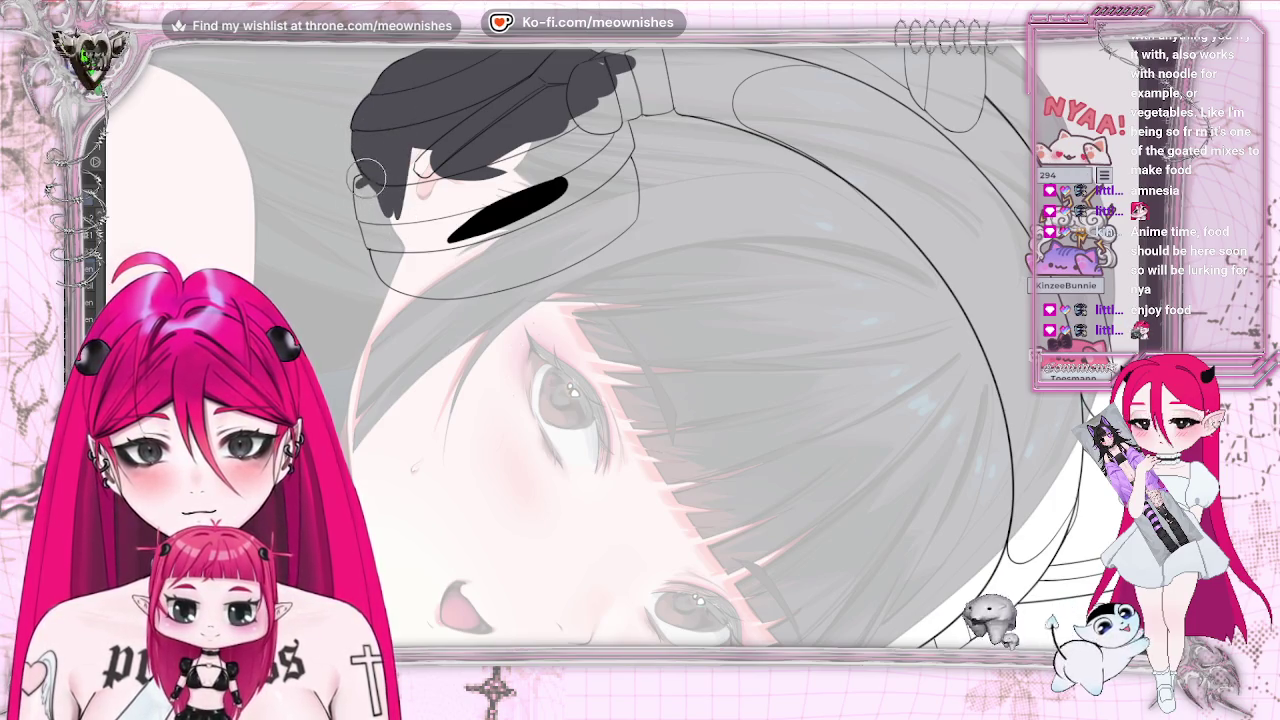
left_click_drag(360, 186, 395, 210)
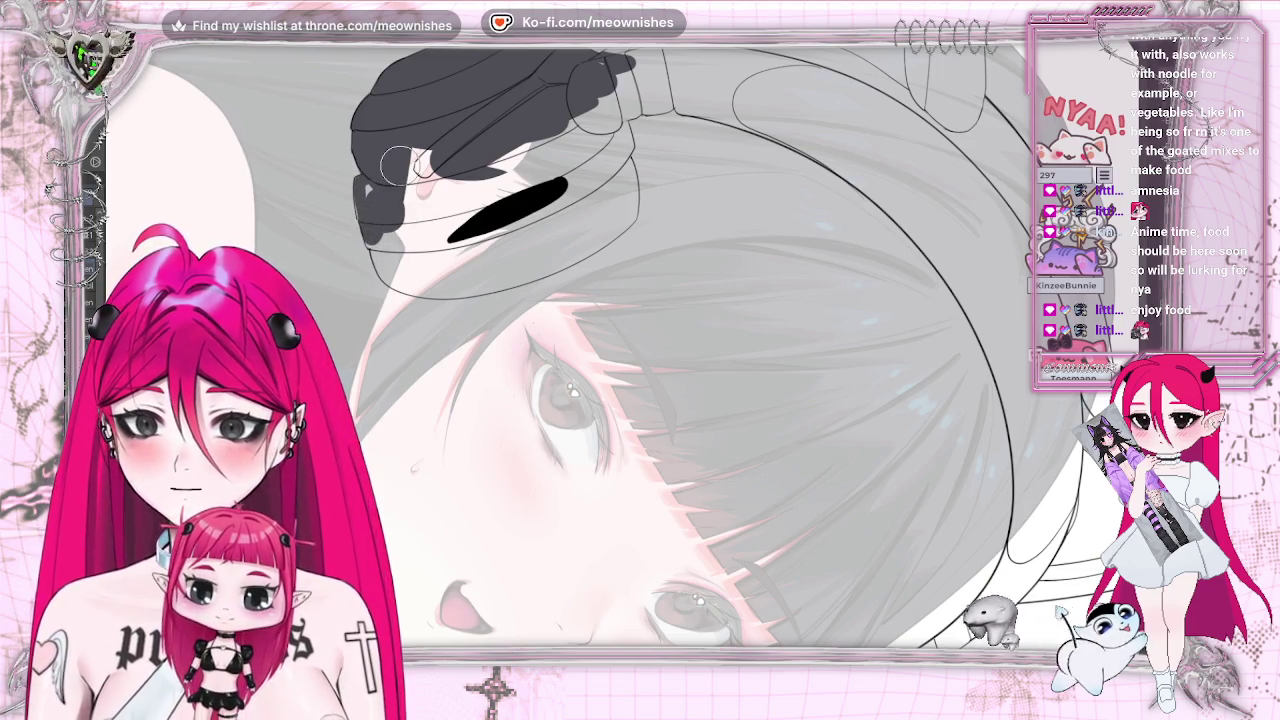
left_click_drag(394, 210, 366, 172)
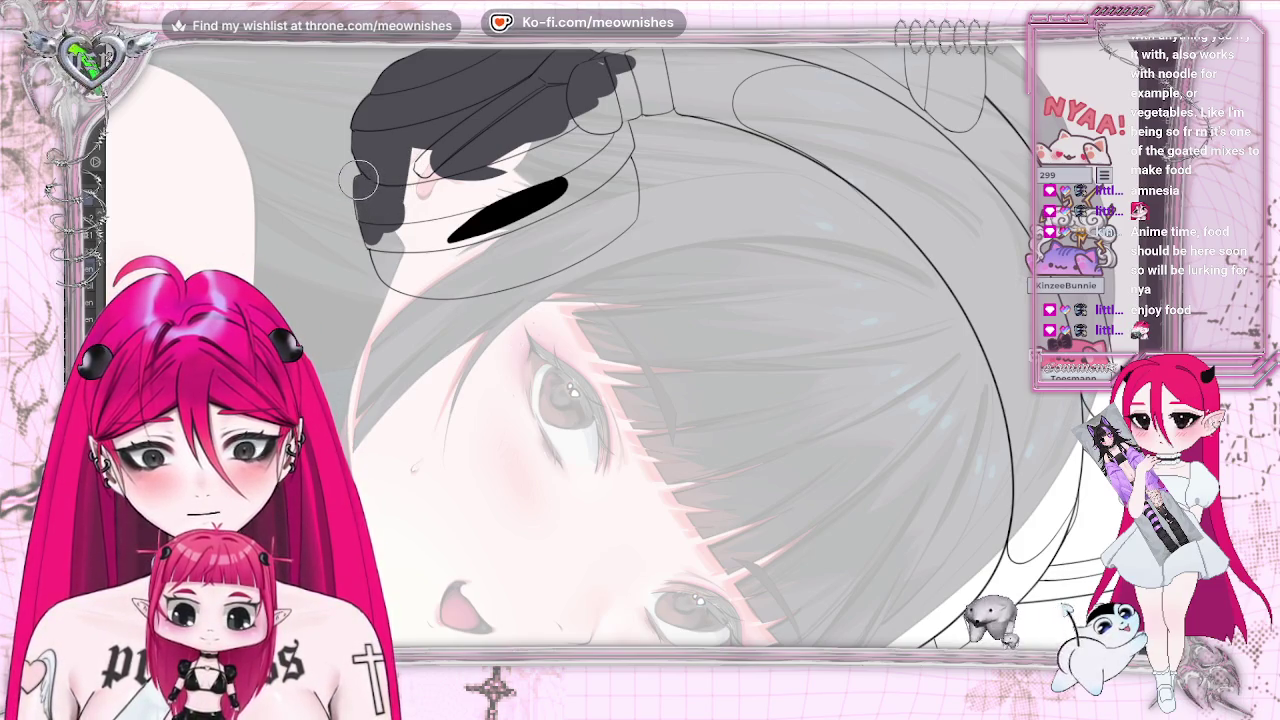
Paint the headphone band and its lower strip dark grey, closing all light gaps
mouse_move(368, 226)
left_mouse_down()
mouse_move(395, 262)
mouse_move(590, 178)
left_mouse_up()
mouse_move(460, 222)
left_mouse_down()
mouse_move(400, 190)
mouse_move(440, 152)
mouse_move(420, 200)
mouse_move(446, 150)
left_mouse_up()
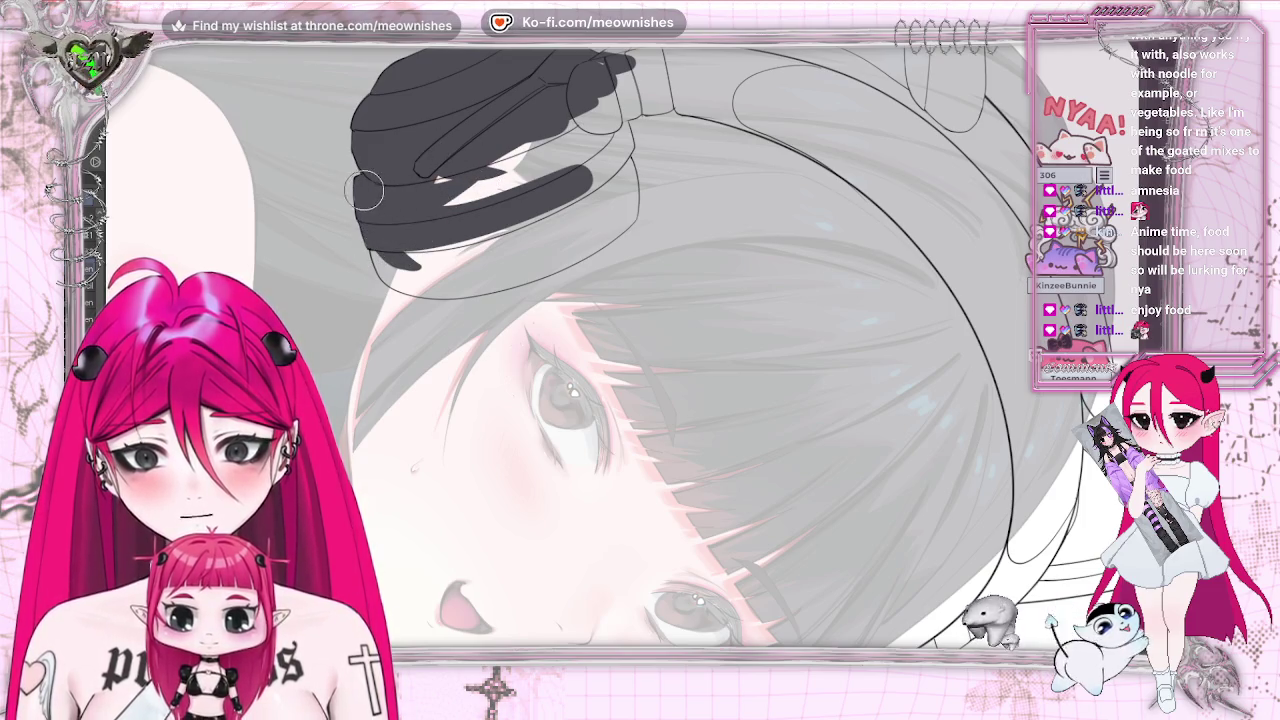
mouse_move(400, 170)
left_mouse_down()
mouse_move(530, 130)
mouse_move(420, 230)
left_mouse_up()
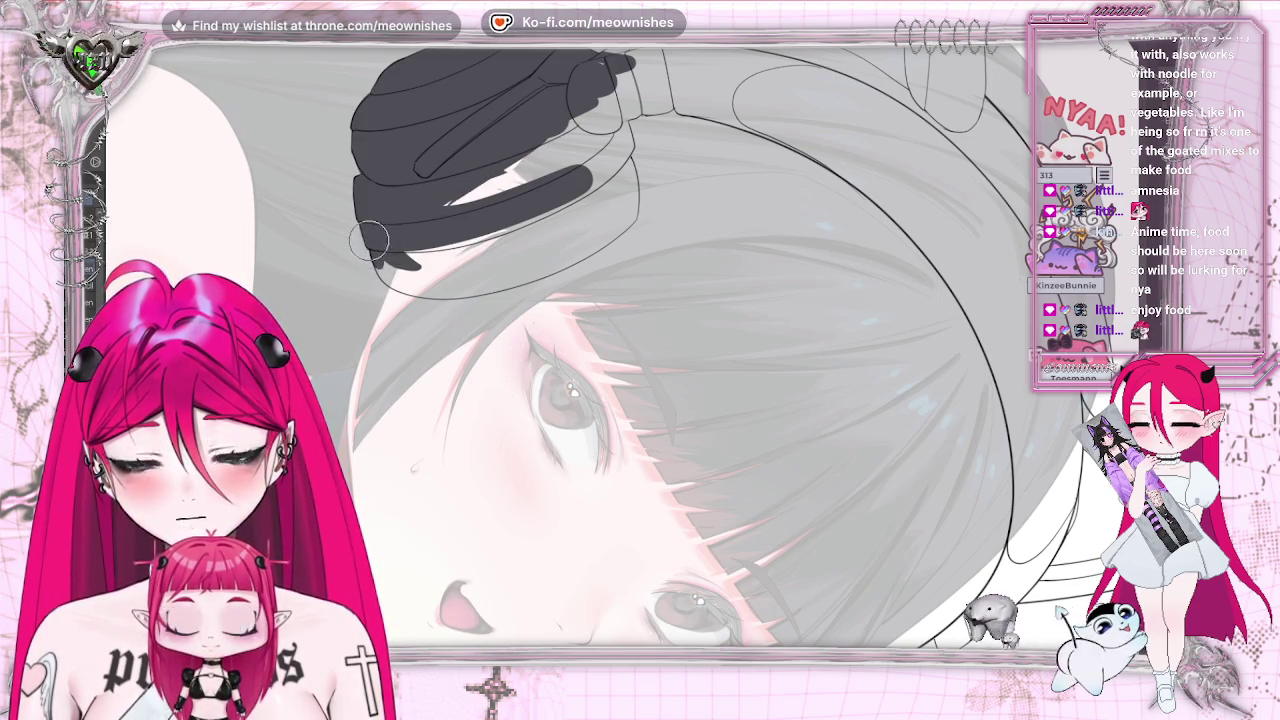
left_click_drag(380, 262, 570, 245)
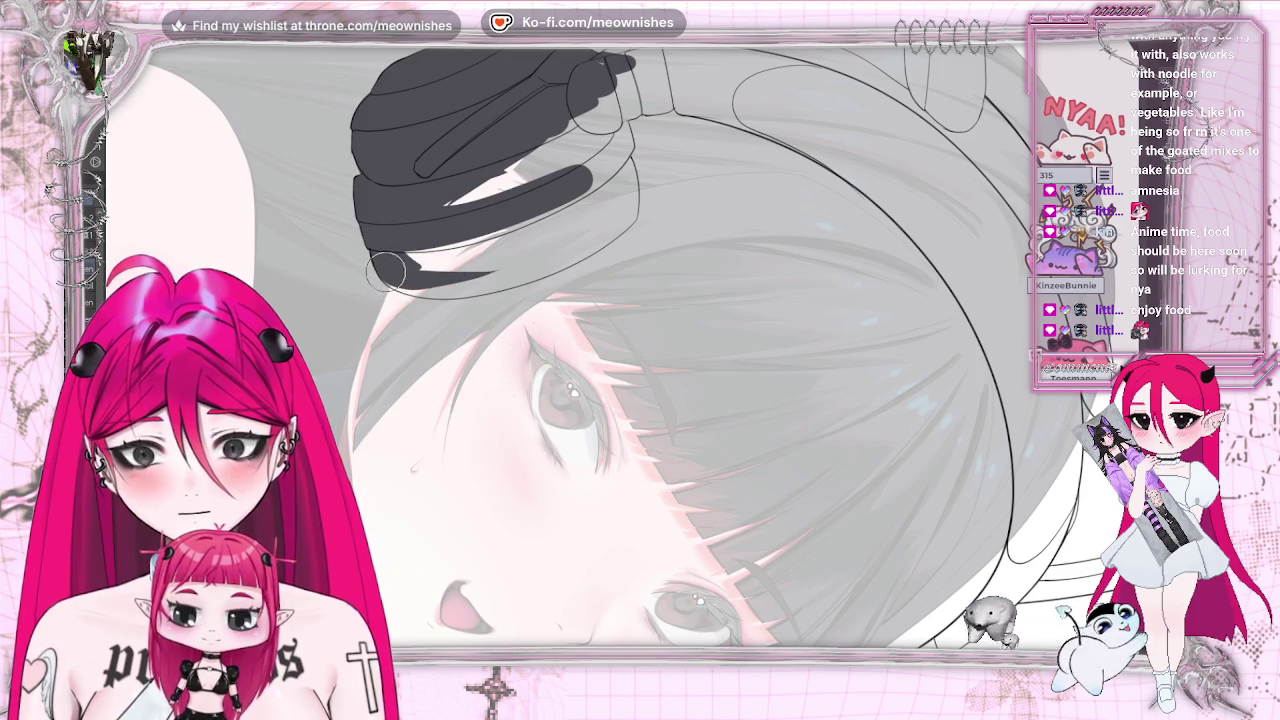
left_click_drag(380, 280, 560, 262)
key("minus")
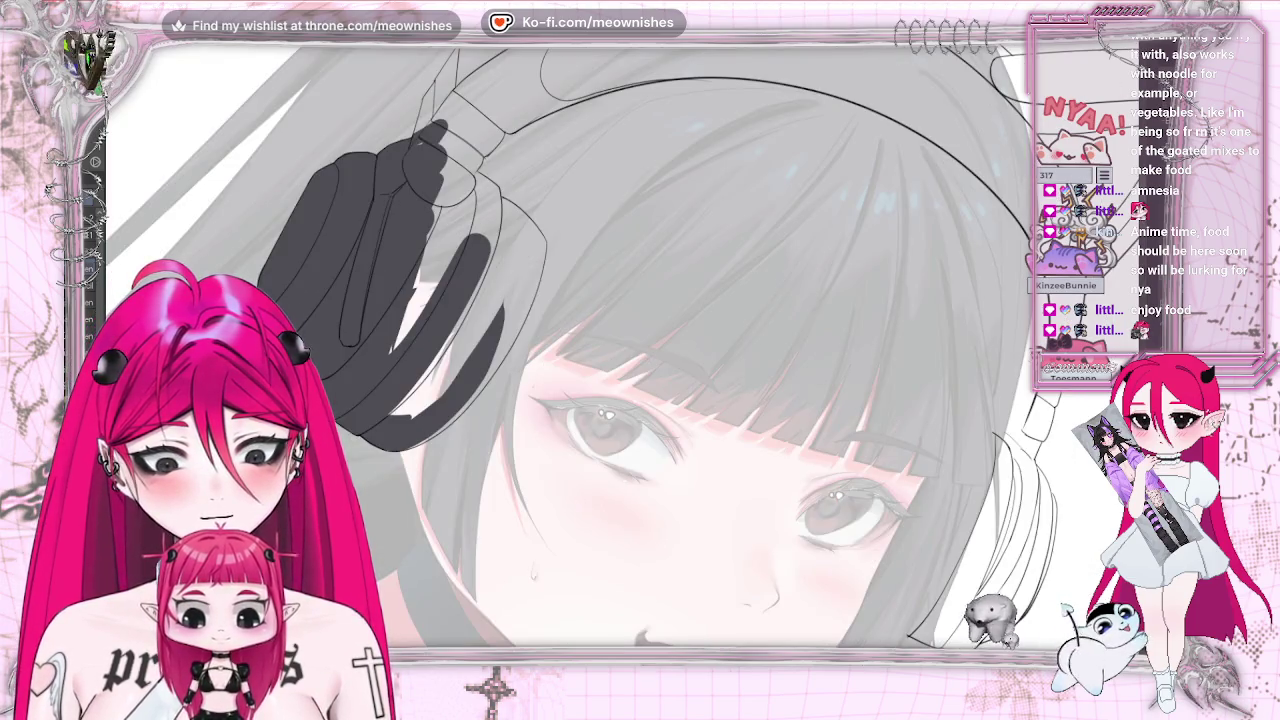
Extend the dark grey fill upward along the headphone cup's edge beside the hair
key("ctrl+plus")
key("ctrl+plus")
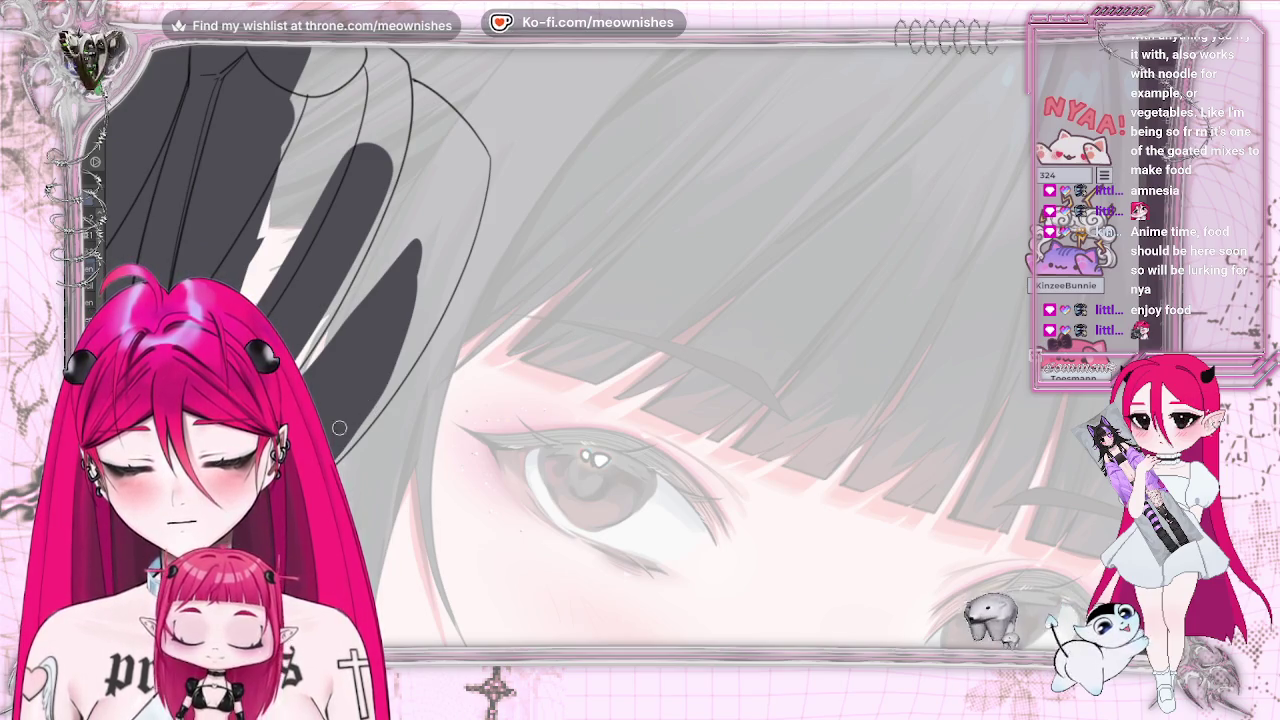
left_click_drag(352, 429, 373, 408)
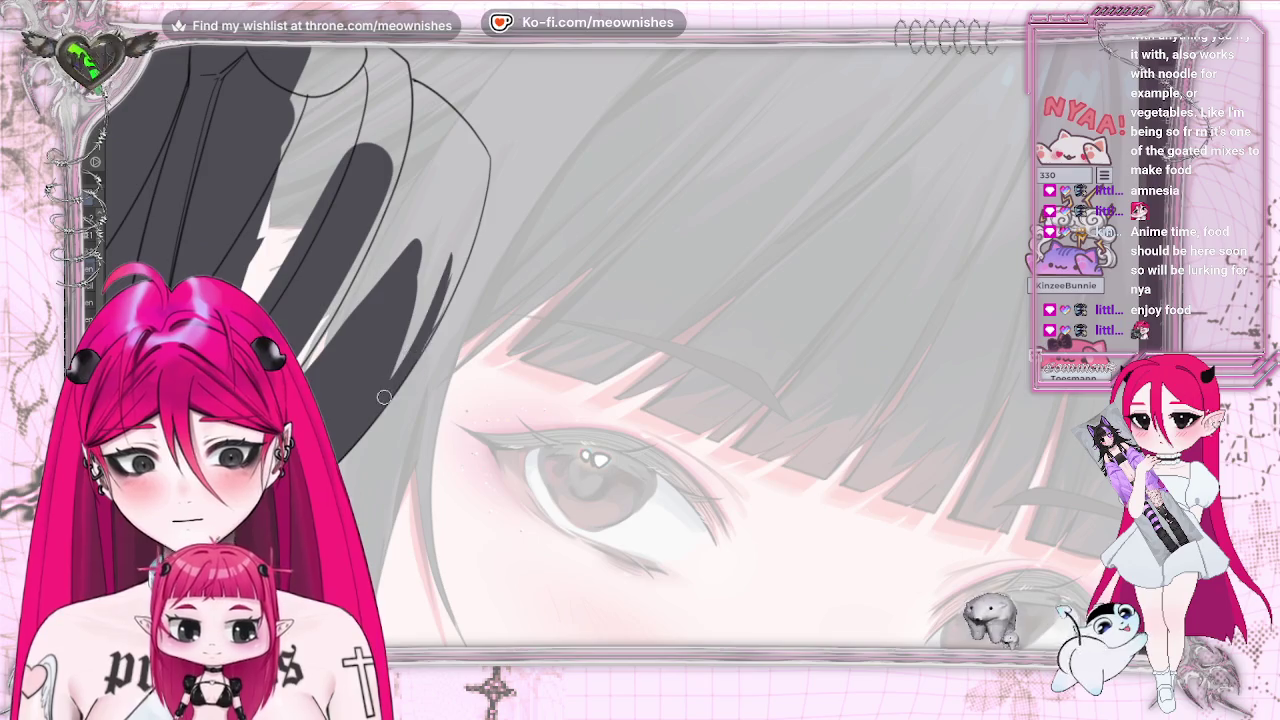
left_click_drag(460, 280, 486, 163)
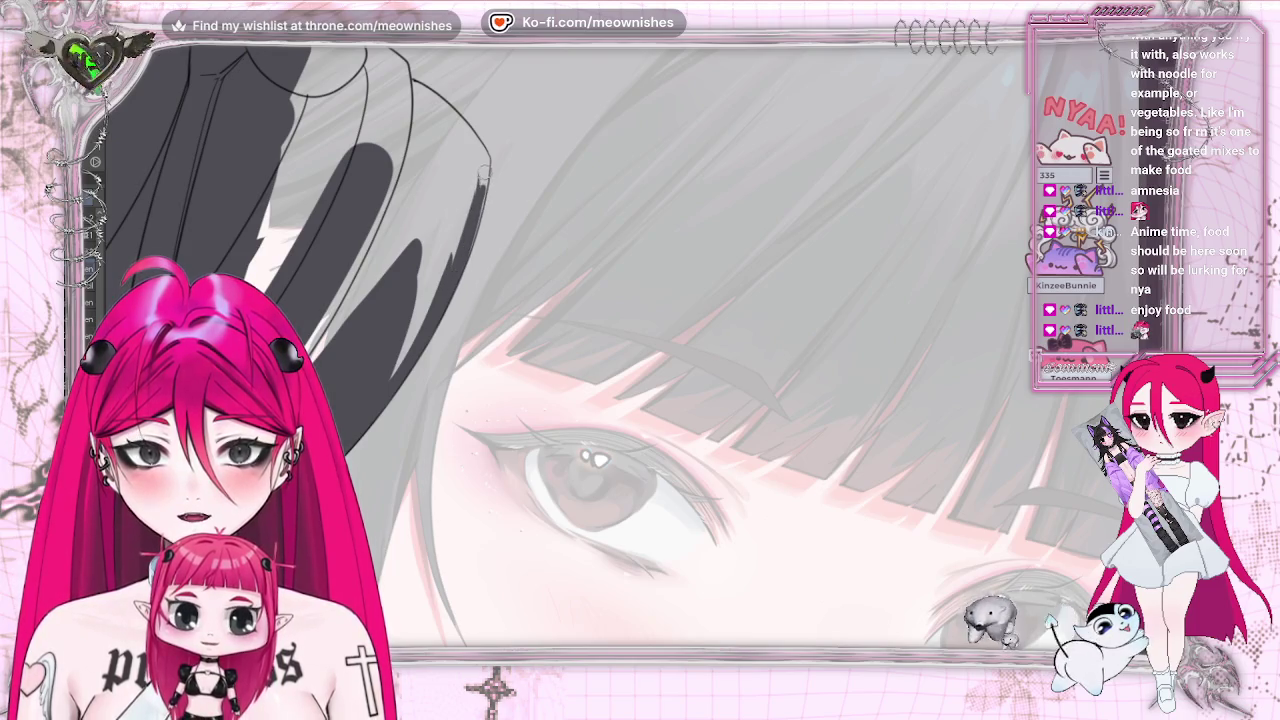
key("m")
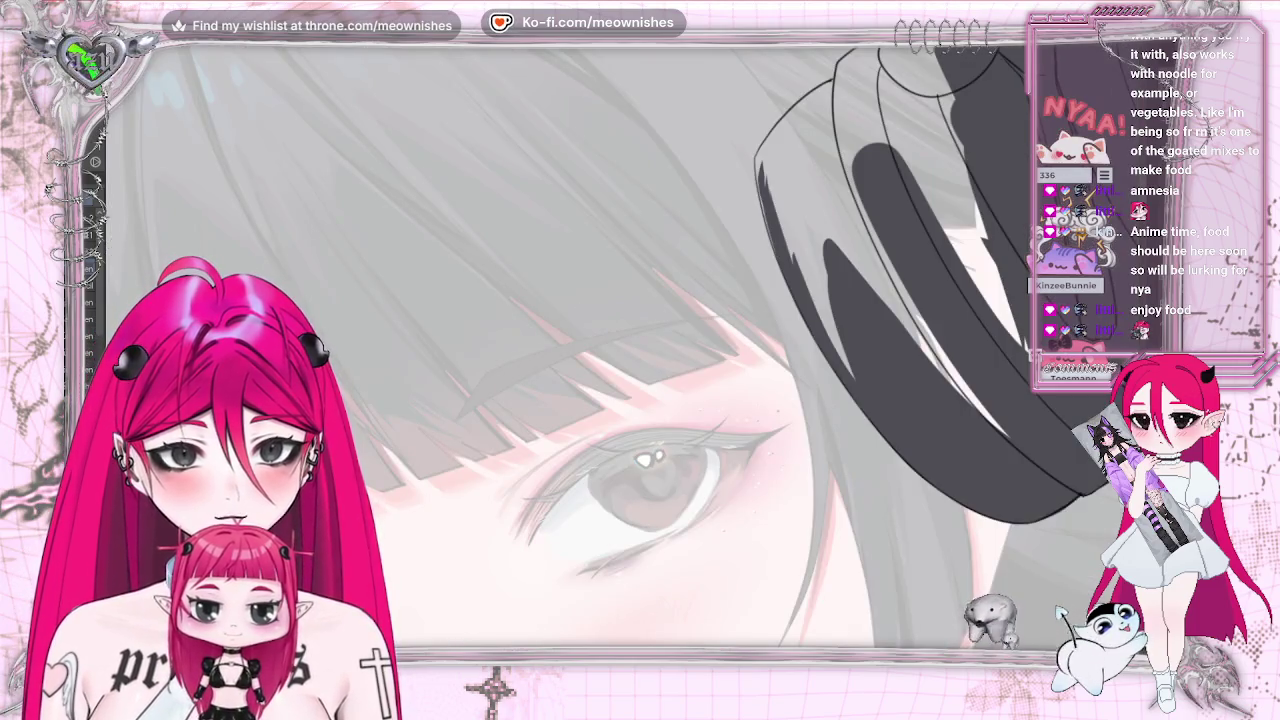
Fill the upper headphone cup dark grey right up to its outline near the band joint
left_click_drag(845, 68, 766, 166)
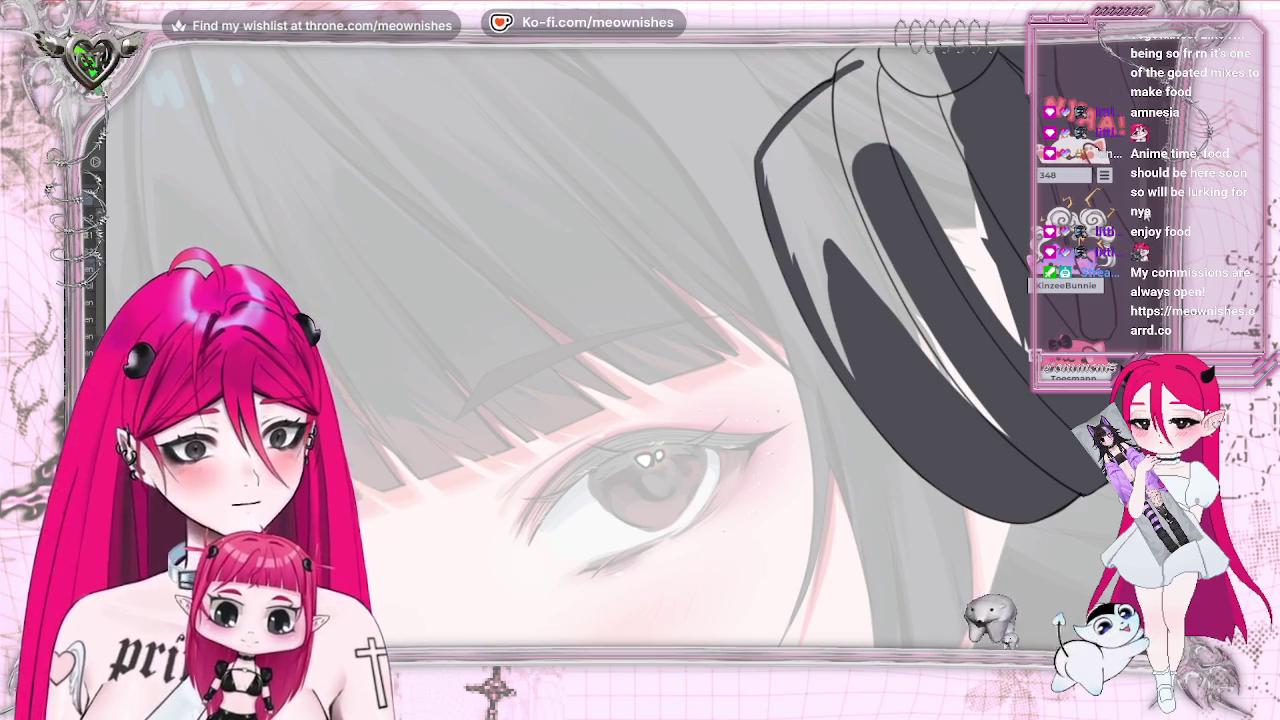
scroll(828, 72, "up", 5)
scroll(1066, 180, "down", 3)
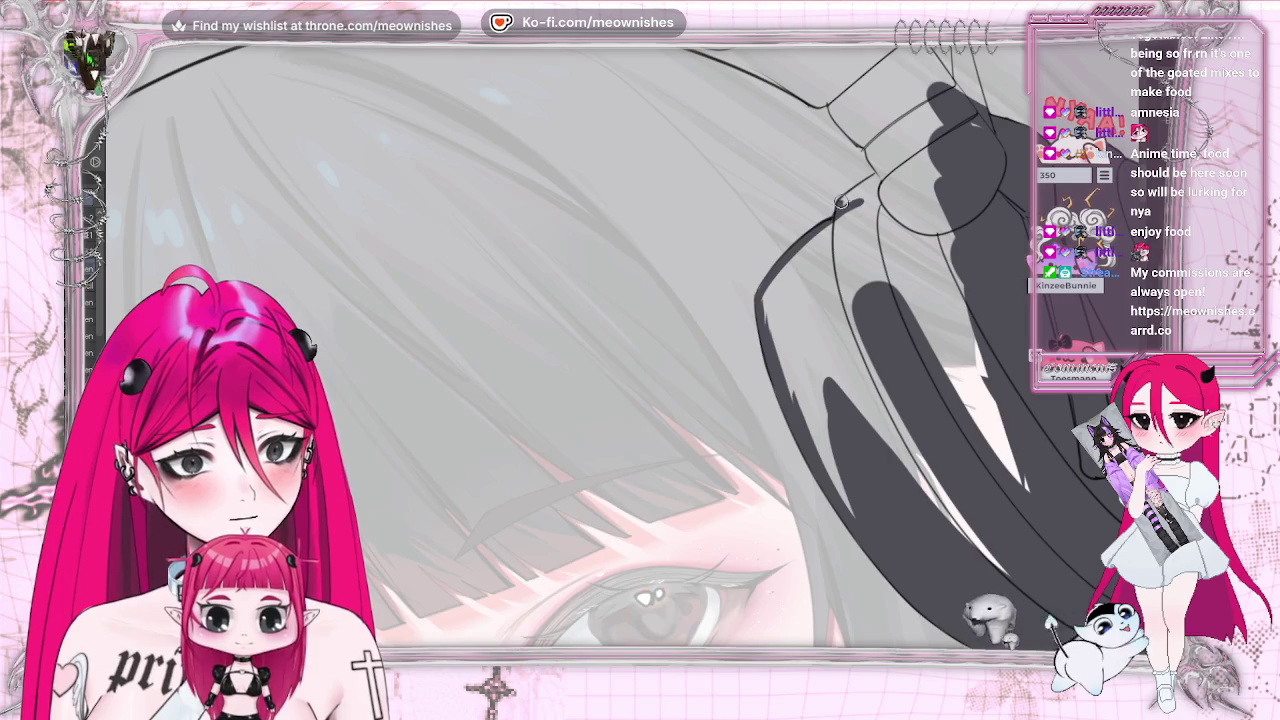
left_click_drag(883, 170, 848, 197)
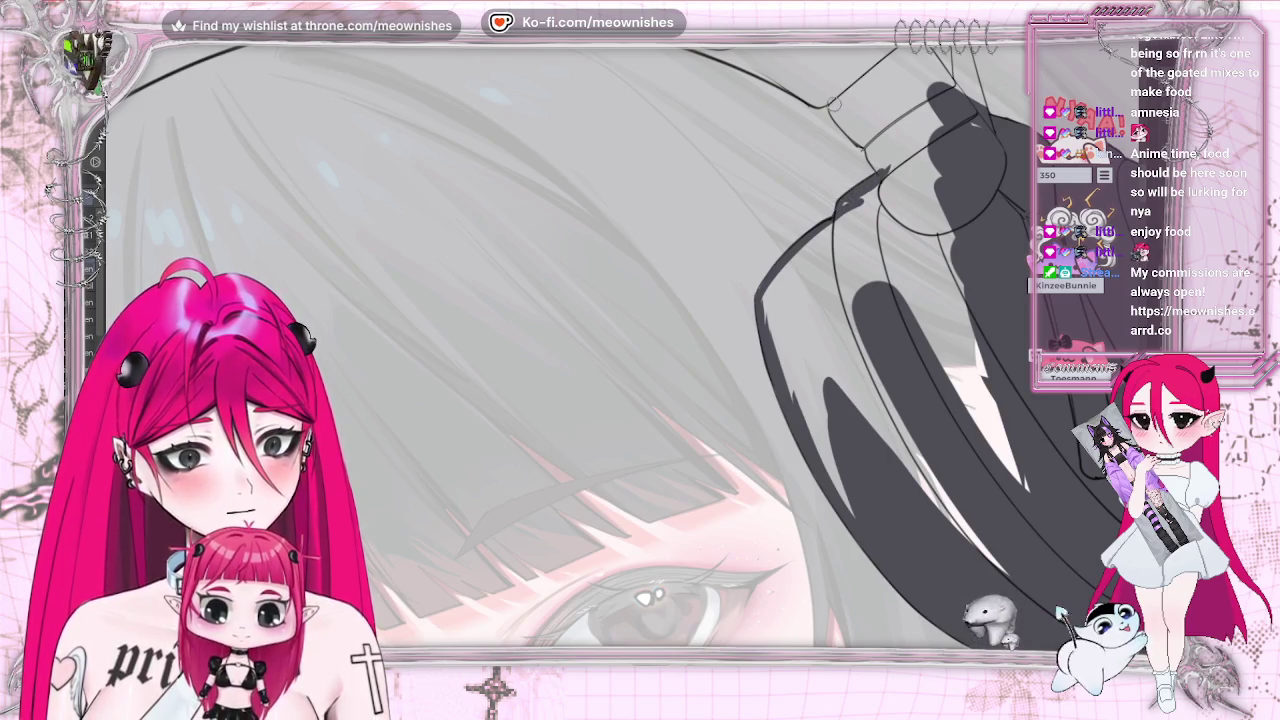
left_click_drag(830, 110, 872, 150)
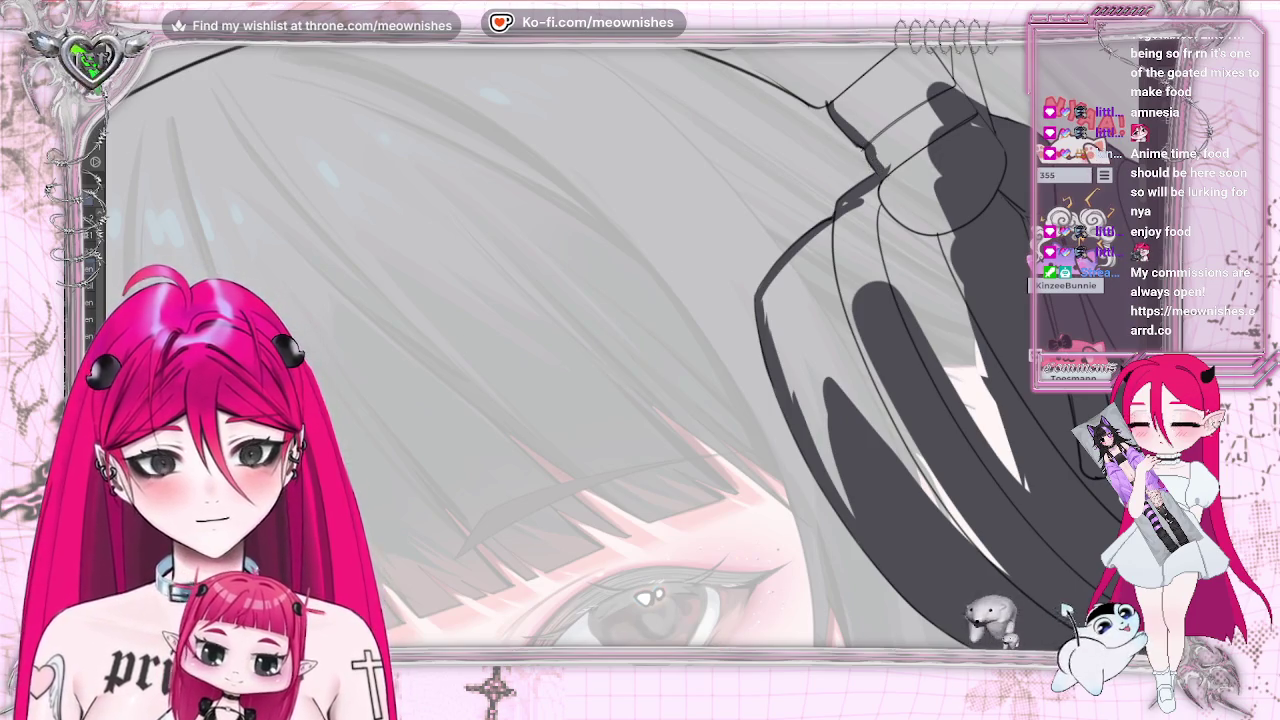
left_click_drag(1020, 560, 673, 560)
left_click_drag(586, 300, 651, 520)
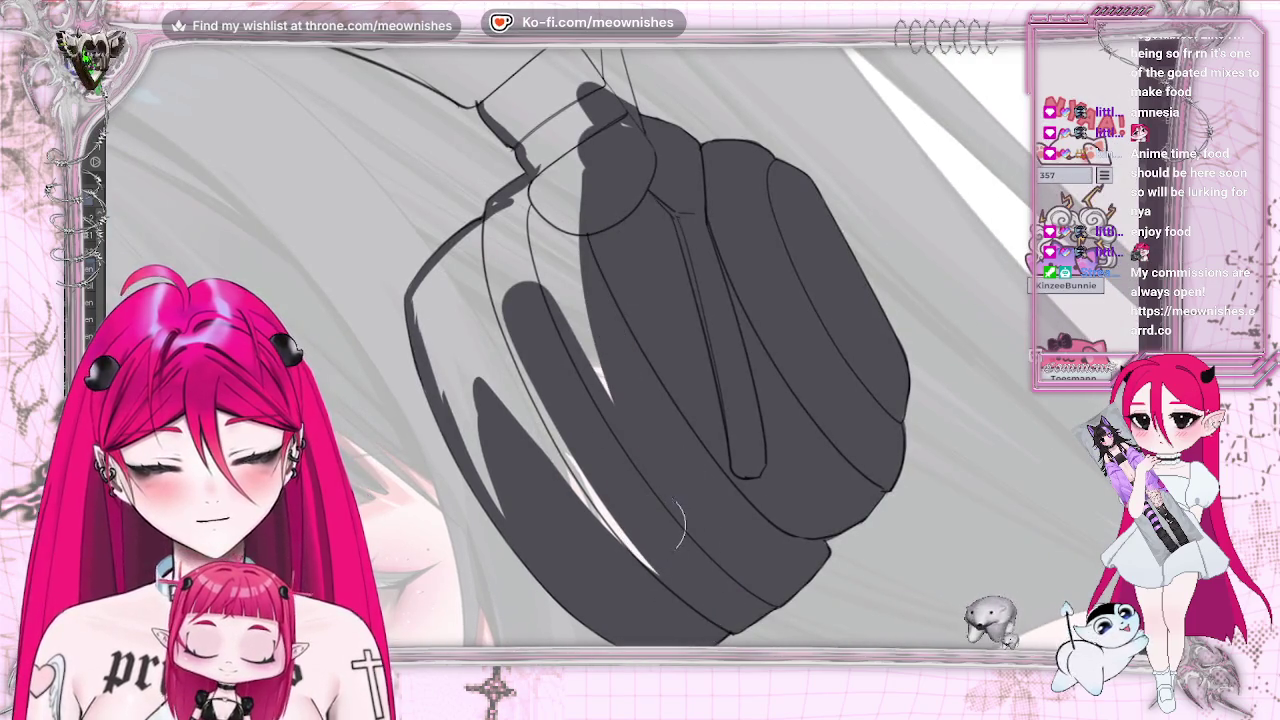
Paint out the white highlight streaks on the ridged cup with dark grey
mouse_move(605, 232)
left_mouse_down()
mouse_move(470, 243)
mouse_move(386, 271)
mouse_move(514, 214)
left_mouse_up()
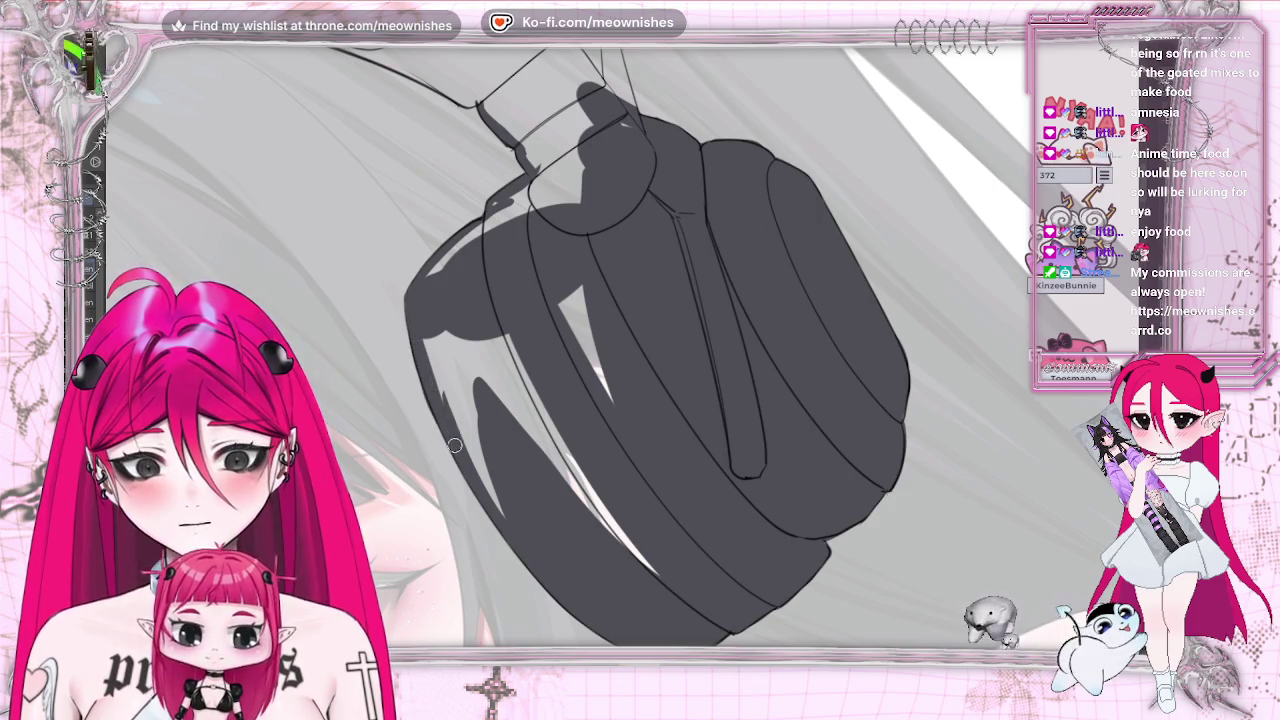
mouse_move(480, 240)
left_mouse_down()
mouse_move(440, 290)
mouse_move(590, 160)
mouse_move(617, 460)
left_mouse_up()
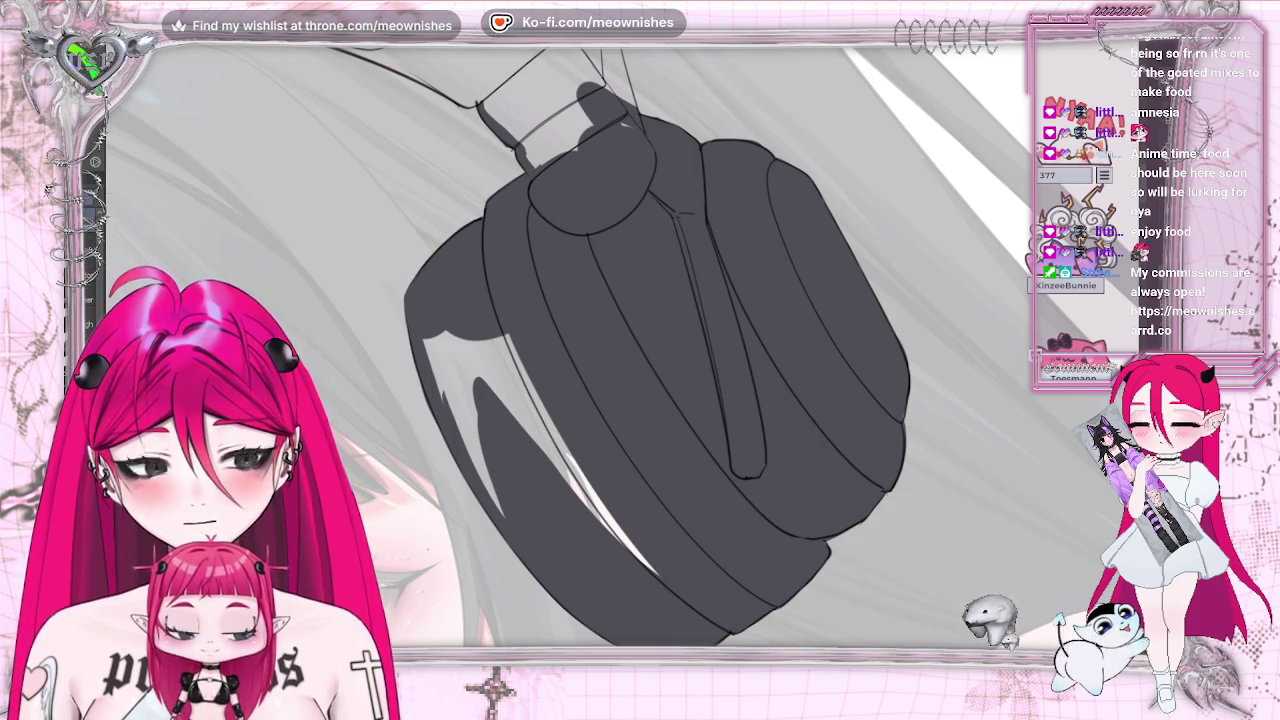
left_click_drag(445, 300, 515, 513)
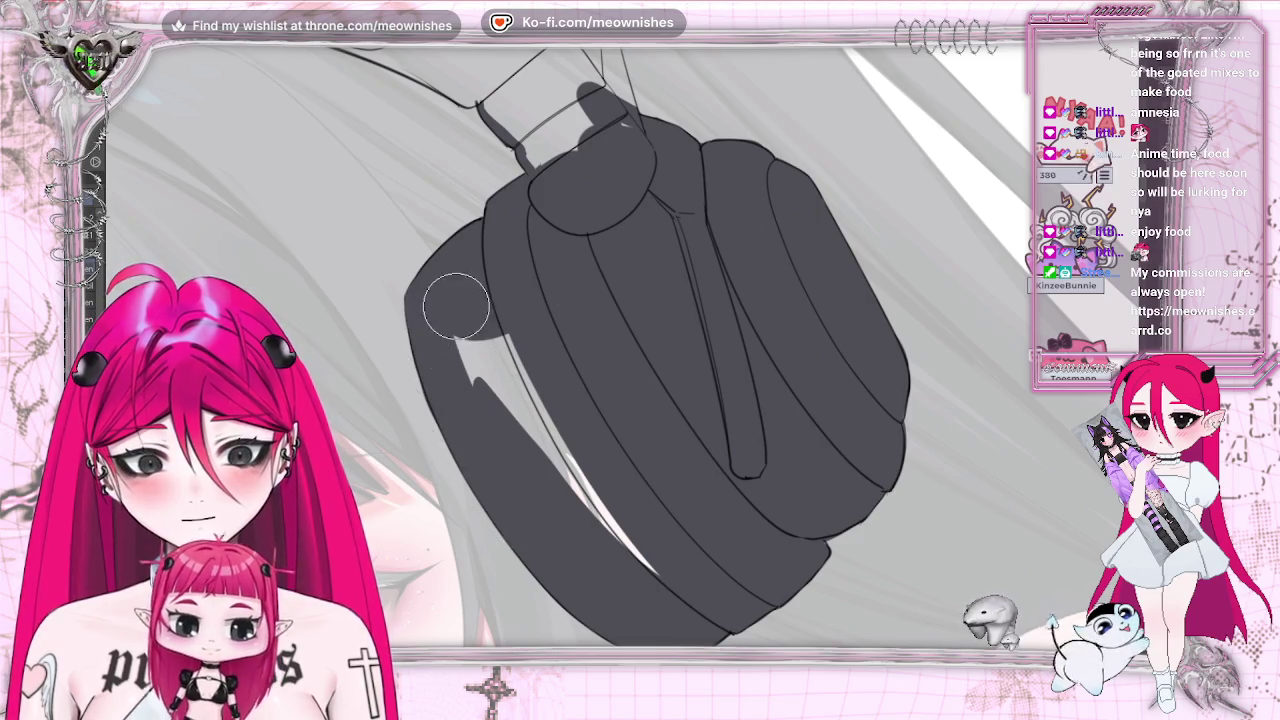
left_click_drag(457, 306, 667, 578)
left_click_drag(486, 337, 469, 400)
Continue the dark grey fill up and around the connector above the cup
mouse_move(586, 214)
left_mouse_down()
mouse_move(515, 75)
mouse_move(598, 180)
mouse_move(619, 165)
mouse_move(633, 194)
left_mouse_up()
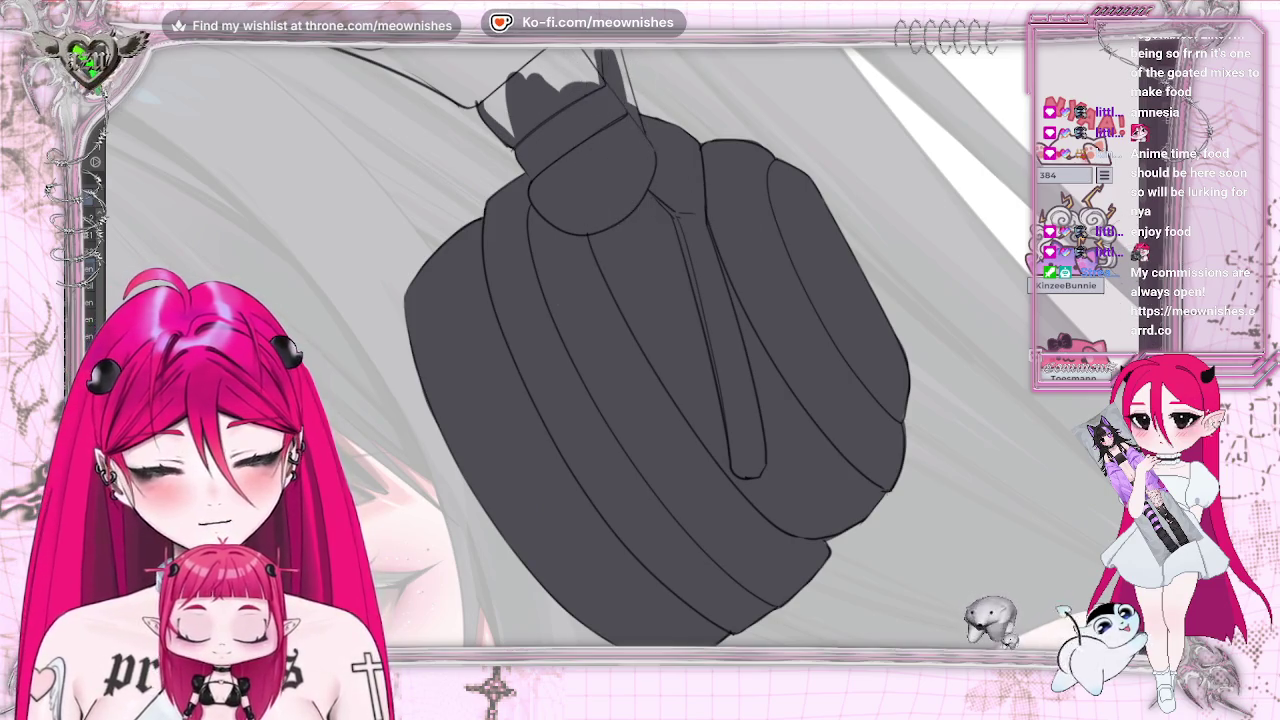
left_click_drag(640, 350, 700, 450)
mouse_move(650, 285)
left_mouse_down()
mouse_move(629, 357)
mouse_move(643, 300)
mouse_move(715, 225)
mouse_move(625, 385)
mouse_move(850, 235)
mouse_move(686, 400)
mouse_move(790, 308)
left_mouse_up()
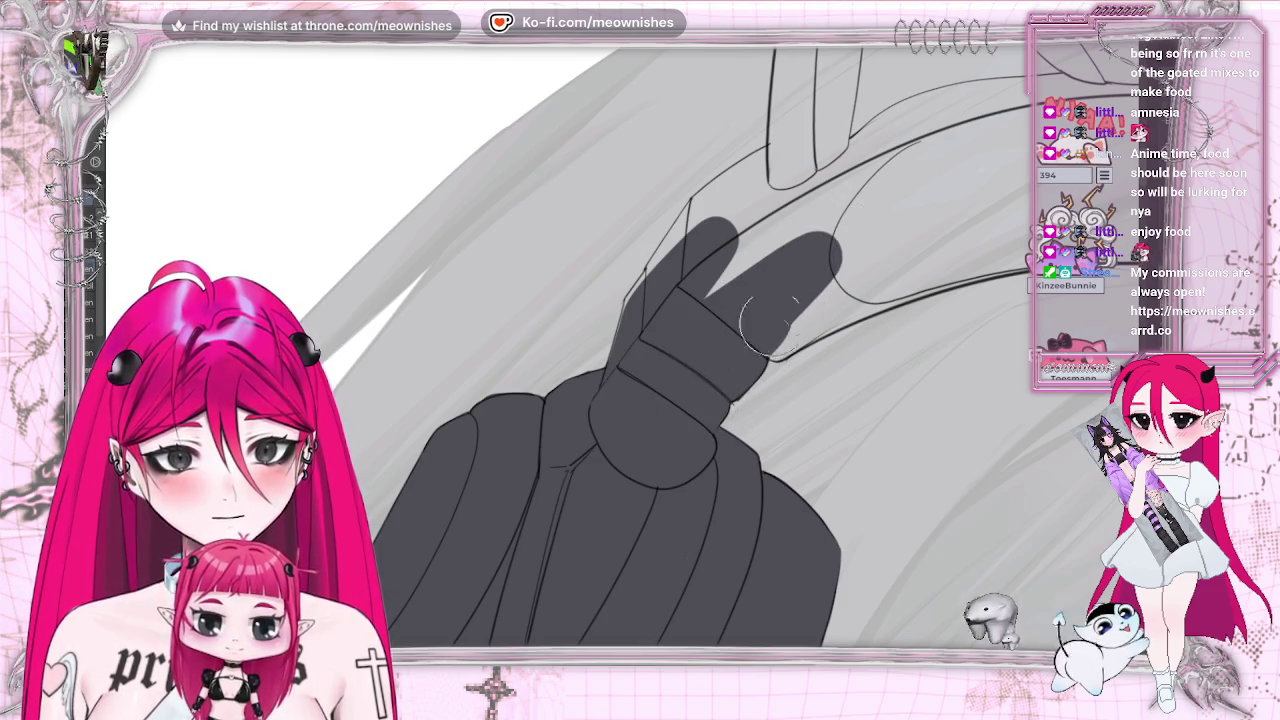
left_click_drag(643, 288, 600, 395)
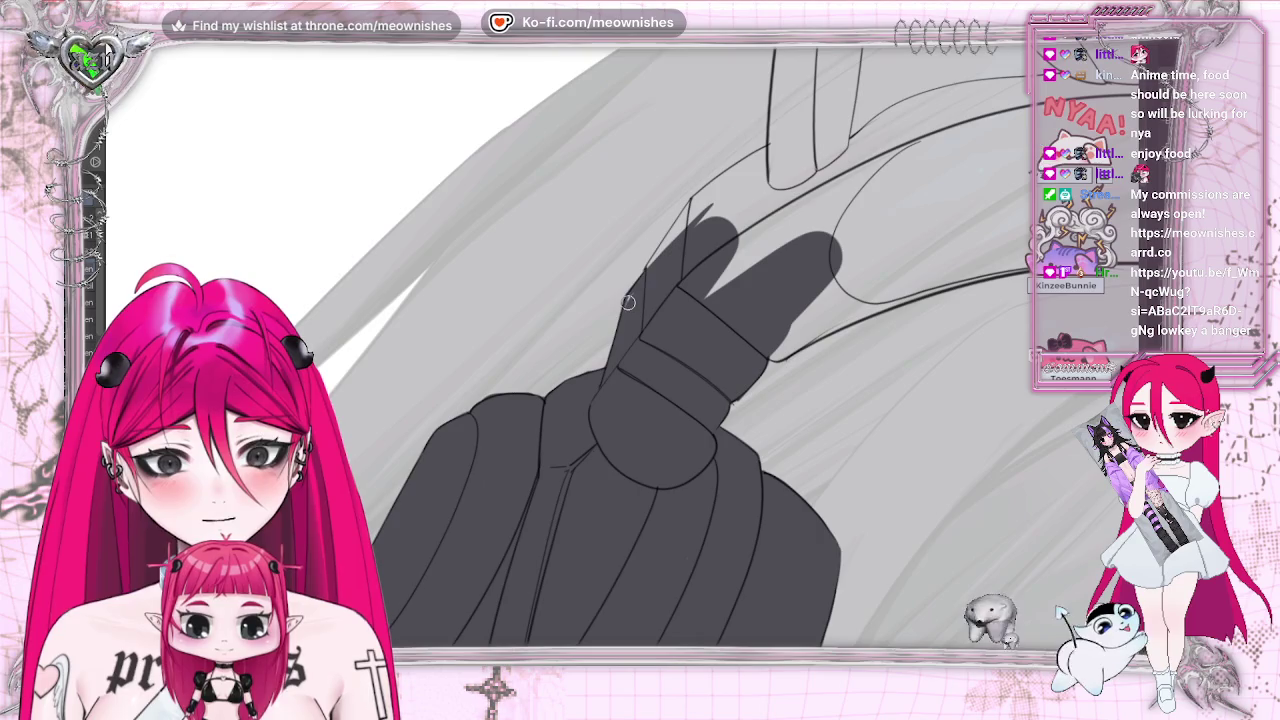
left_click_drag(648, 268, 690, 204)
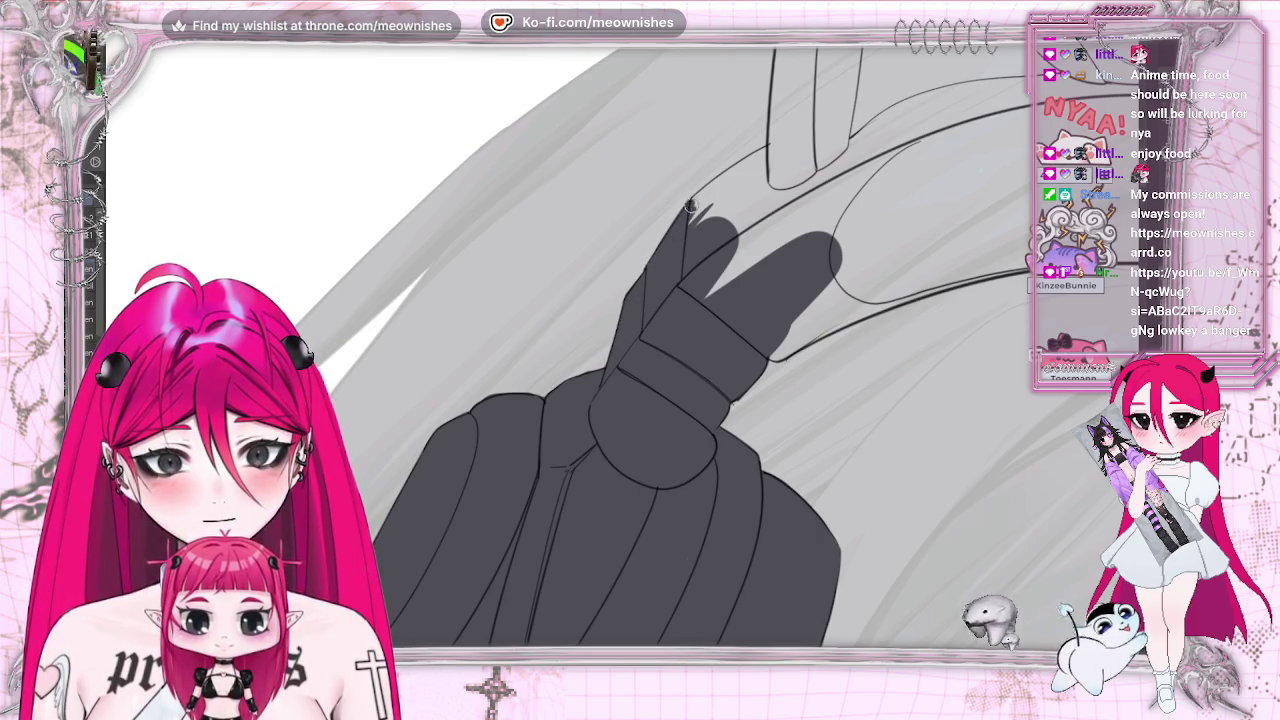
left_click_drag(787, 141, 432, 141)
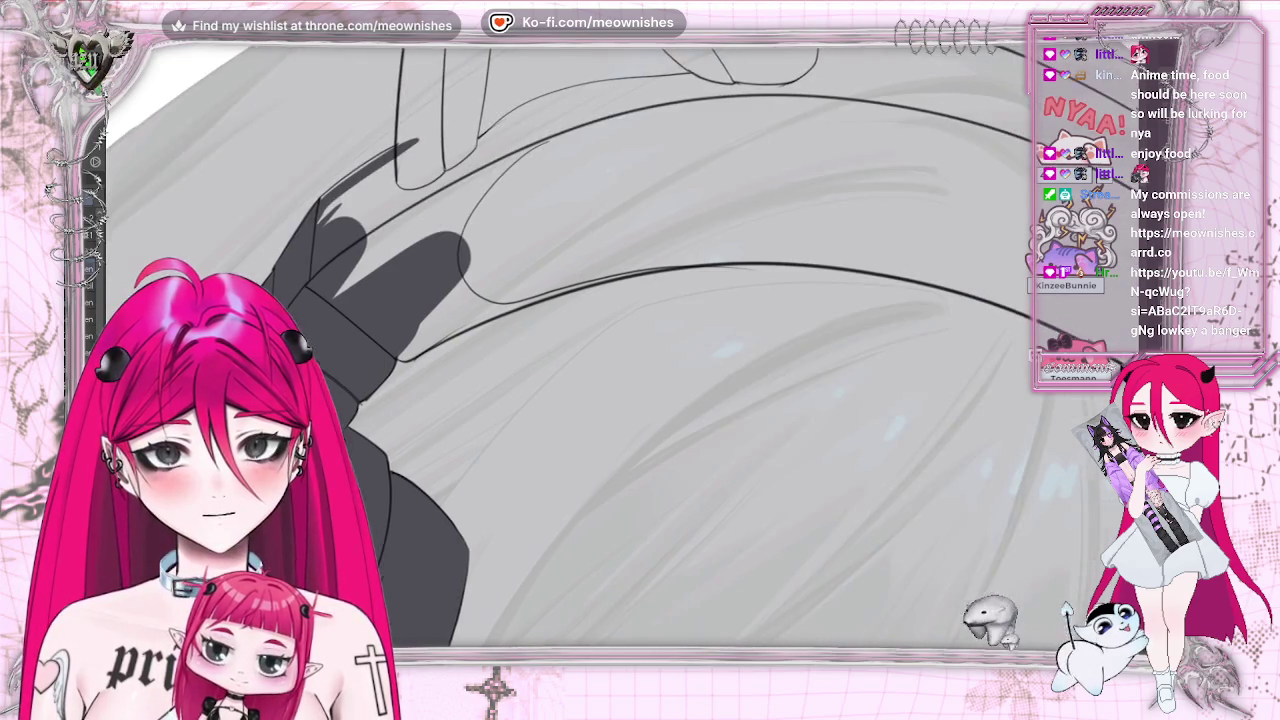
left_click_drag(640, 300, 670, 540)
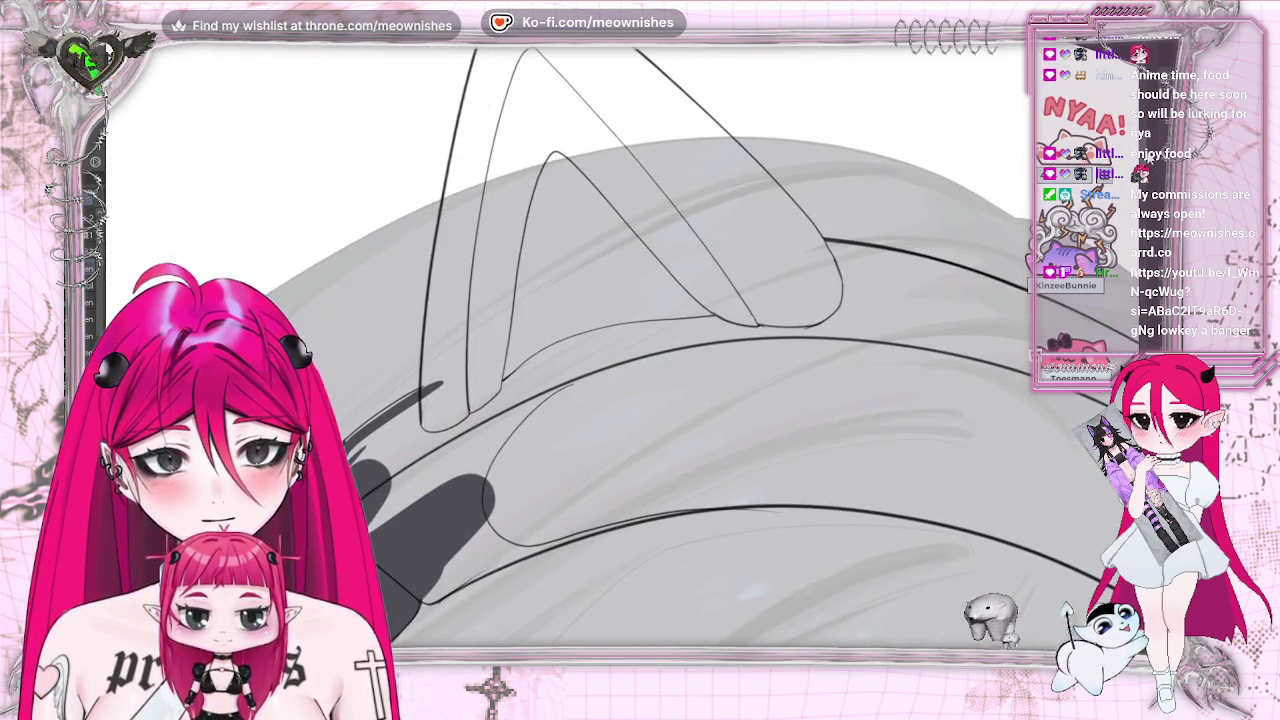
Fill the cat ear's base and inner shapes with dark grey
left_click_drag(397, 420, 431, 387)
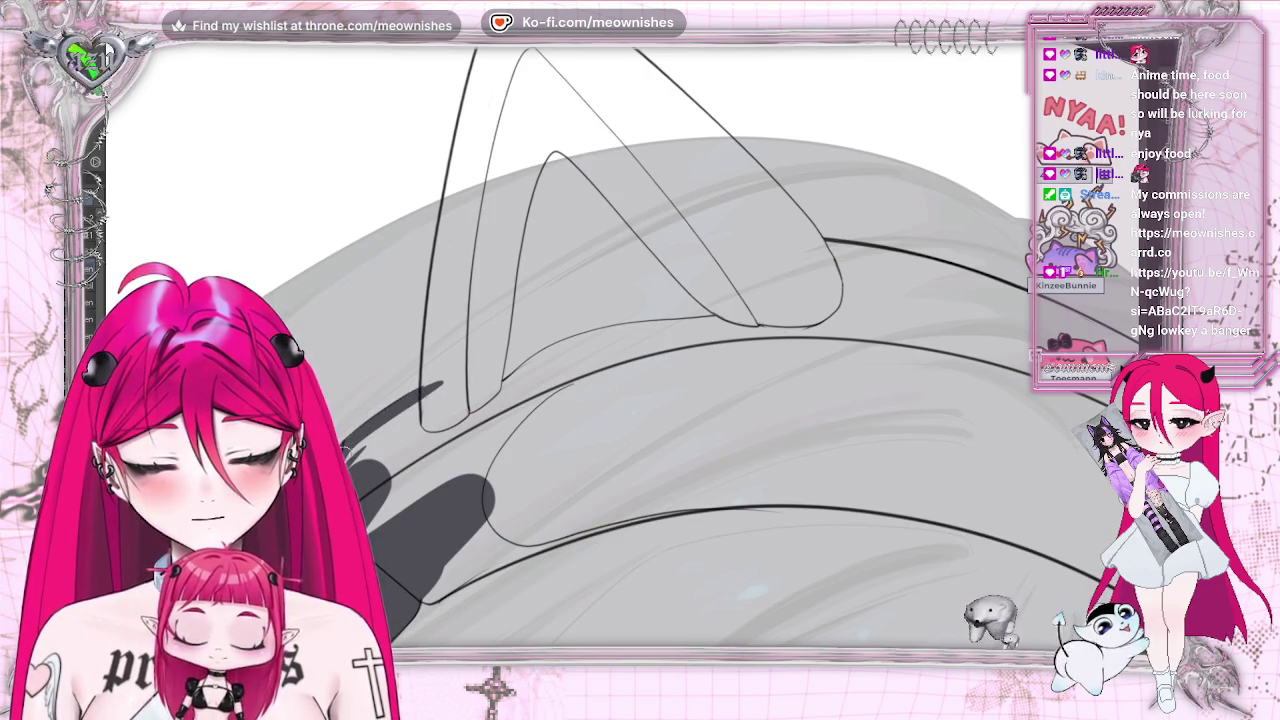
mouse_move(480, 380)
left_mouse_down()
mouse_move(370, 460)
mouse_move(425, 400)
left_mouse_up()
mouse_move(505, 360)
left_mouse_down()
mouse_move(440, 440)
mouse_move(600, 262)
left_mouse_up()
left_click_drag(495, 70, 460, 215)
mouse_move(452, 340)
left_mouse_down()
mouse_move(485, 95)
mouse_move(440, 370)
left_mouse_up()
mouse_move(475, 120)
left_mouse_down()
mouse_move(435, 300)
mouse_move(452, 207)
left_mouse_up()
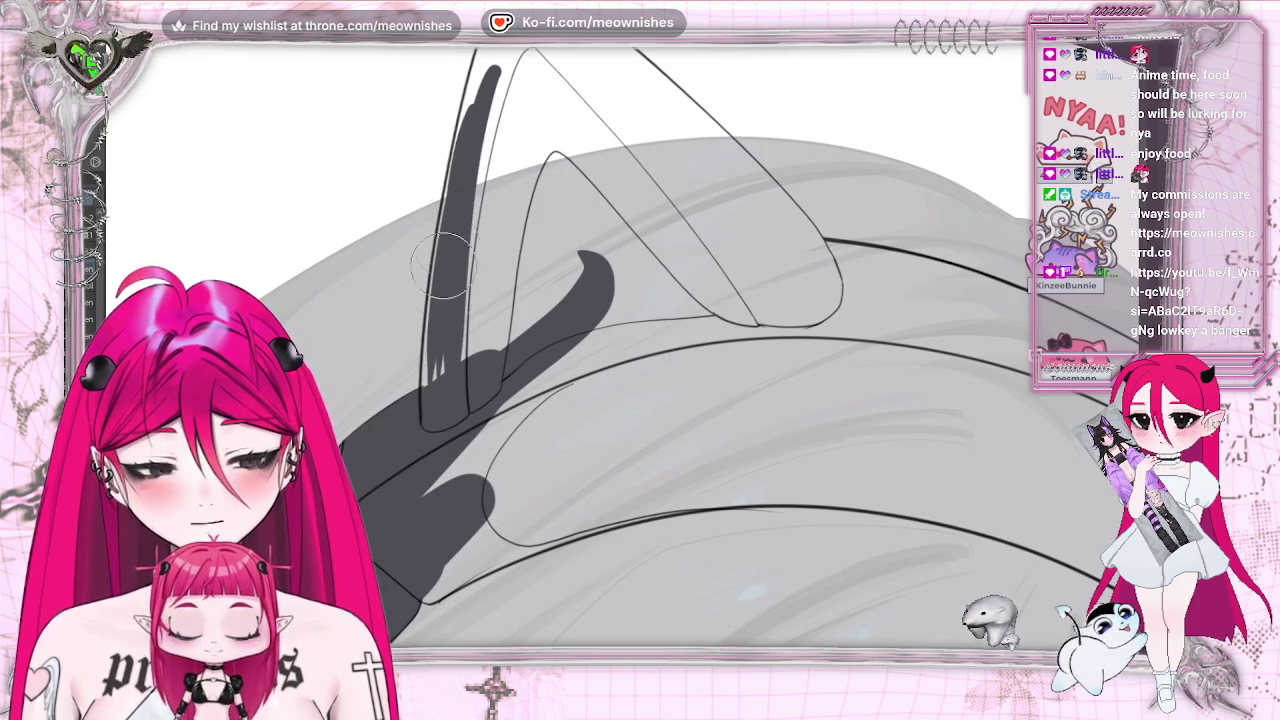
mouse_move(448, 270)
left_mouse_down()
mouse_move(425, 397)
mouse_move(455, 230)
left_mouse_up()
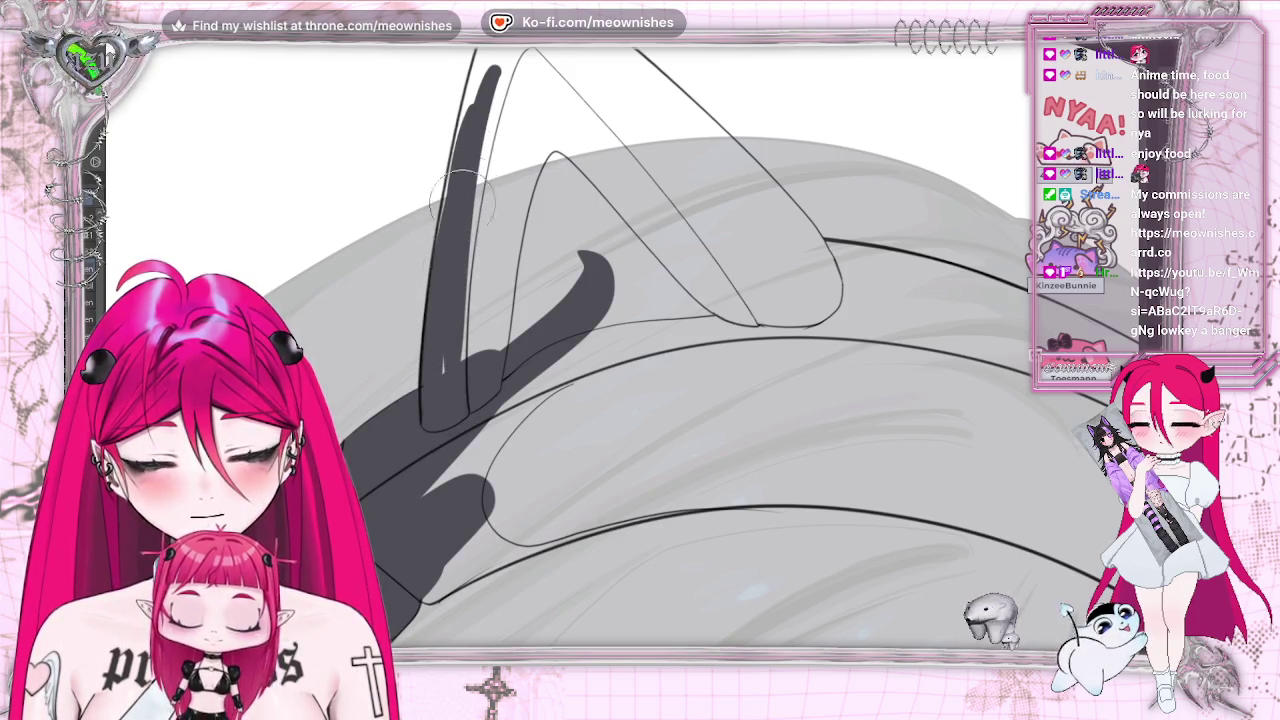
mouse_move(445, 420)
left_mouse_down()
mouse_move(600, 235)
mouse_move(462, 410)
mouse_move(738, 280)
mouse_move(594, 290)
left_mouse_up()
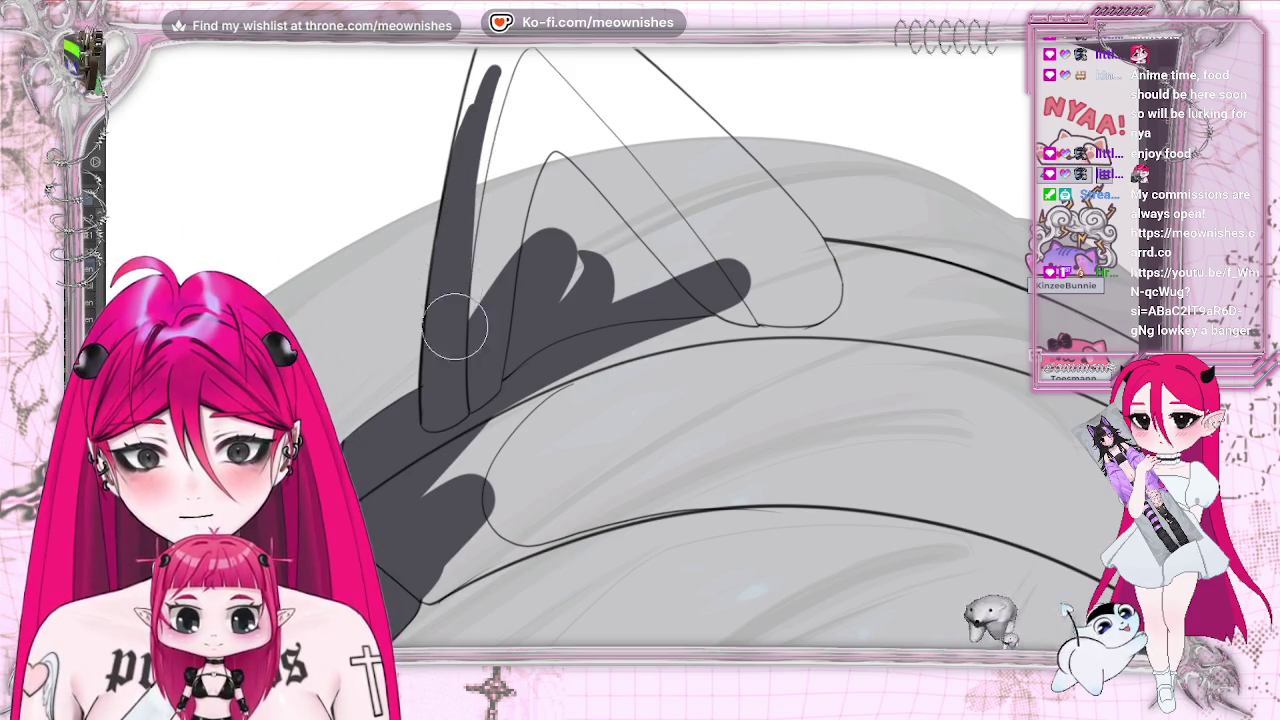
Paint dark grey down the cat ear's left and right edges from the tip
left_click_drag(505, 112, 487, 205)
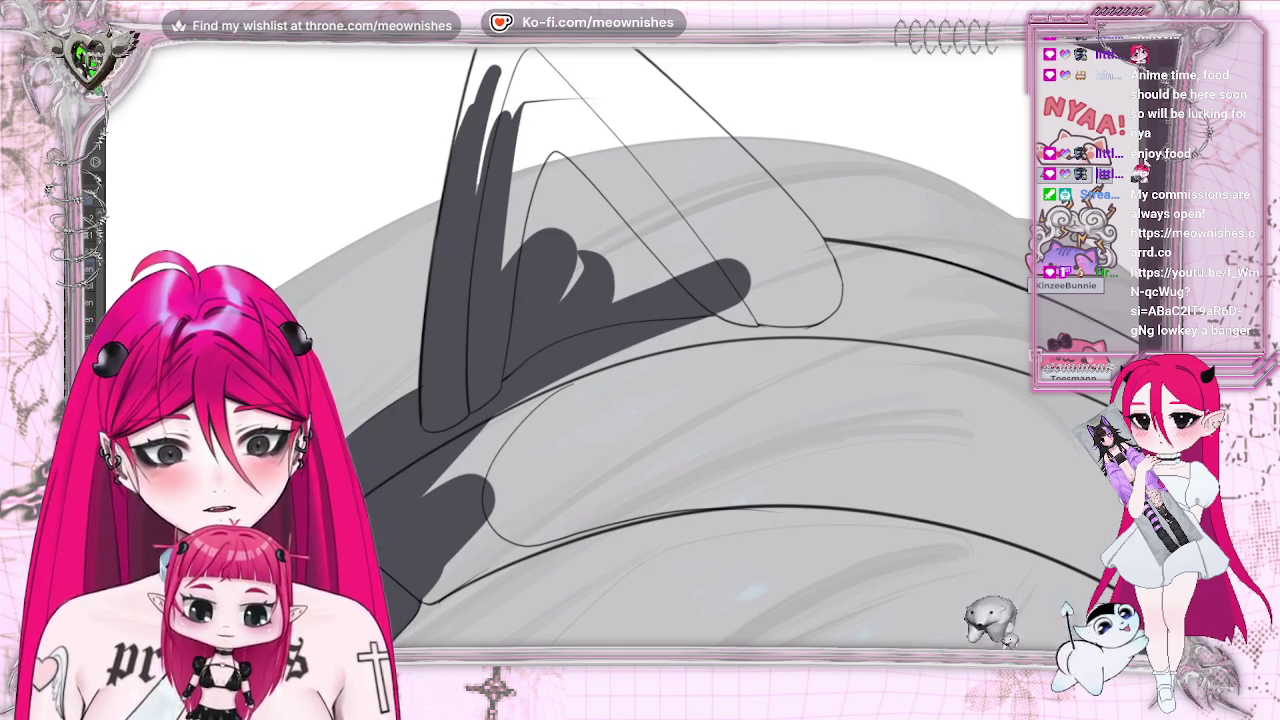
scroll(700, 350, "up", 5)
scroll(700, 400, "down", 1)
left_click_drag(512, 150, 465, 315)
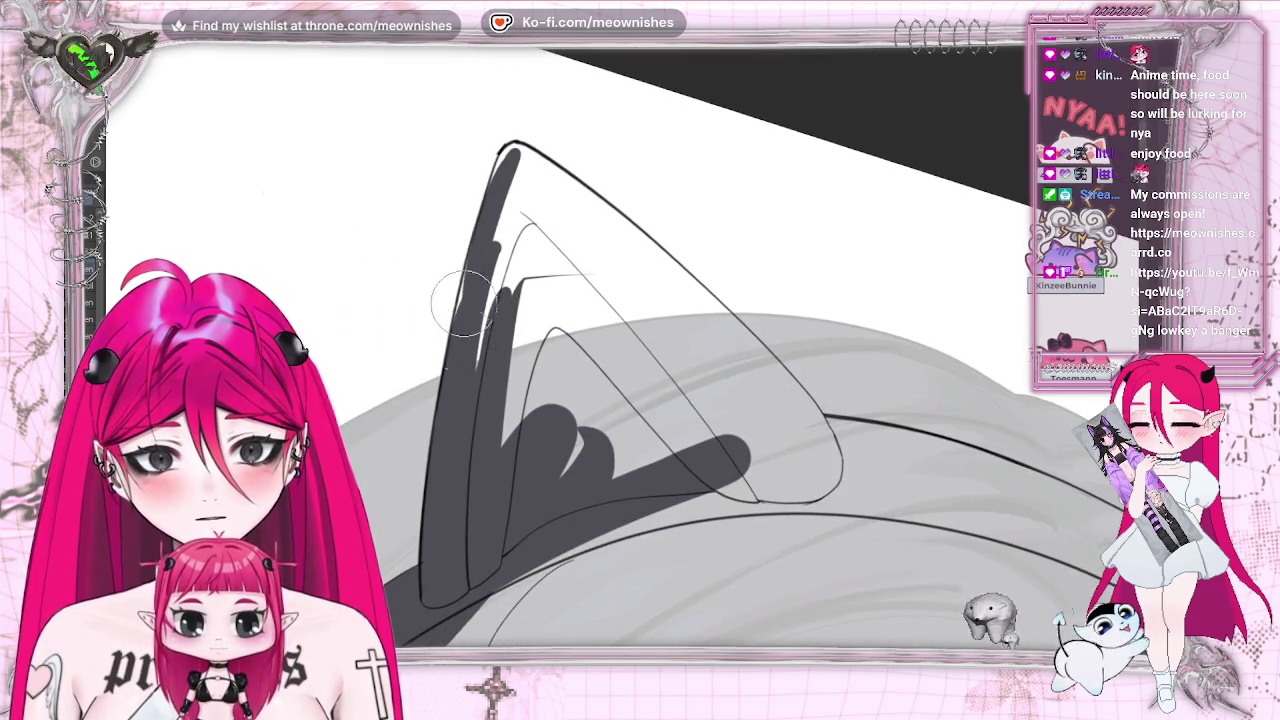
mouse_move(478, 240)
left_mouse_down()
mouse_move(486, 354)
mouse_move(503, 166)
mouse_move(497, 190)
left_mouse_up()
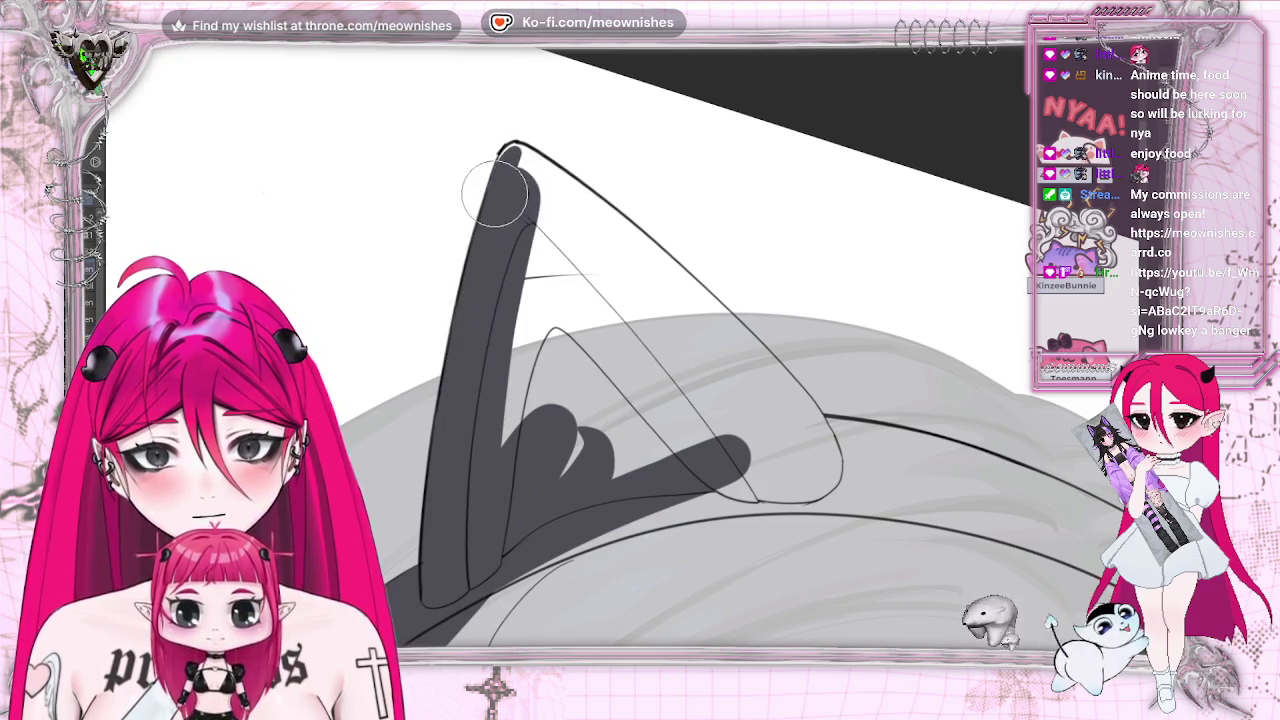
left_click_drag(514, 143, 620, 282)
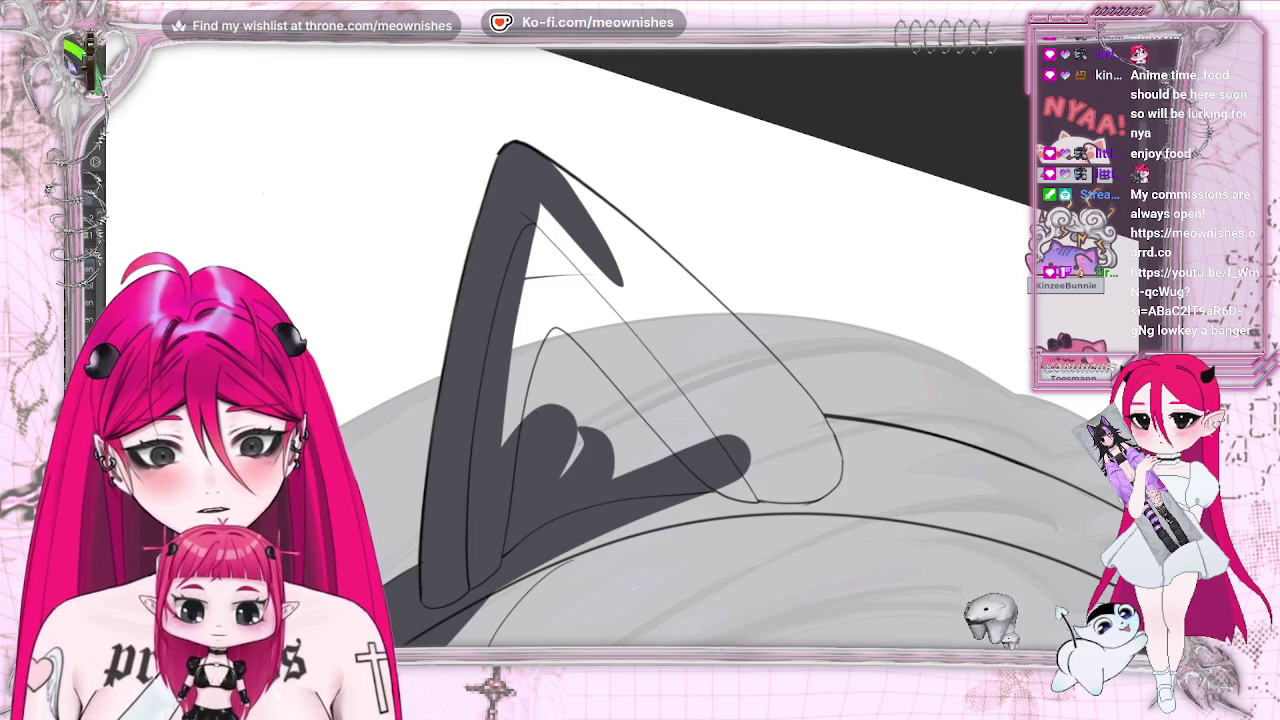
Build a thick dark stroke up the ear's edge to the tip and fill its light interior
key("m")
mouse_move(430, 440)
left_mouse_down()
mouse_move(410, 485)
mouse_move(480, 370)
mouse_move(700, 165)
mouse_move(740, 150)
left_mouse_up()
key("ctrl+z")
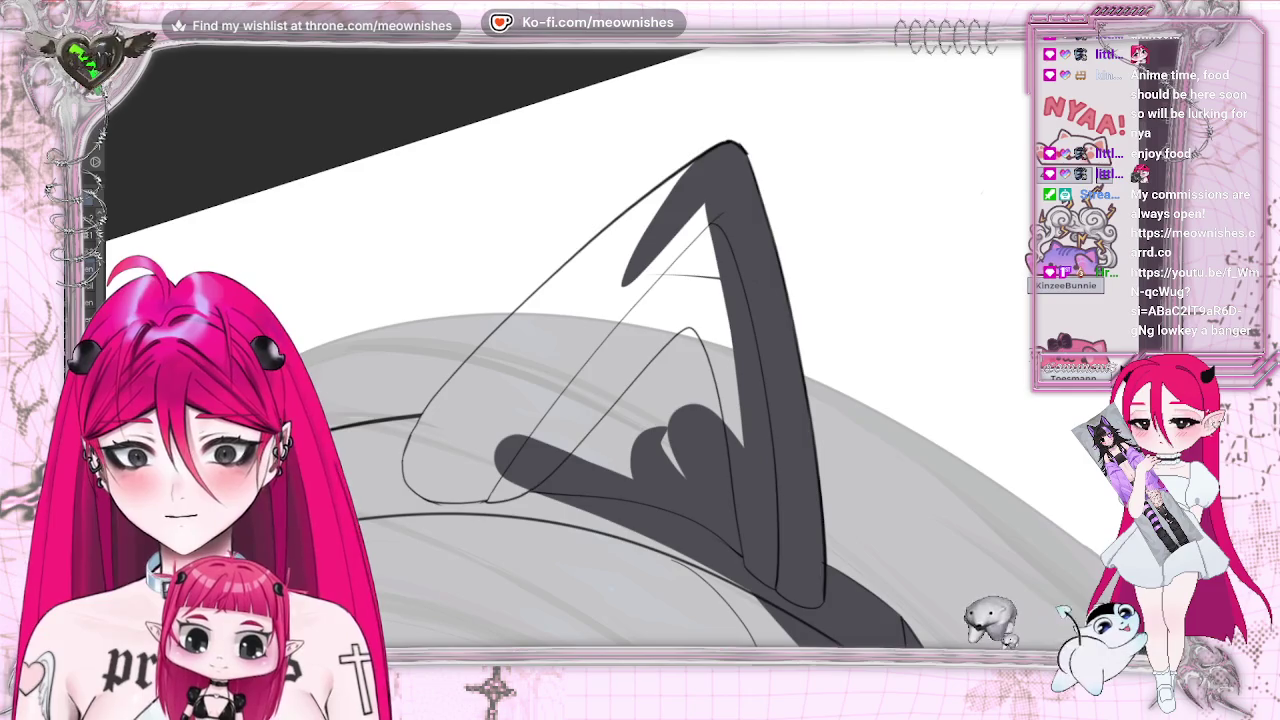
left_click_drag(408, 438, 558, 284)
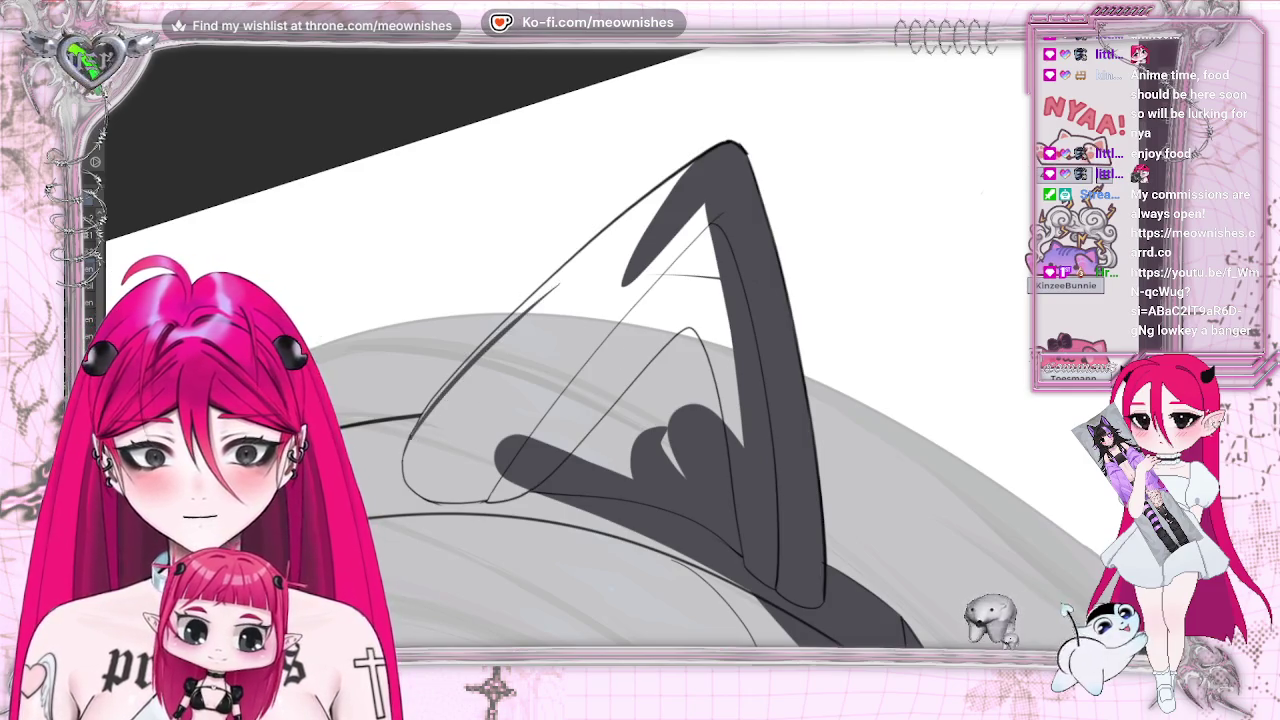
mouse_move(416, 437)
left_mouse_down()
mouse_move(570, 262)
mouse_move(735, 152)
left_mouse_up()
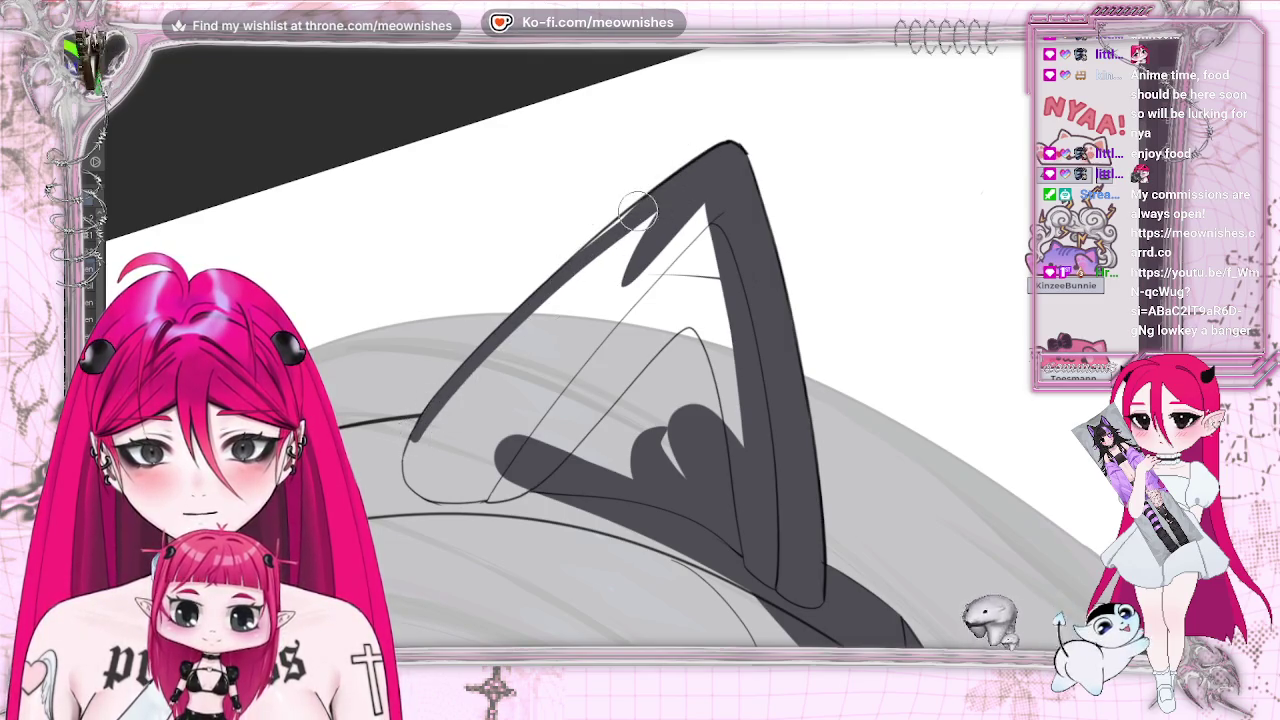
mouse_move(546, 292)
left_mouse_down()
mouse_move(648, 203)
mouse_move(409, 464)
mouse_move(687, 198)
left_mouse_up()
left_click_drag(433, 435, 645, 237)
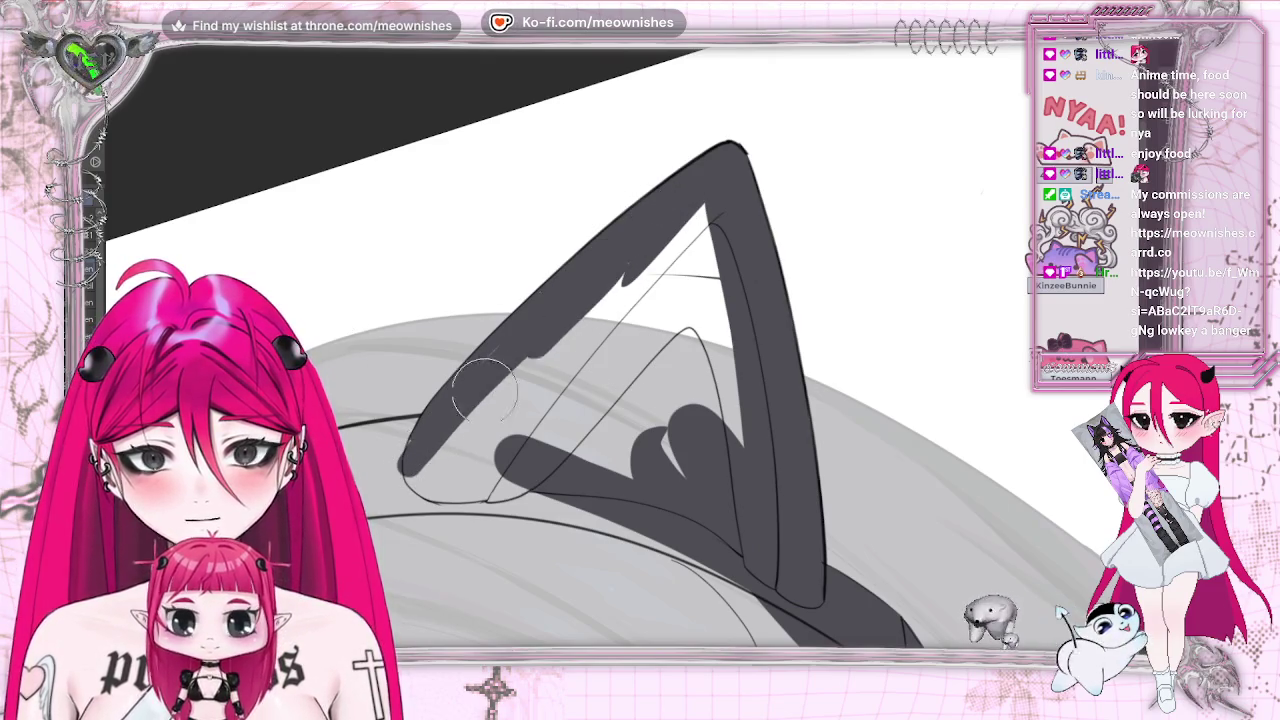
mouse_move(435, 442)
left_mouse_down()
mouse_move(470, 460)
mouse_move(640, 285)
left_mouse_up()
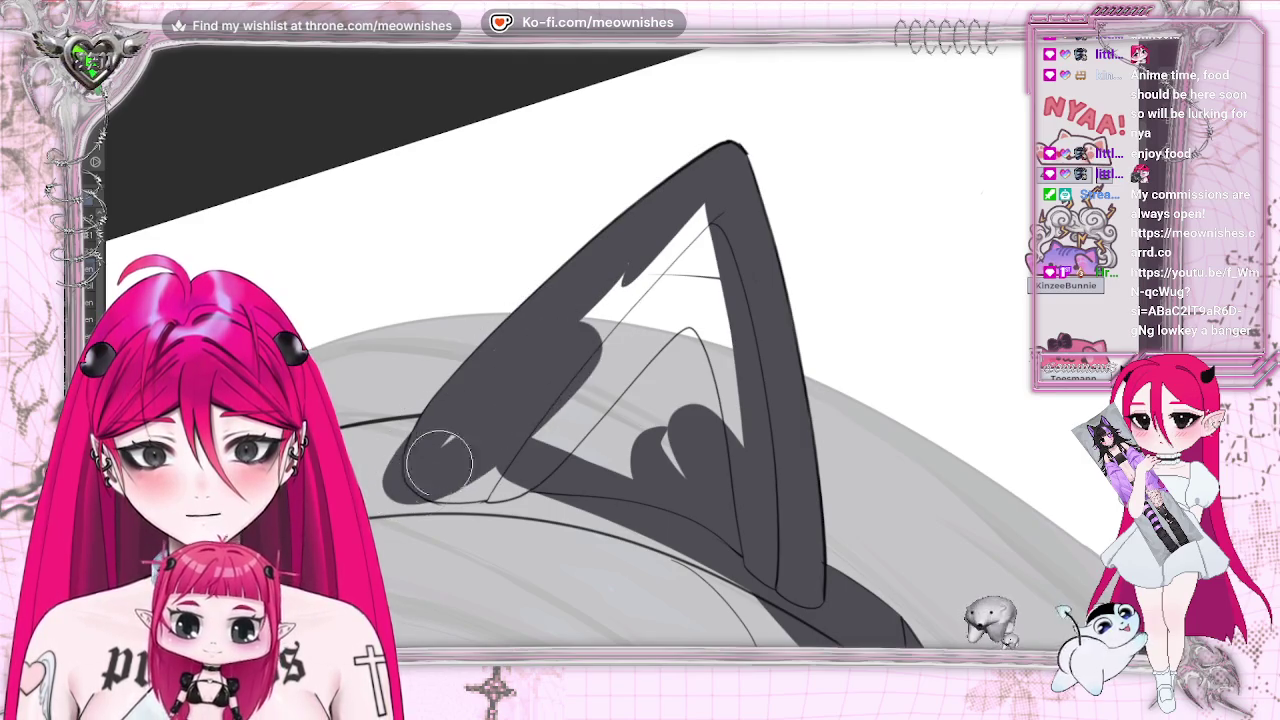
mouse_move(435, 465)
left_mouse_down()
mouse_move(620, 300)
mouse_move(720, 345)
mouse_move(690, 450)
mouse_move(640, 290)
left_mouse_up()
mouse_move(529, 214)
left_mouse_down()
mouse_move(500, 386)
mouse_move(657, 257)
mouse_move(678, 485)
mouse_move(600, 460)
left_mouse_up()
scroll(622, 355, "down", 3)
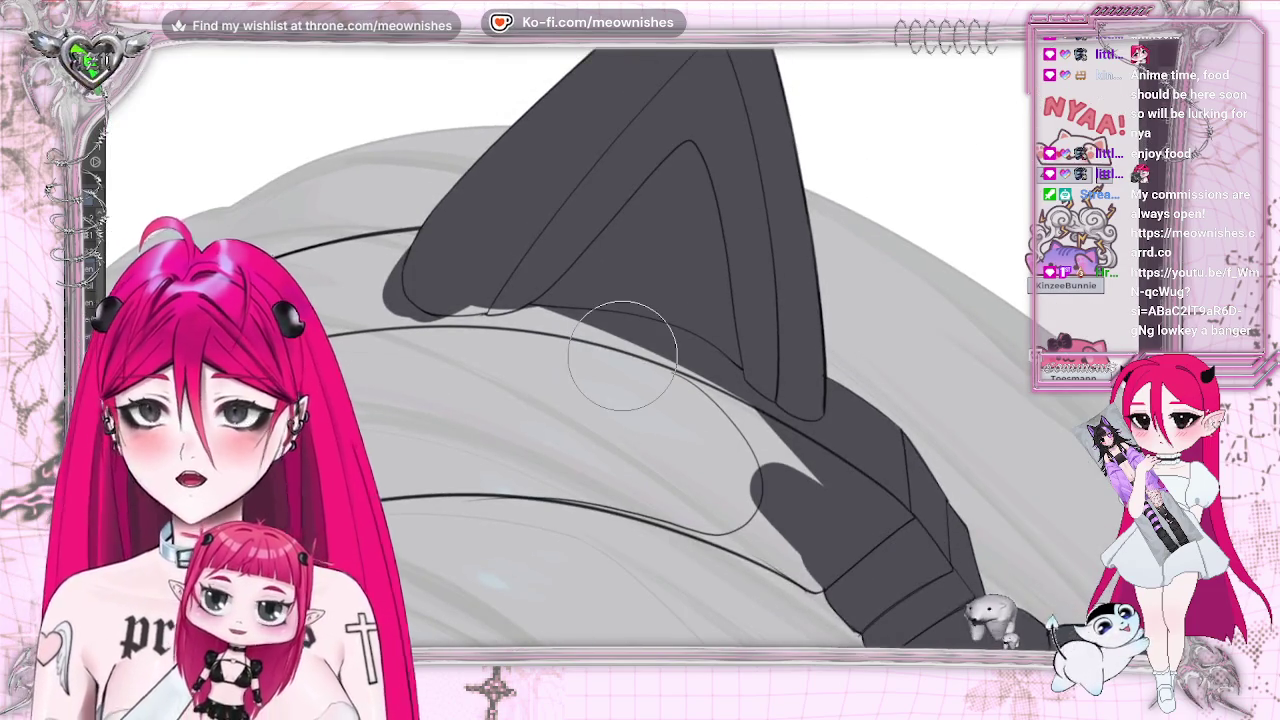
Fill the area beneath the cat ear and along the band's edge dark grey
key("asciicircum")
key("asciicircum")
mouse_move(703, 280)
left_mouse_down()
mouse_move(470, 540)
mouse_move(743, 277)
mouse_move(828, 257)
mouse_move(455, 605)
mouse_move(686, 371)
mouse_move(575, 505)
left_mouse_up()
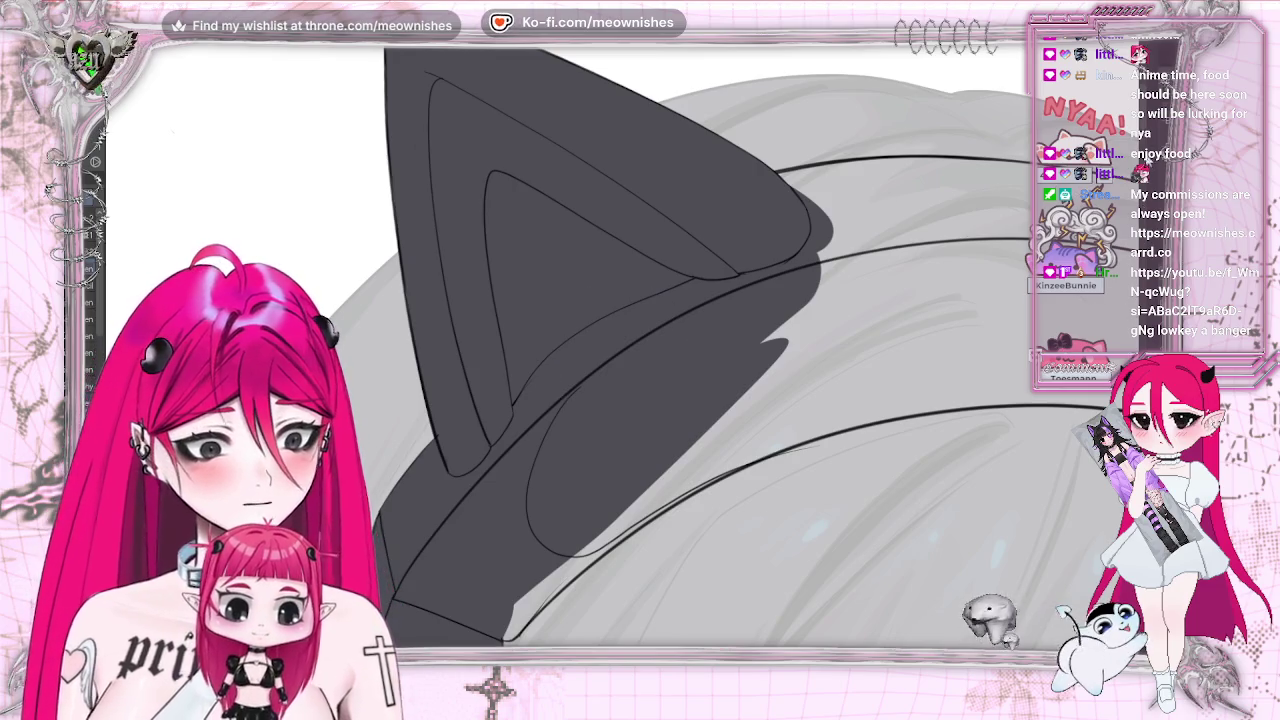
scroll(640, 350, "down", 3)
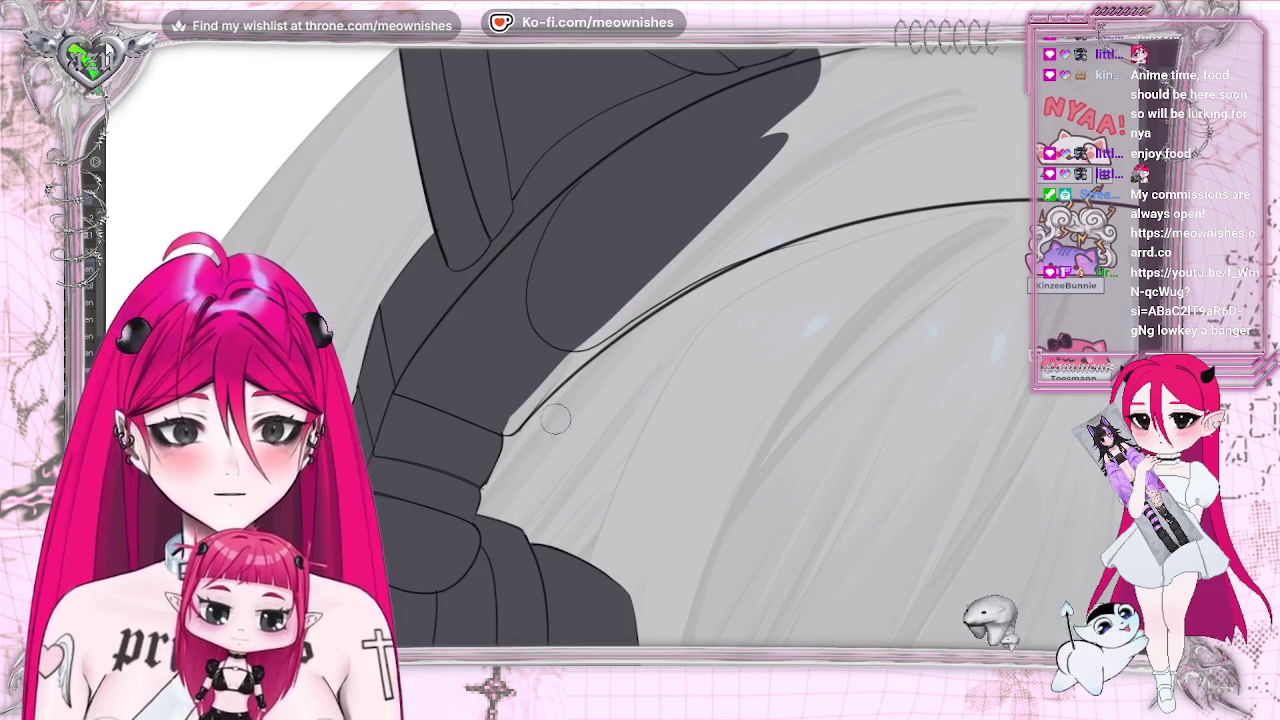
left_click_drag(508, 428, 590, 345)
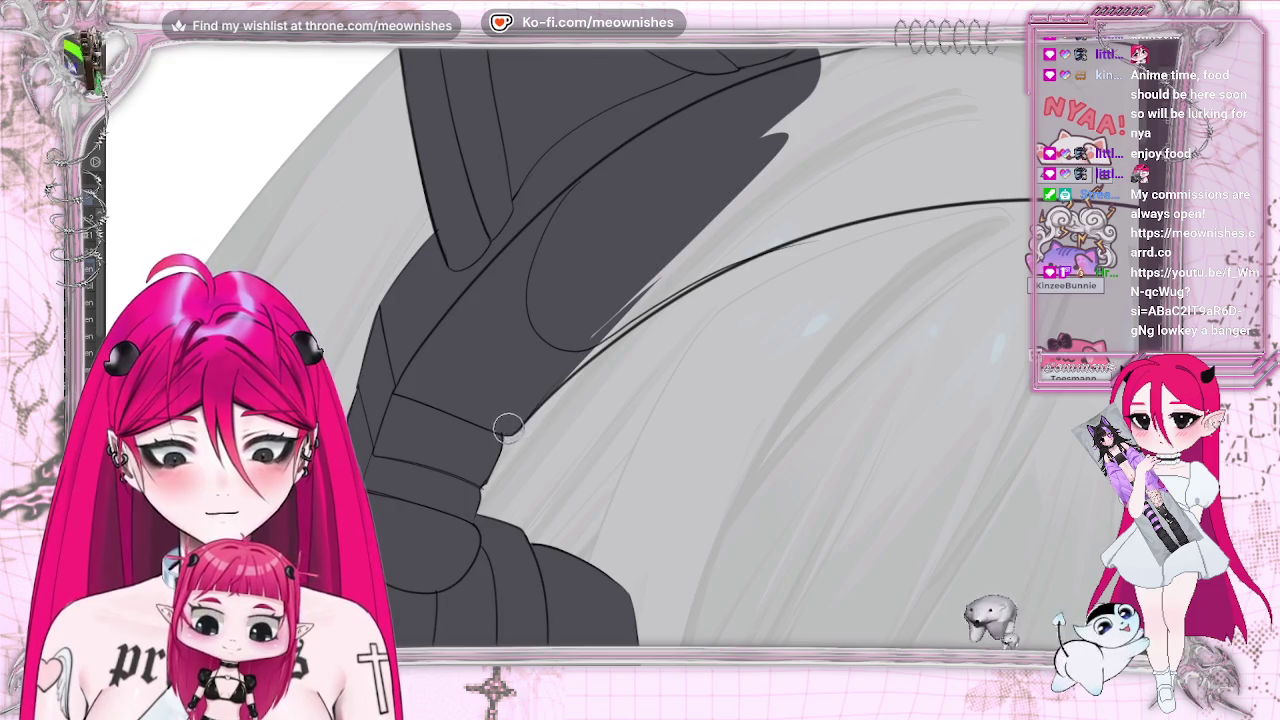
Paint several tapered dark grey spikes reaching across the hair
mouse_move(700, 265)
left_mouse_down()
mouse_move(610, 335)
mouse_move(800, 200)
mouse_move(562, 319)
left_mouse_up()
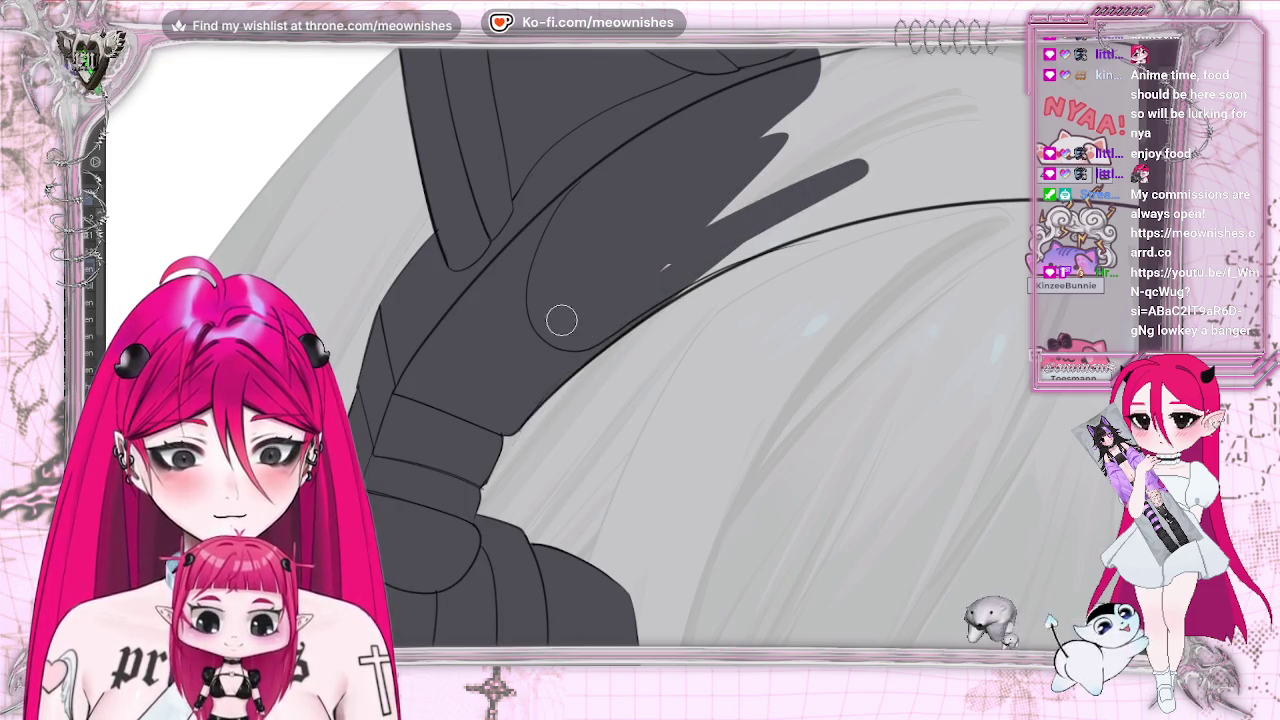
left_click_drag(922, 114, 760, 195)
left_click_drag(836, 348, 628, 348)
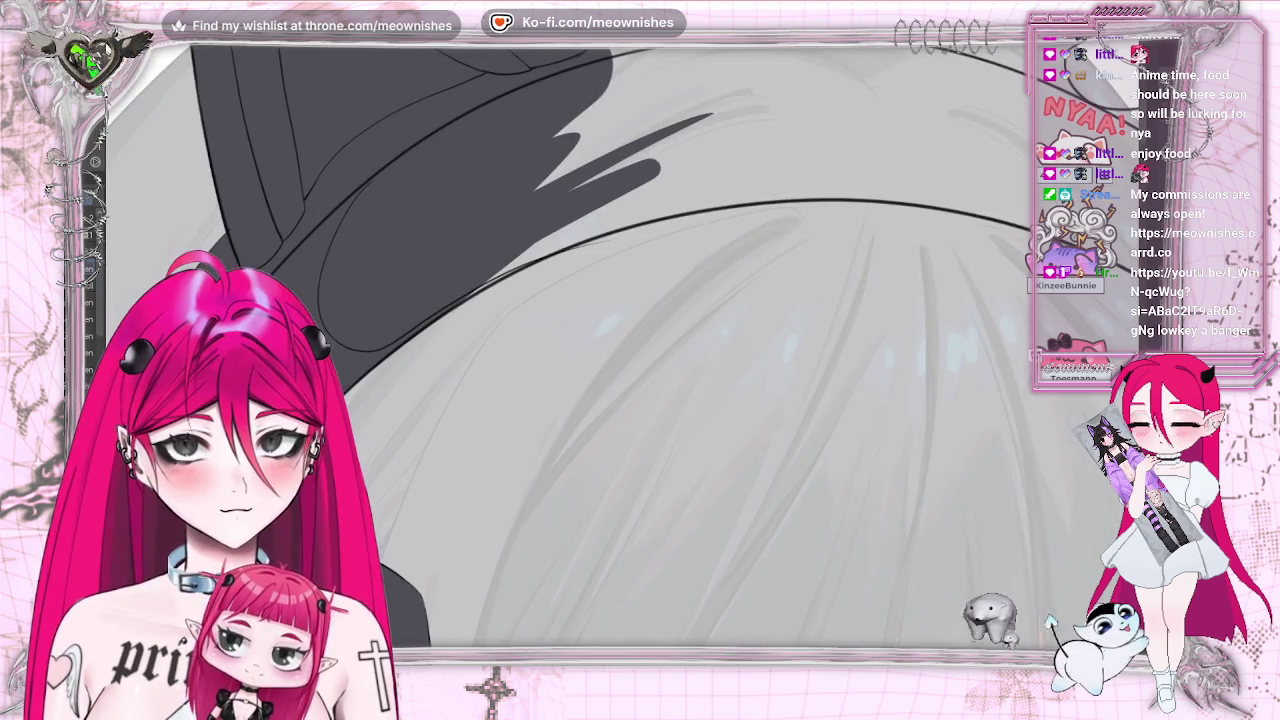
left_click_drag(447, 292, 510, 267)
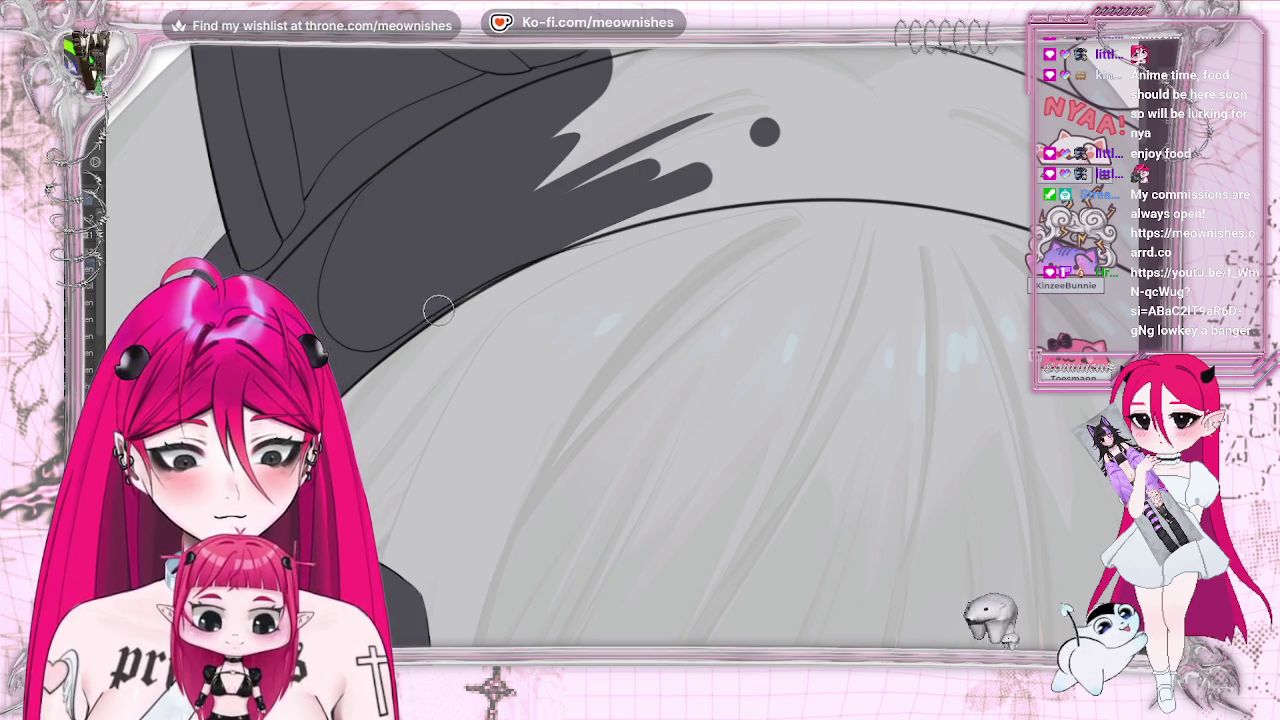
left_click_drag(705, 185, 913, 158)
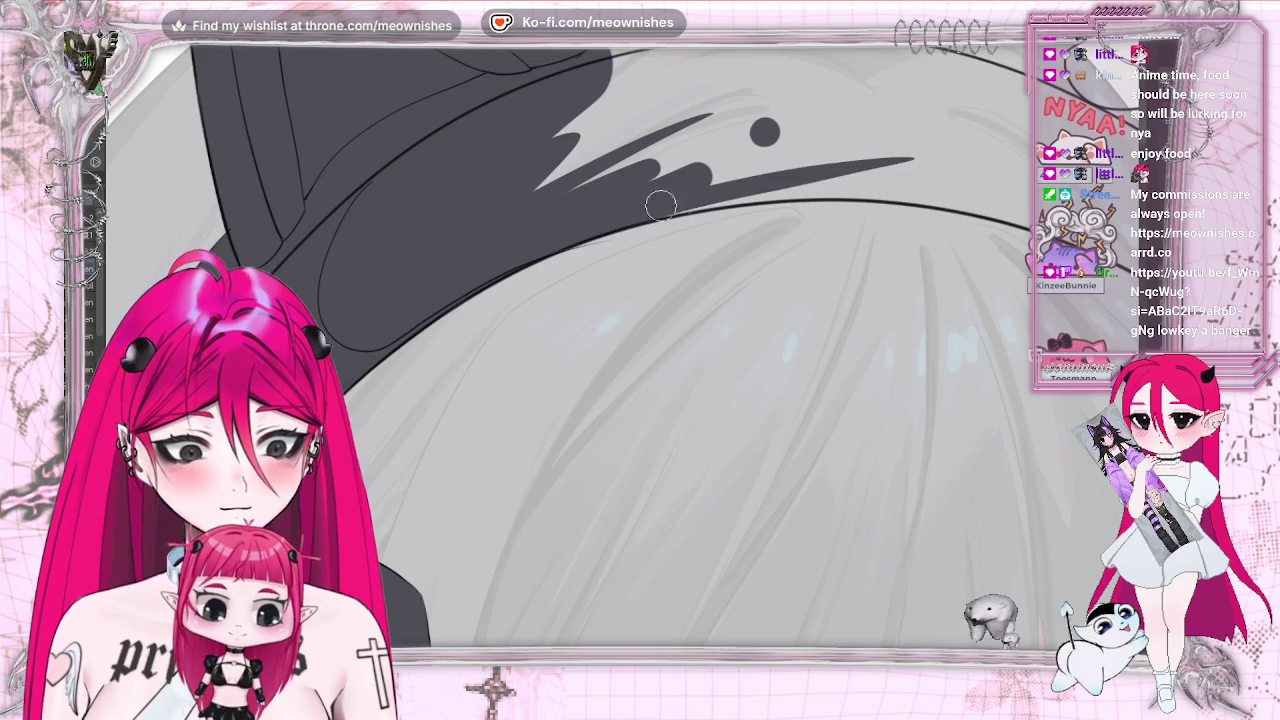
left_click_drag(724, 198, 940, 172)
Stroke dark grey lines down the hair's left edge
key("m")
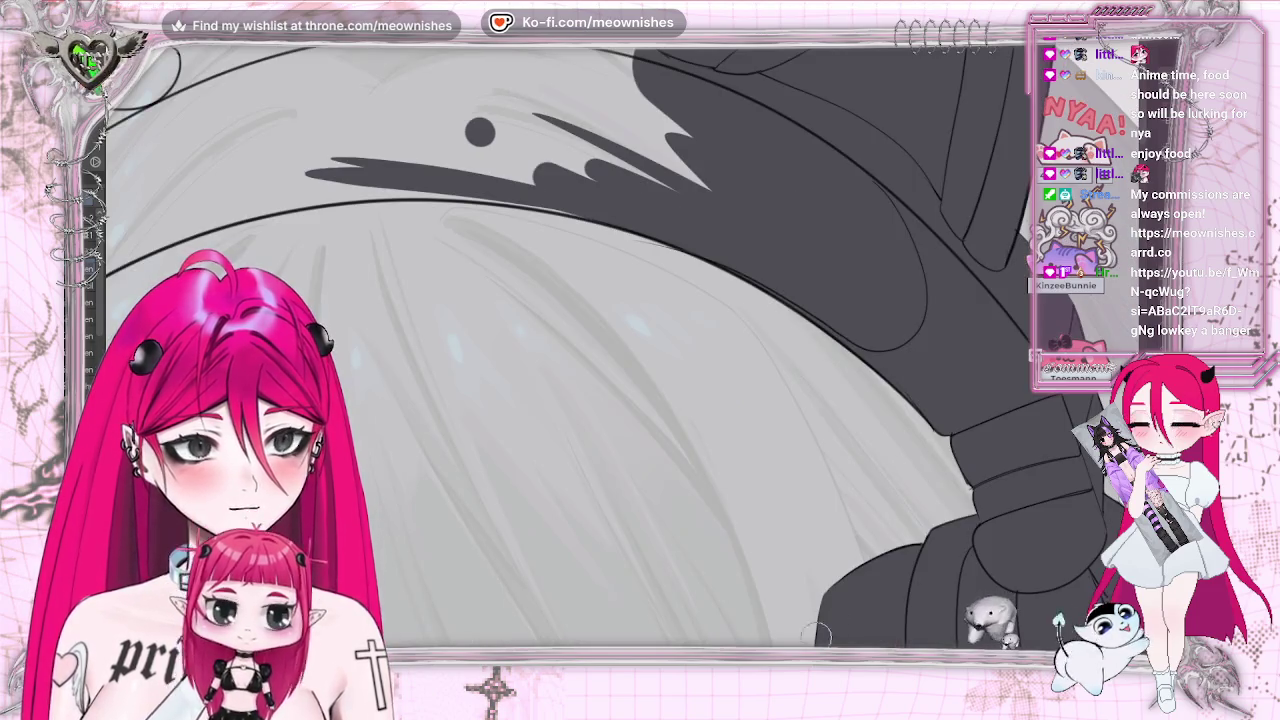
left_click_drag(116, 384, 556, 384)
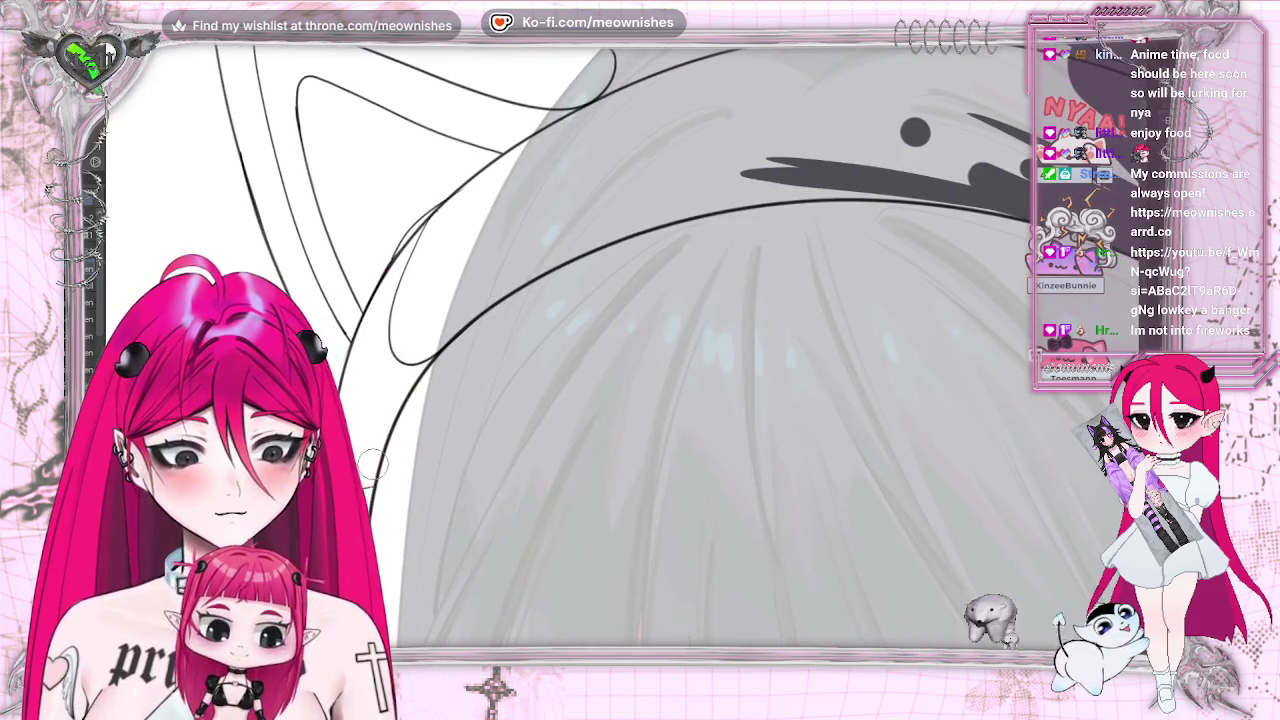
left_click_drag(404, 362, 386, 576)
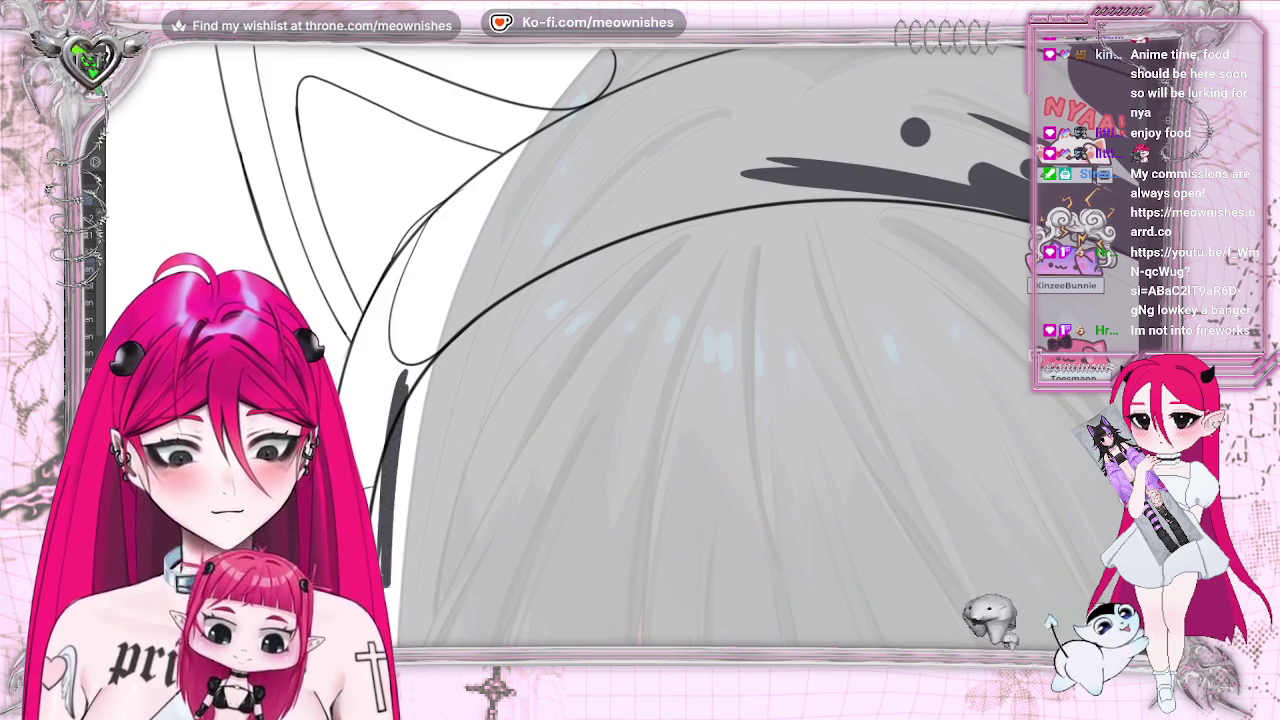
left_click_drag(430, 338, 388, 580)
left_click_drag(440, 326, 392, 520)
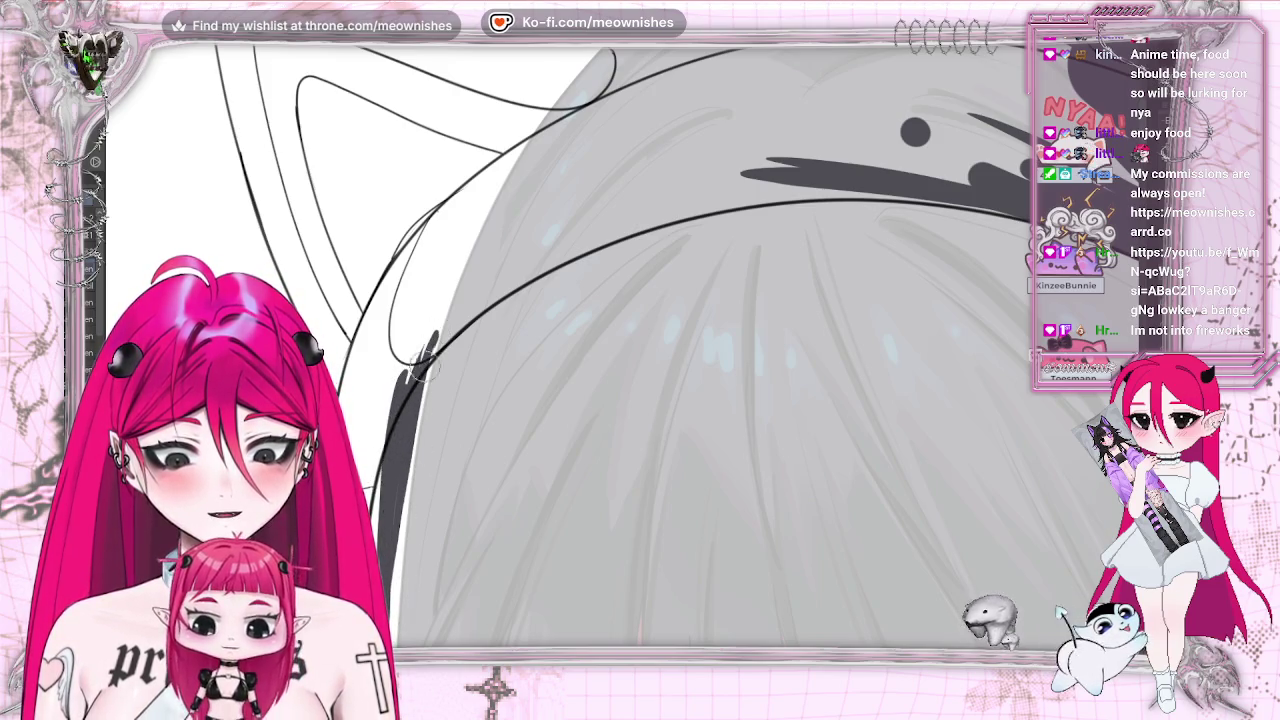
left_click_drag(440, 328, 398, 550)
left_click_drag(405, 470, 390, 530)
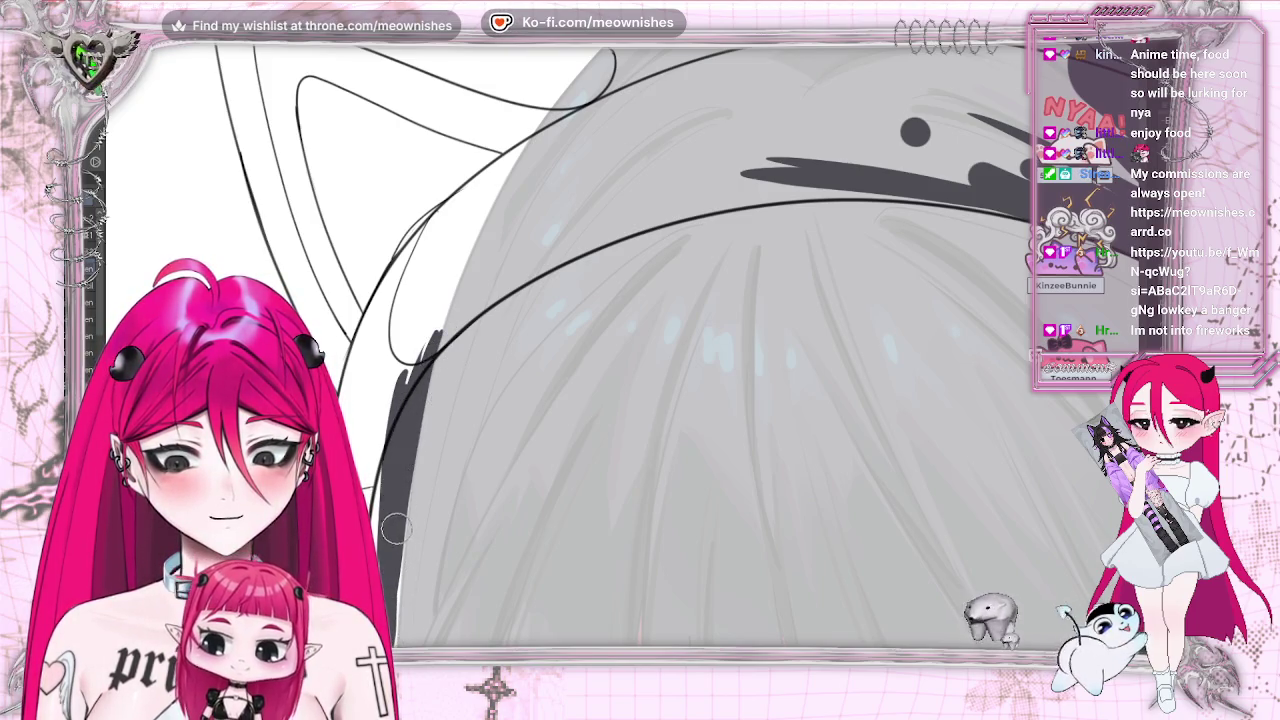
scroll(575, 270, "down", 5)
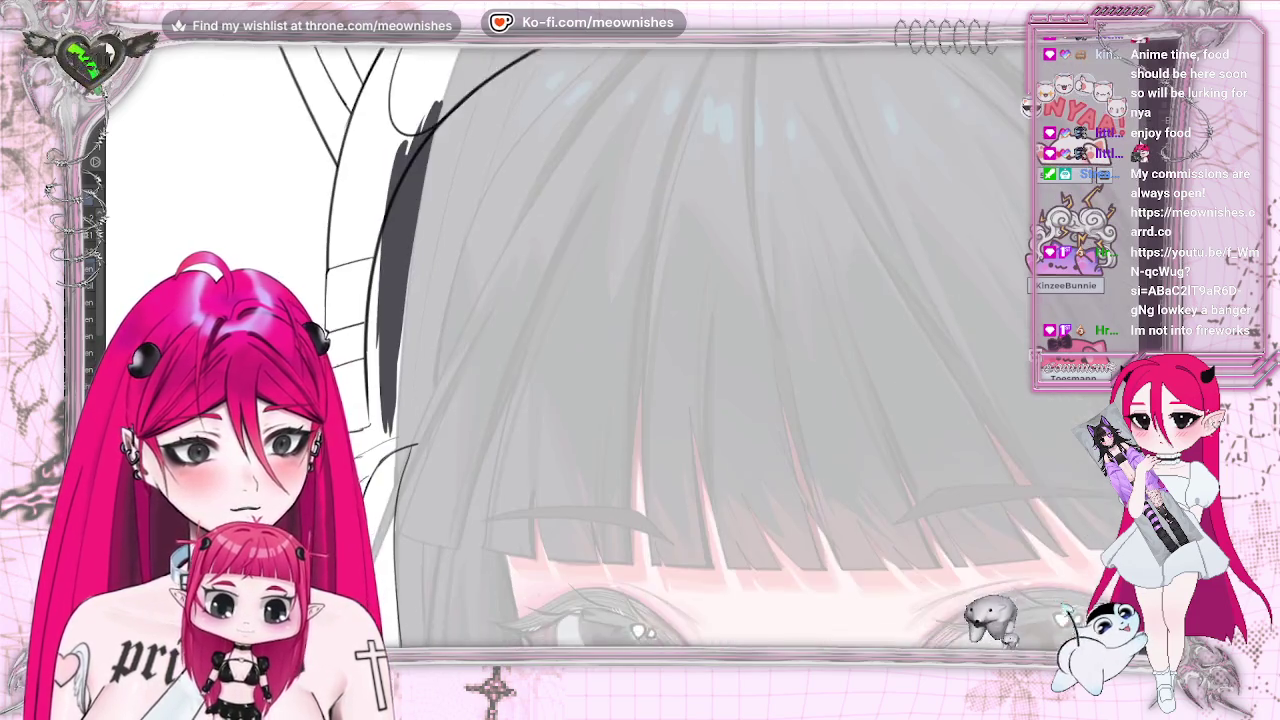
Fill the strip along the head's left side beside the bangs solid dark grey
scroll(575, 270, "down", 3)
scroll(575, 270, "down", 2)
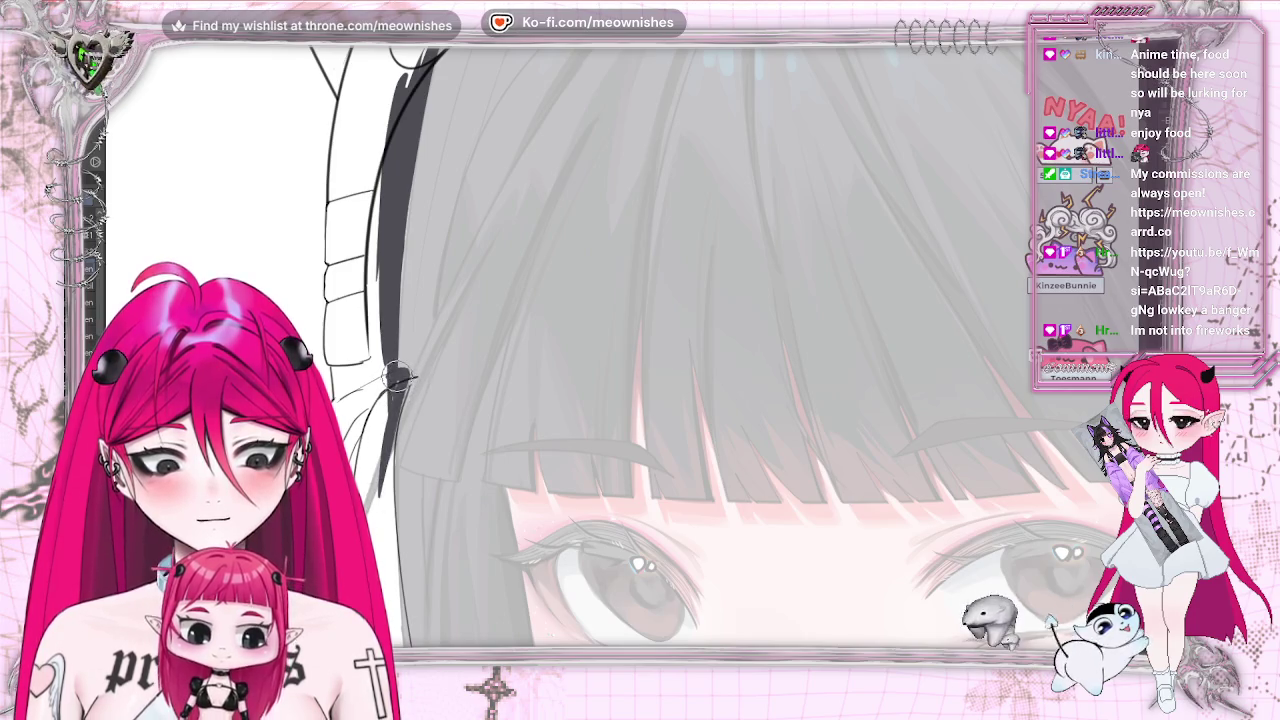
left_click_drag(363, 268, 365, 440)
left_click_drag(370, 200, 385, 450)
mouse_move(360, 320)
left_mouse_down()
mouse_move(352, 213)
mouse_move(345, 345)
left_mouse_up()
mouse_move(370, 215)
left_mouse_down()
mouse_move(375, 140)
mouse_move(368, 215)
left_mouse_up()
left_click_drag(345, 295, 355, 435)
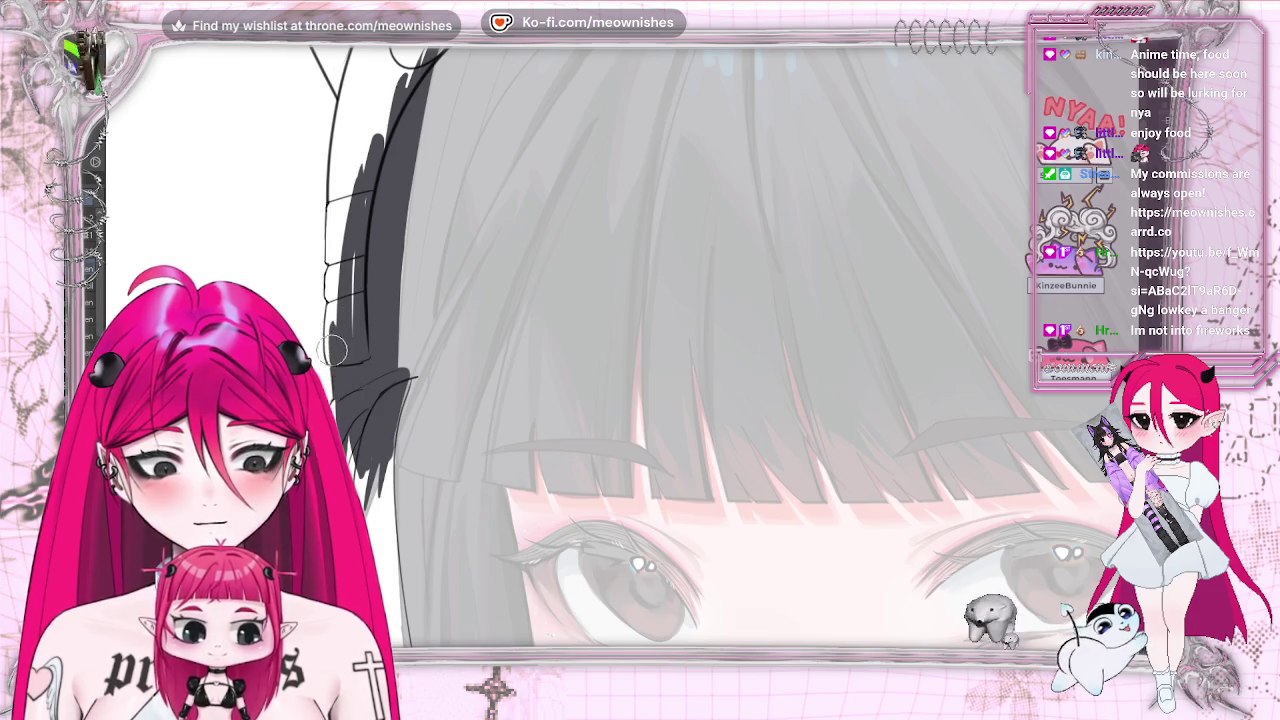
mouse_move(330, 354)
left_mouse_down()
mouse_move(340, 260)
mouse_move(357, 378)
mouse_move(335, 262)
left_mouse_up()
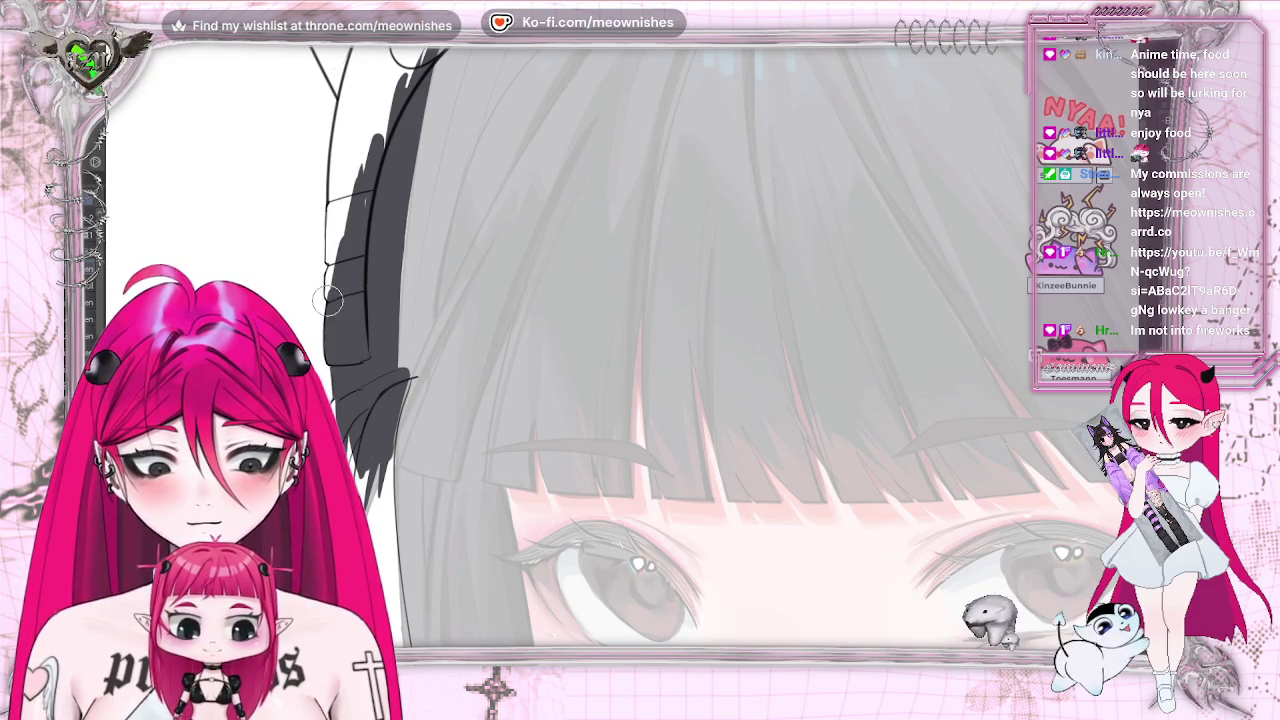
mouse_move(378, 148)
left_mouse_down()
mouse_move(330, 300)
mouse_move(360, 135)
left_mouse_up()
left_click_drag(345, 180, 336, 188)
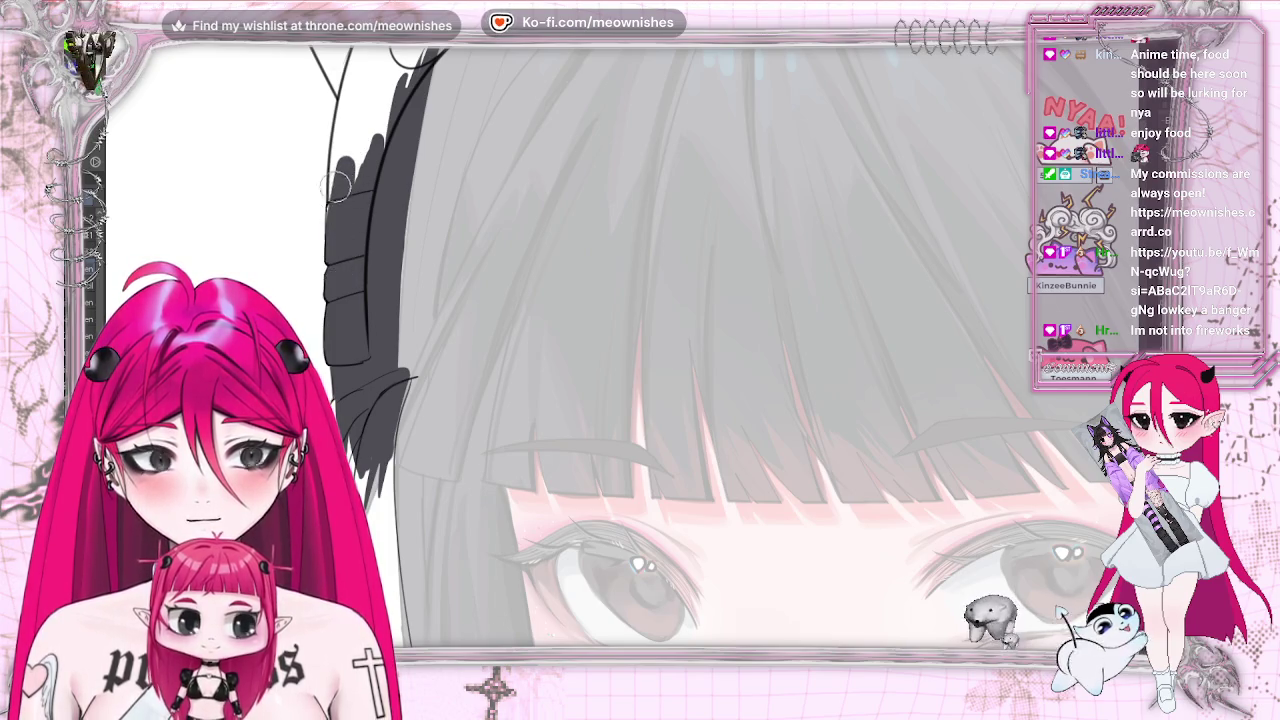
left_click_drag(330, 232, 355, 110)
left_click_drag(385, 70, 375, 155)
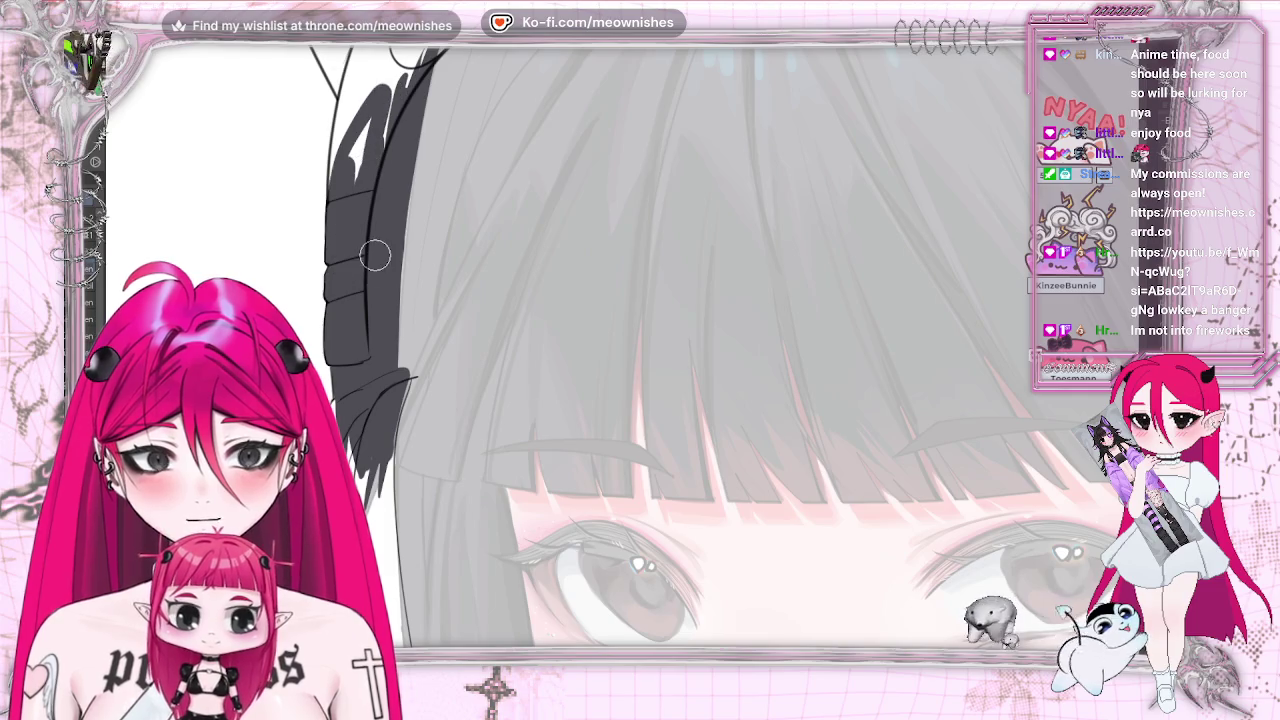
scroll(430, 415, "up", 5)
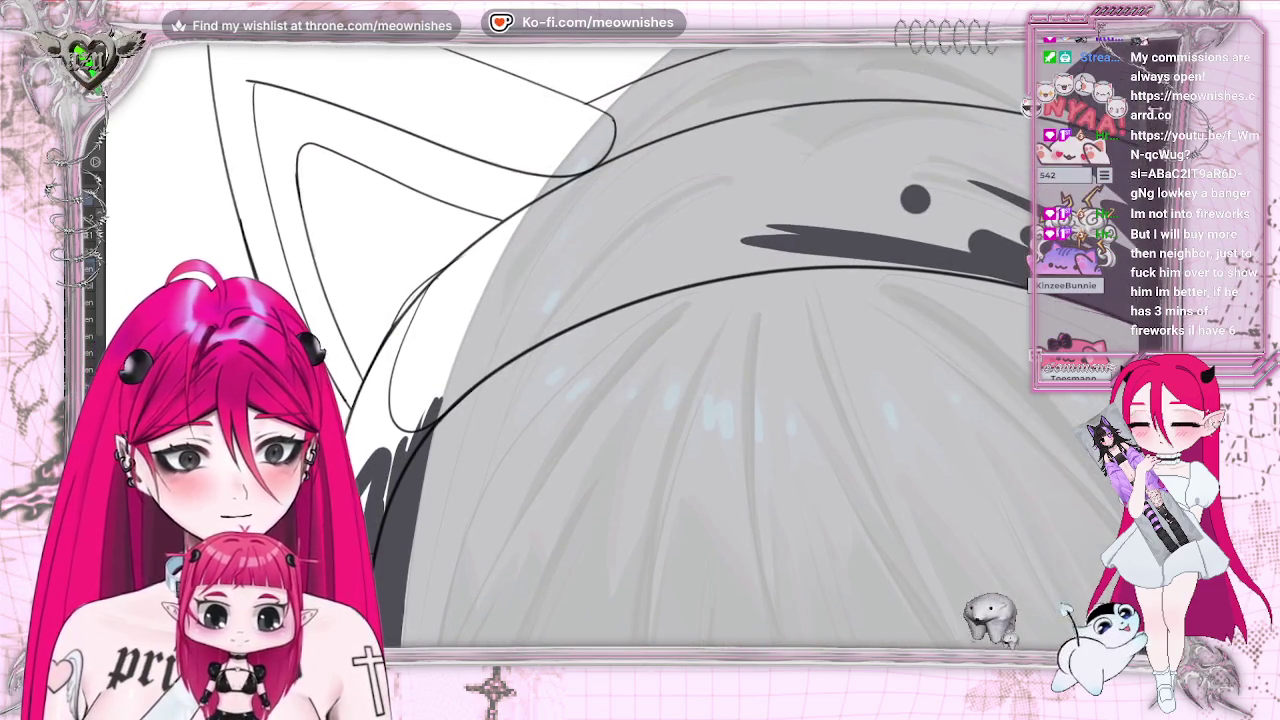
Redraw the headband outline across the head as a thick dark line, starting the ear's left outline
left_click_drag(425, 430, 560, 318)
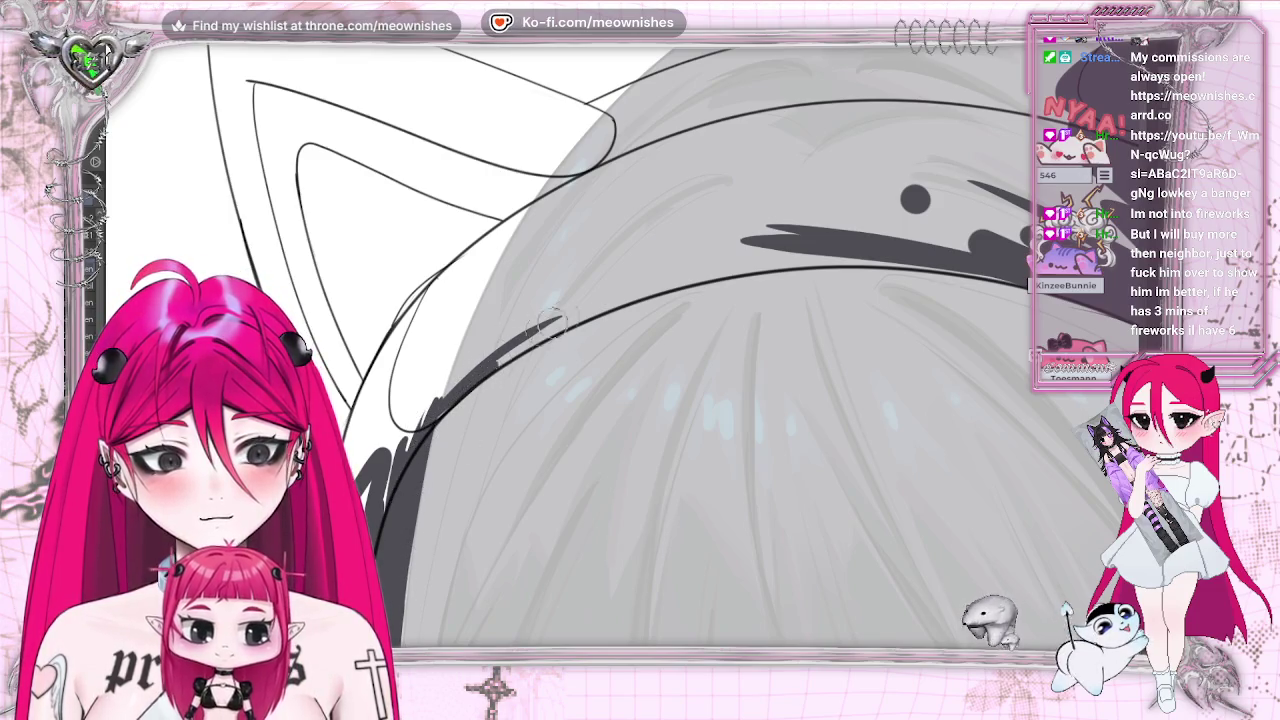
left_click_drag(540, 325, 770, 248)
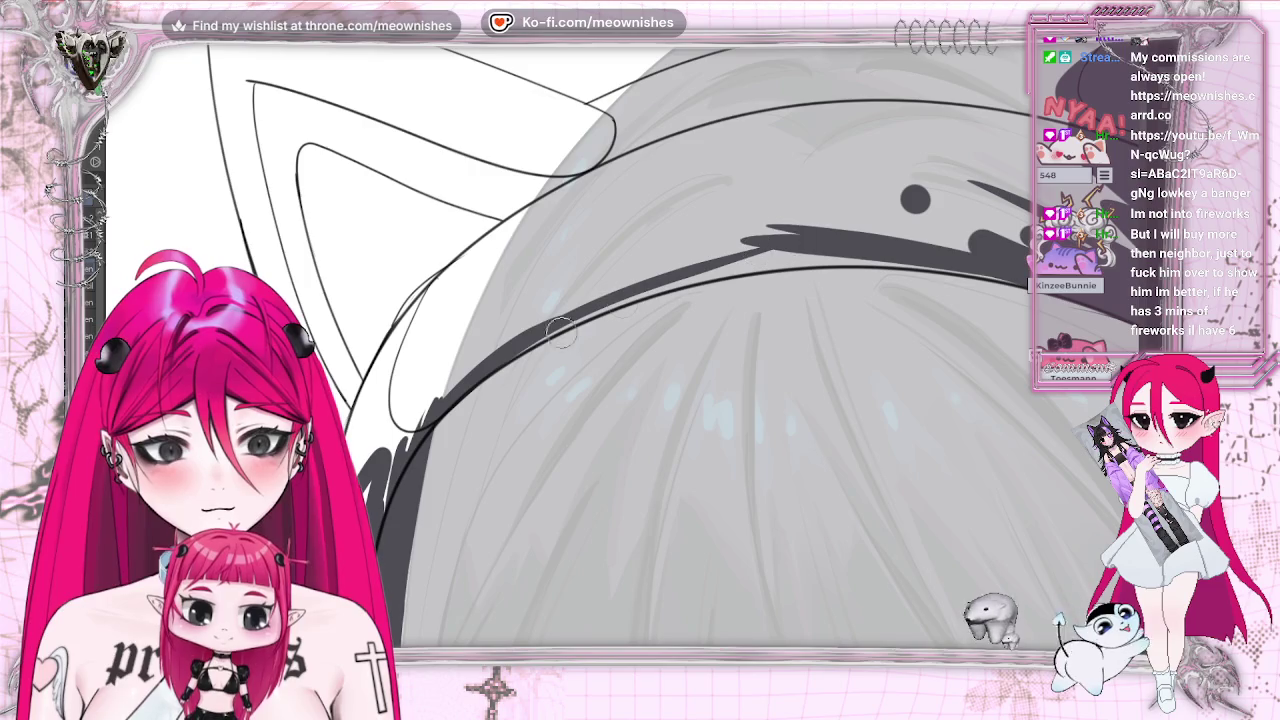
left_click_drag(620, 298, 800, 256)
left_click_drag(640, 286, 502, 362)
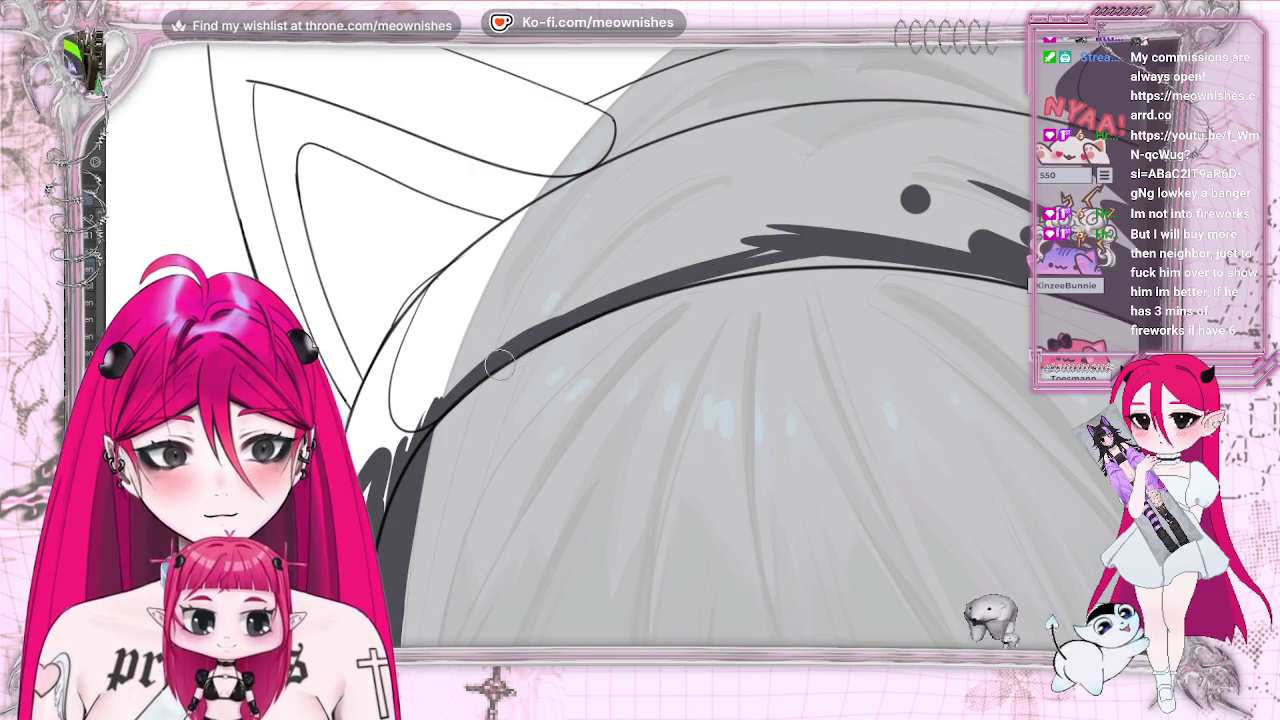
left_click_drag(632, 293, 957, 259)
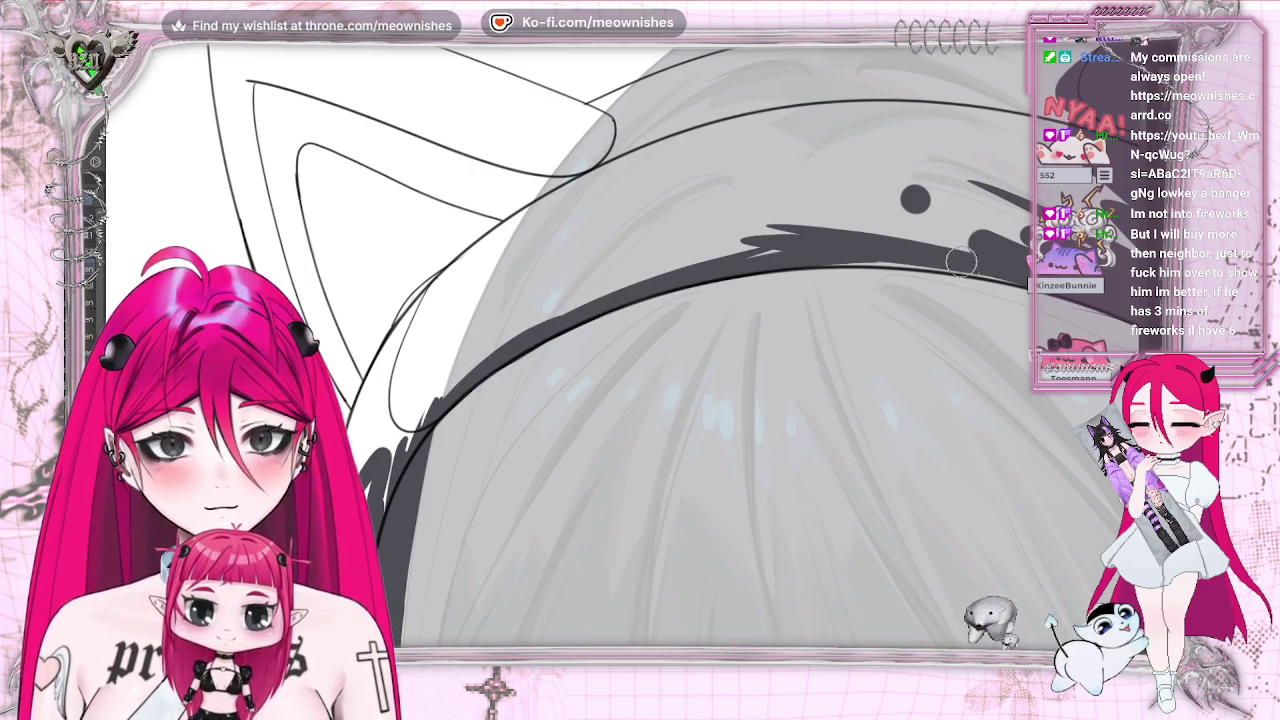
left_click_drag(762, 262, 1013, 270)
key("m")
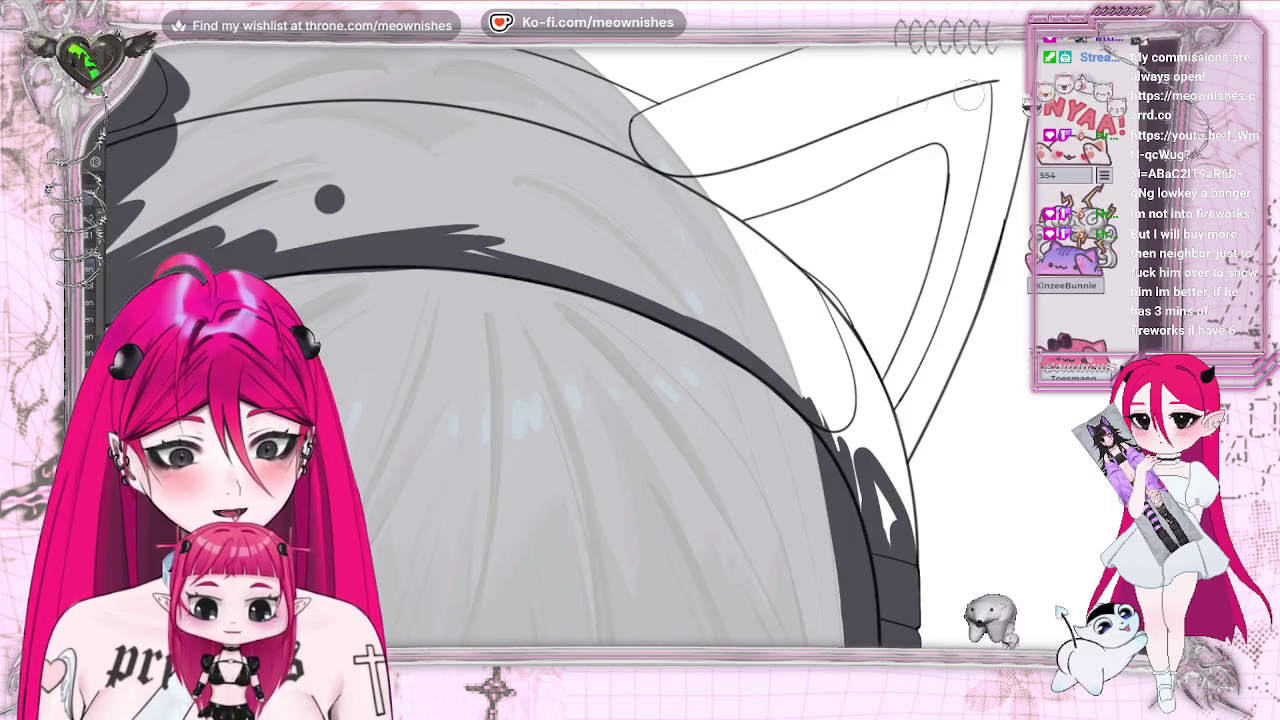
mouse_move(267, 265)
left_mouse_down()
mouse_move(410, 250)
mouse_move(472, 260)
left_mouse_up()
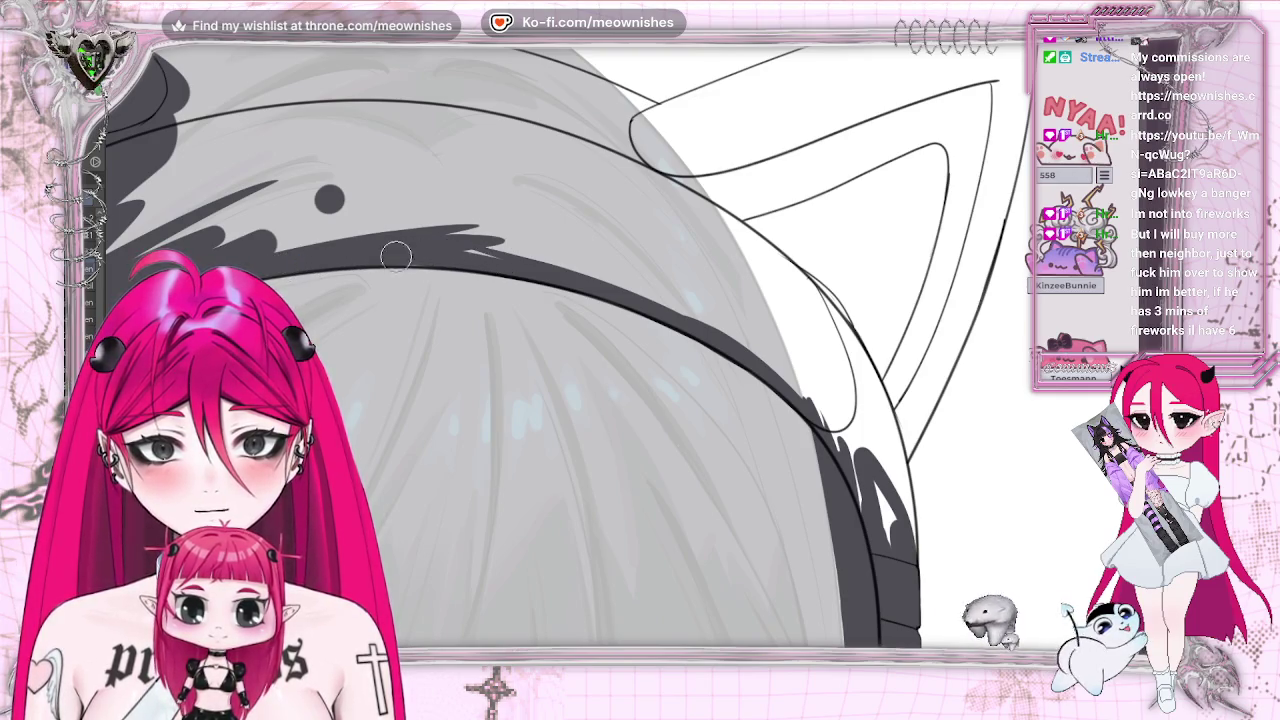
key("m")
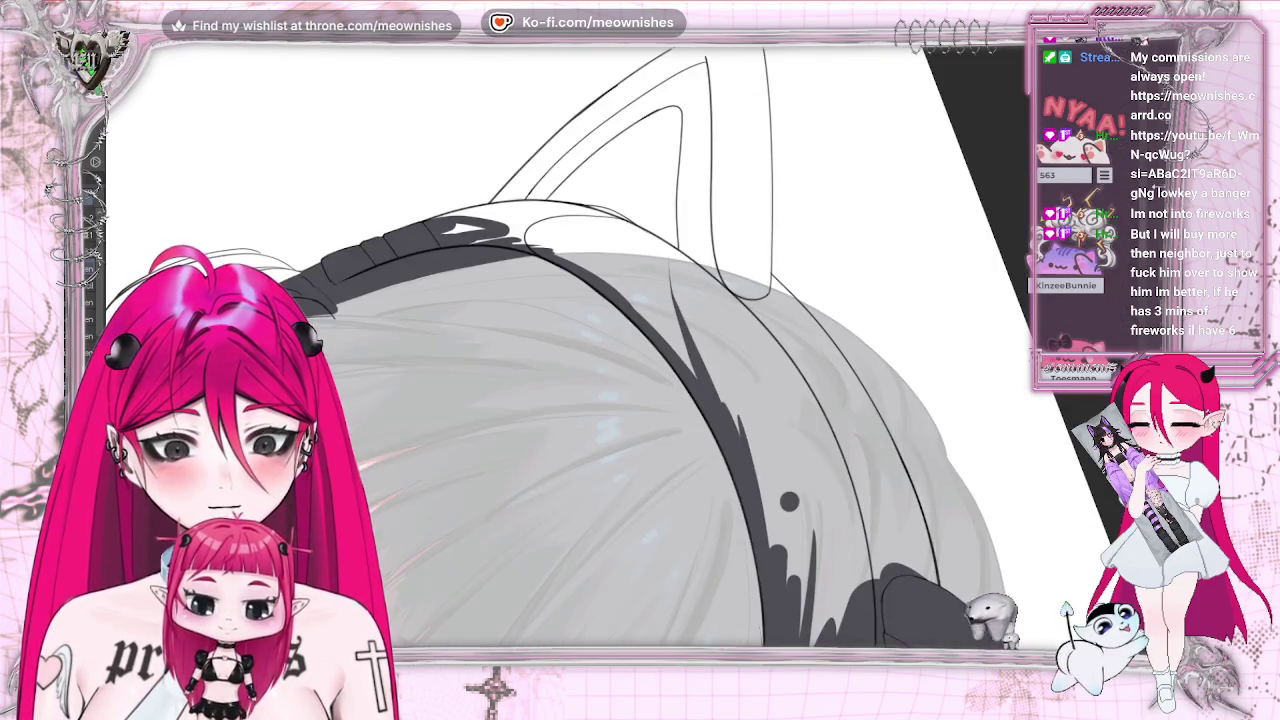
mouse_move(640, 400)
left_mouse_down()
mouse_move(423, 451)
mouse_move(490, 440)
mouse_move(585, 322)
left_mouse_up()
left_click_drag(455, 405, 676, 238)
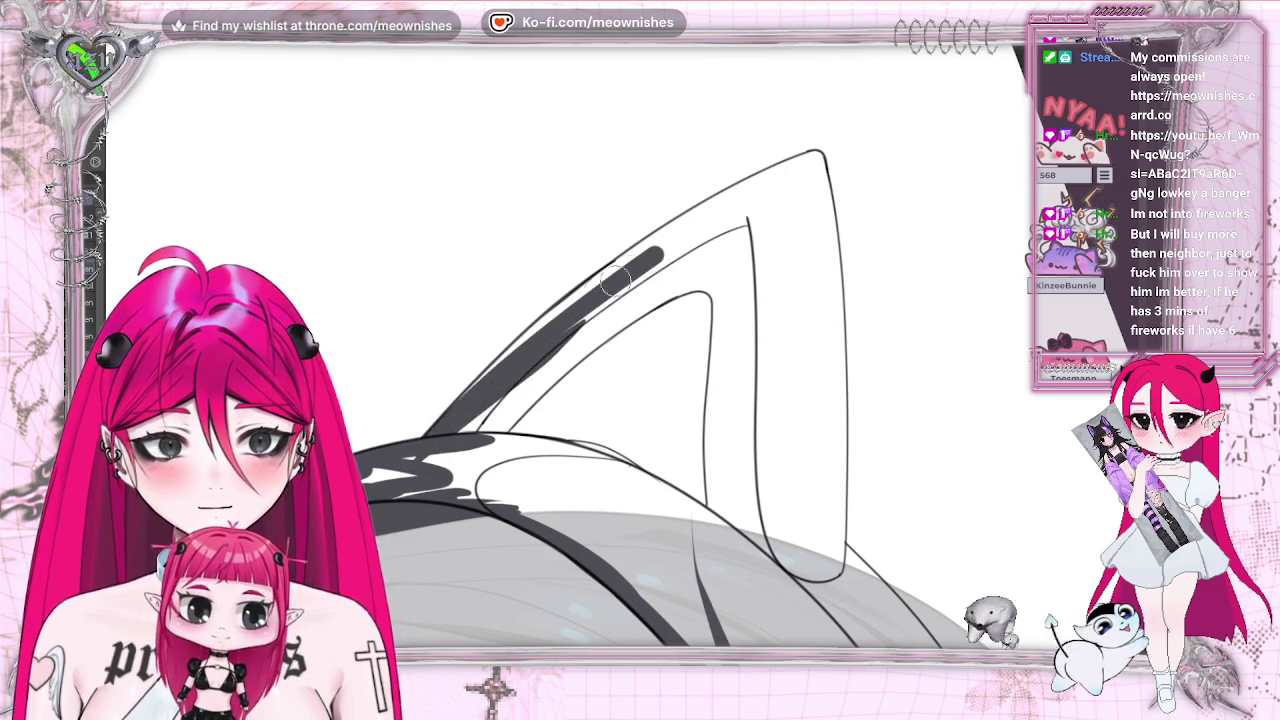
Ink thick dark outlines along both the left and right edges of the cat ear
left_click_drag(486, 372, 680, 234)
left_click_drag(470, 400, 617, 263)
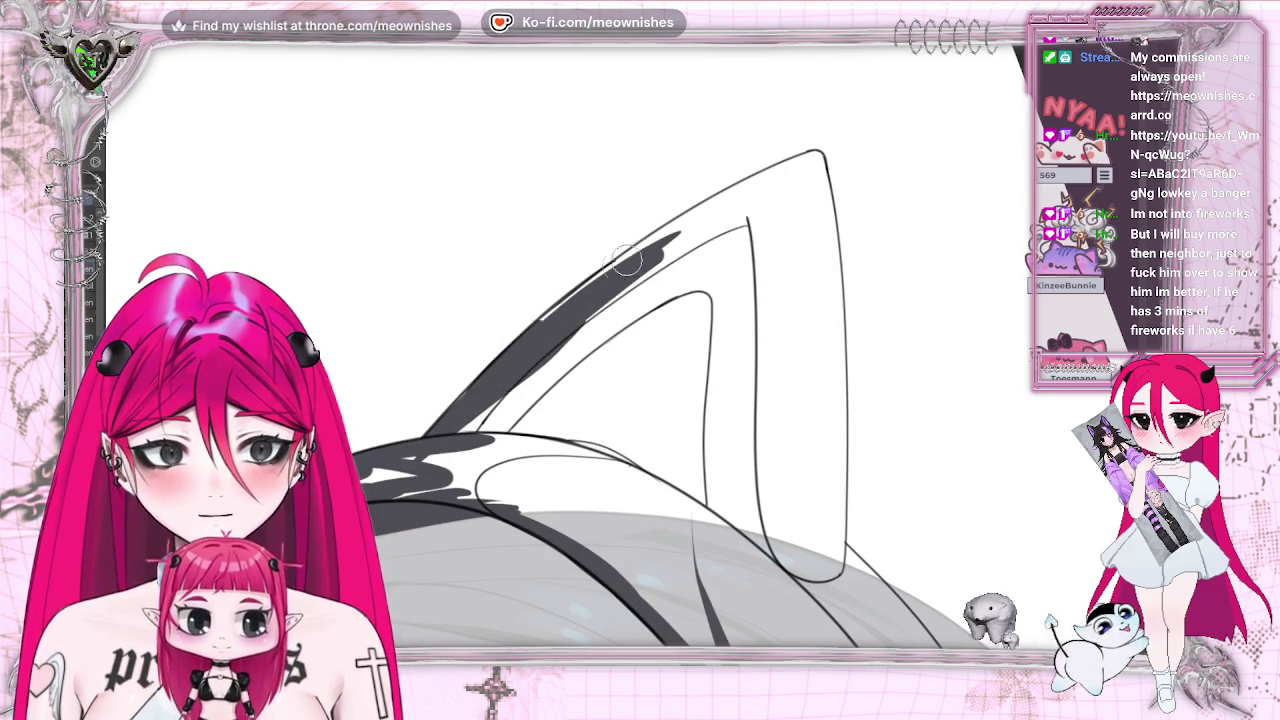
left_click_drag(465, 402, 812, 158)
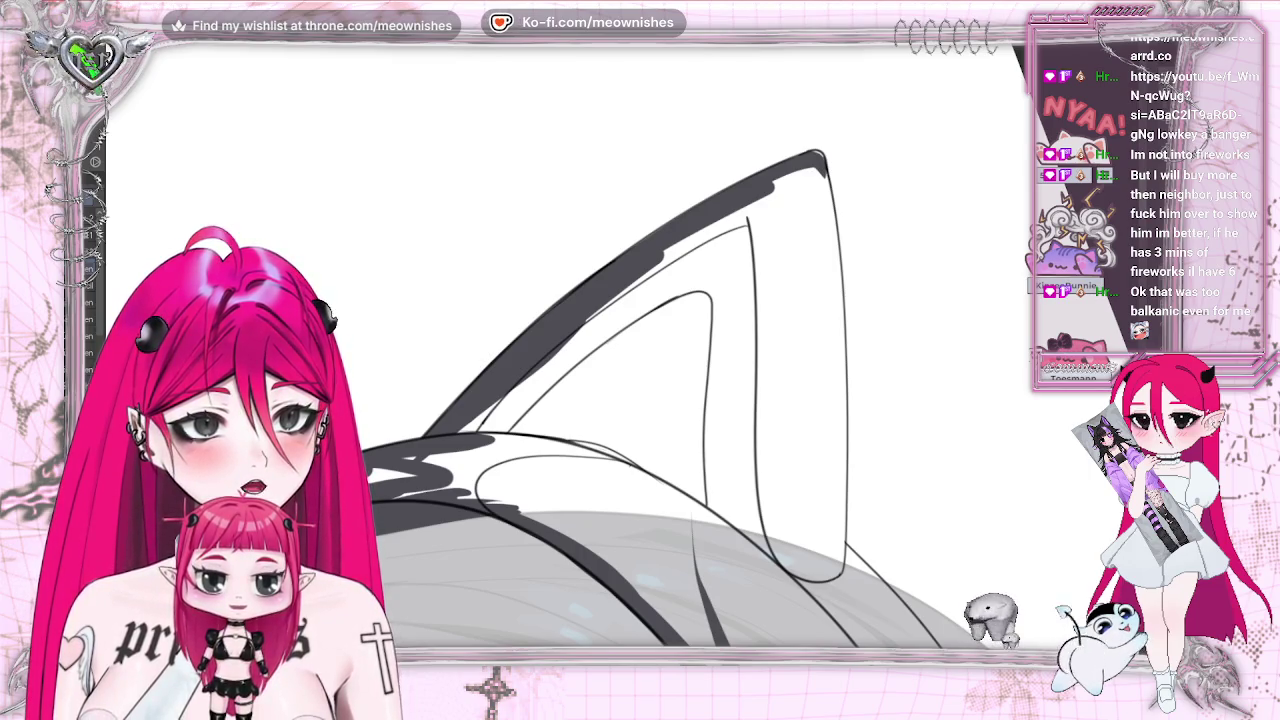
scroll(600, 350, "down", 2)
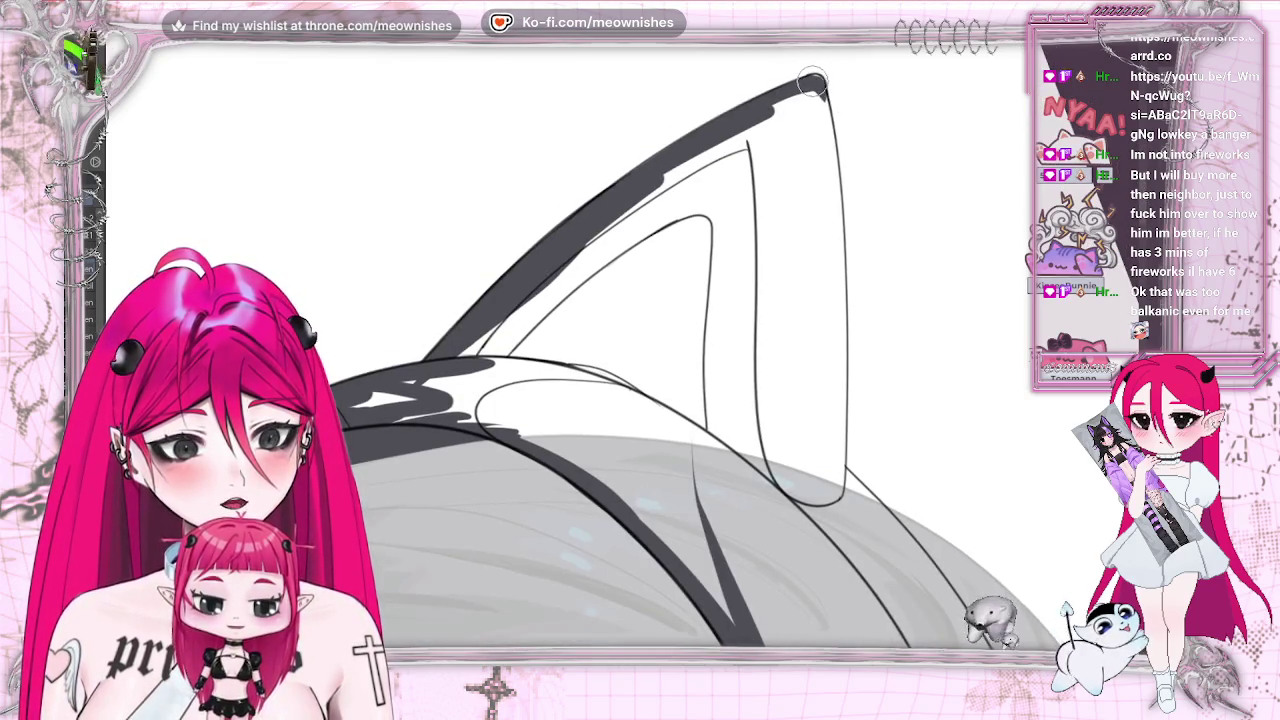
left_click_drag(820, 115, 840, 400)
mouse_move(820, 115)
left_mouse_down()
mouse_move(840, 375)
mouse_move(836, 318)
left_mouse_up()
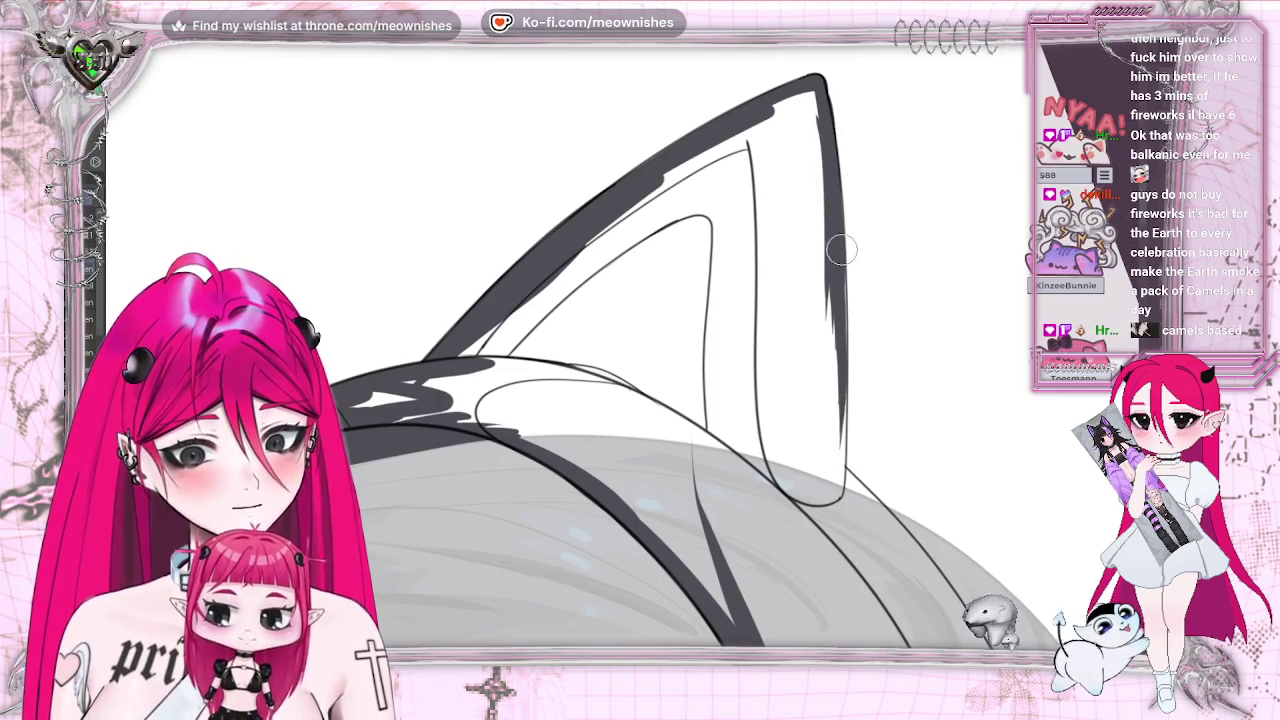
left_click_drag(840, 260, 838, 490)
left_click_drag(838, 424, 838, 518)
left_click_drag(838, 394, 838, 515)
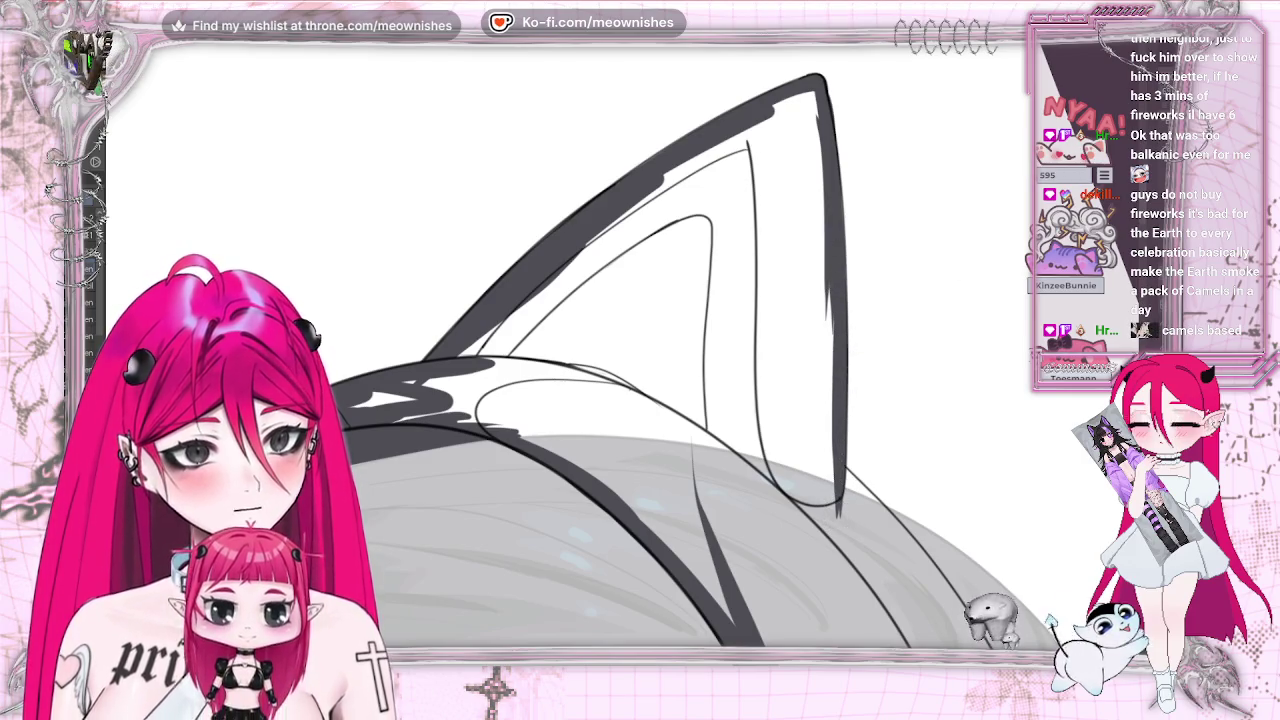
Draw tapered headband lines from the ear tip, then bucket-fill ears and headband dark grey
key("m")
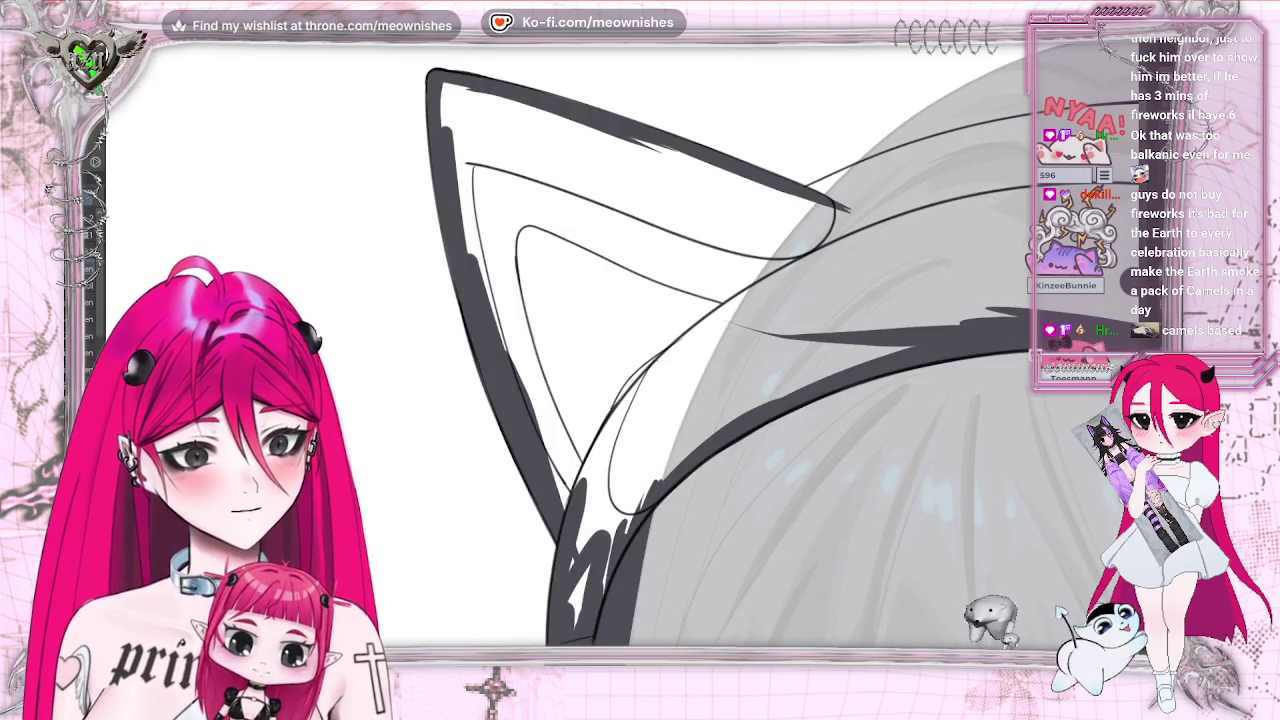
left_click_drag(888, 240, 518, 240)
mouse_move(475, 190)
left_mouse_down()
mouse_move(412, 202)
mouse_move(650, 150)
mouse_move(670, 125)
mouse_move(860, 112)
left_mouse_up()
mouse_move(545, 170)
left_mouse_down()
mouse_move(740, 125)
mouse_move(963, 122)
left_mouse_up()
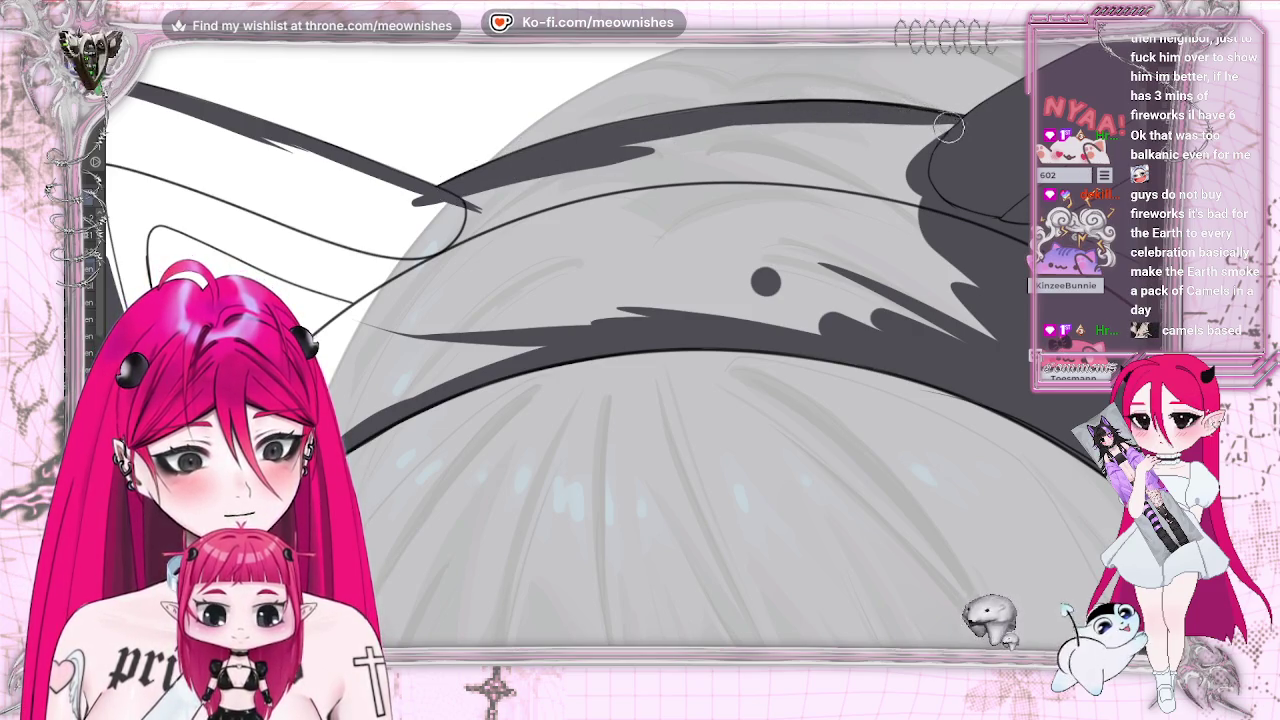
key("ctrl+minus")
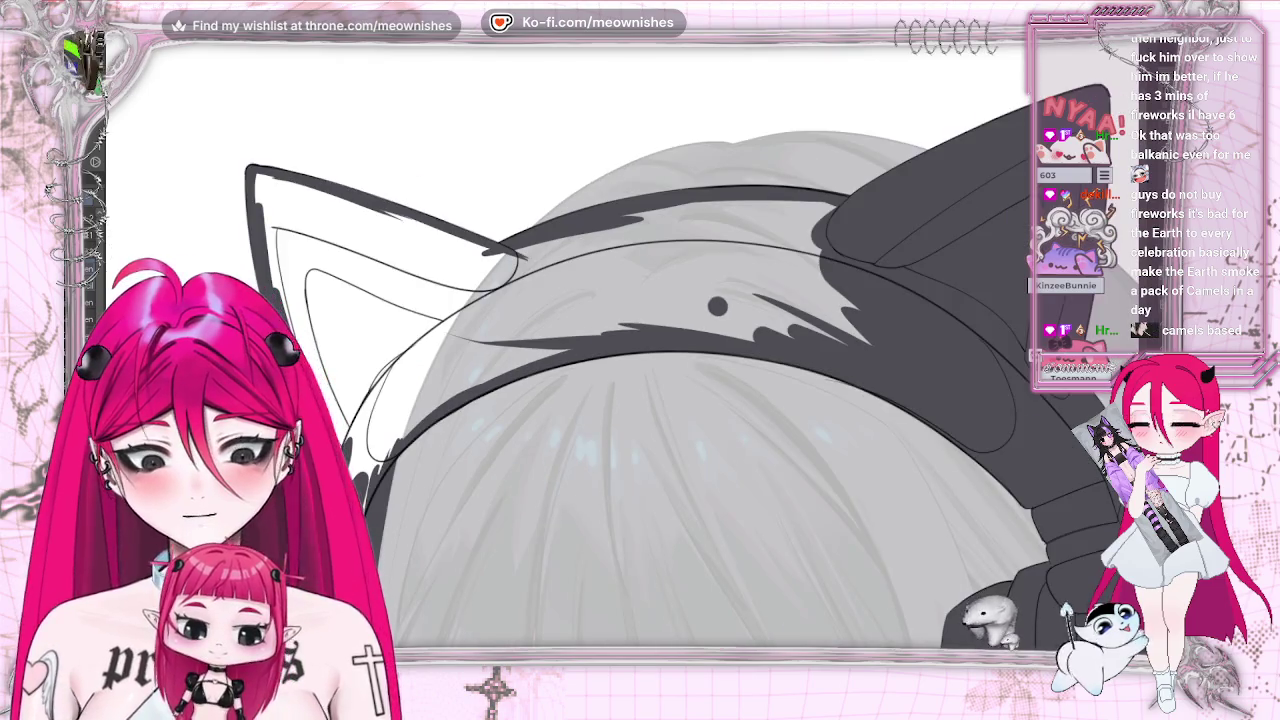
left_click(380, 306)
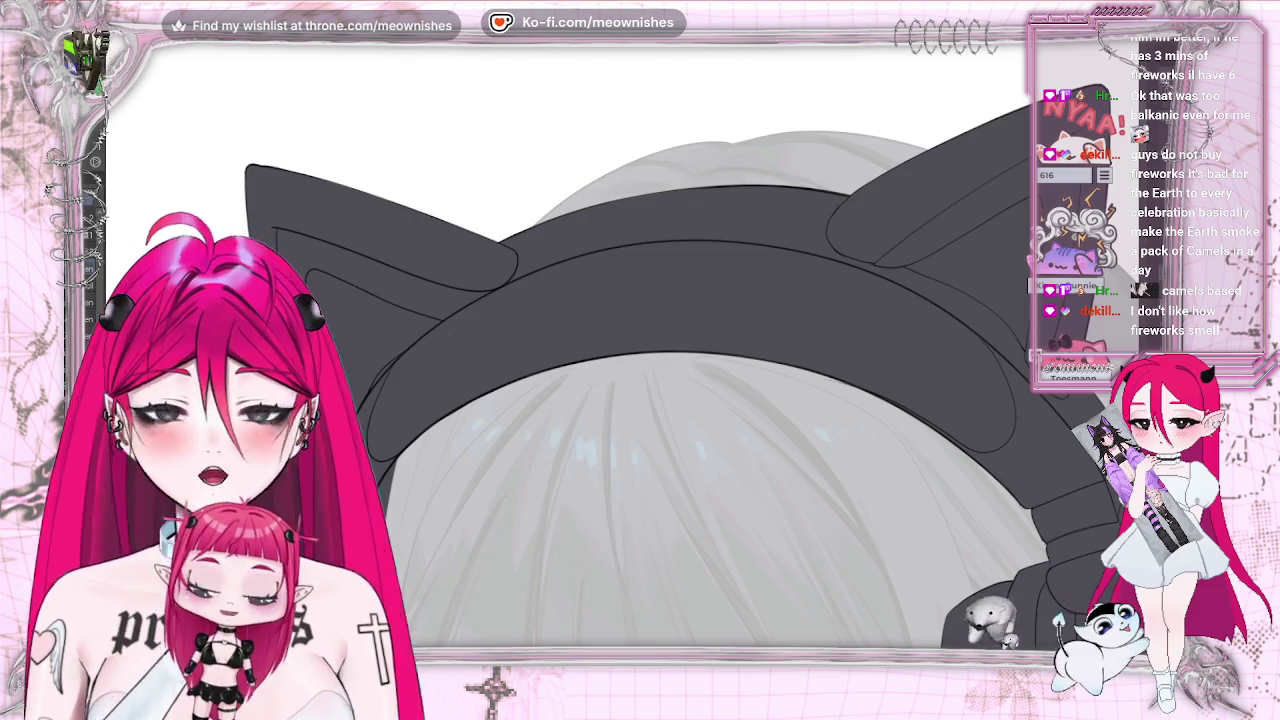
Zoom out to review the whole illustration, zoom back in on the face, and mirror the view
scroll(600, 400, "down", 2)
scroll(600, 400, "down", 2)
scroll(600, 400, "down", 2)
scroll(600, 450, "up", 2)
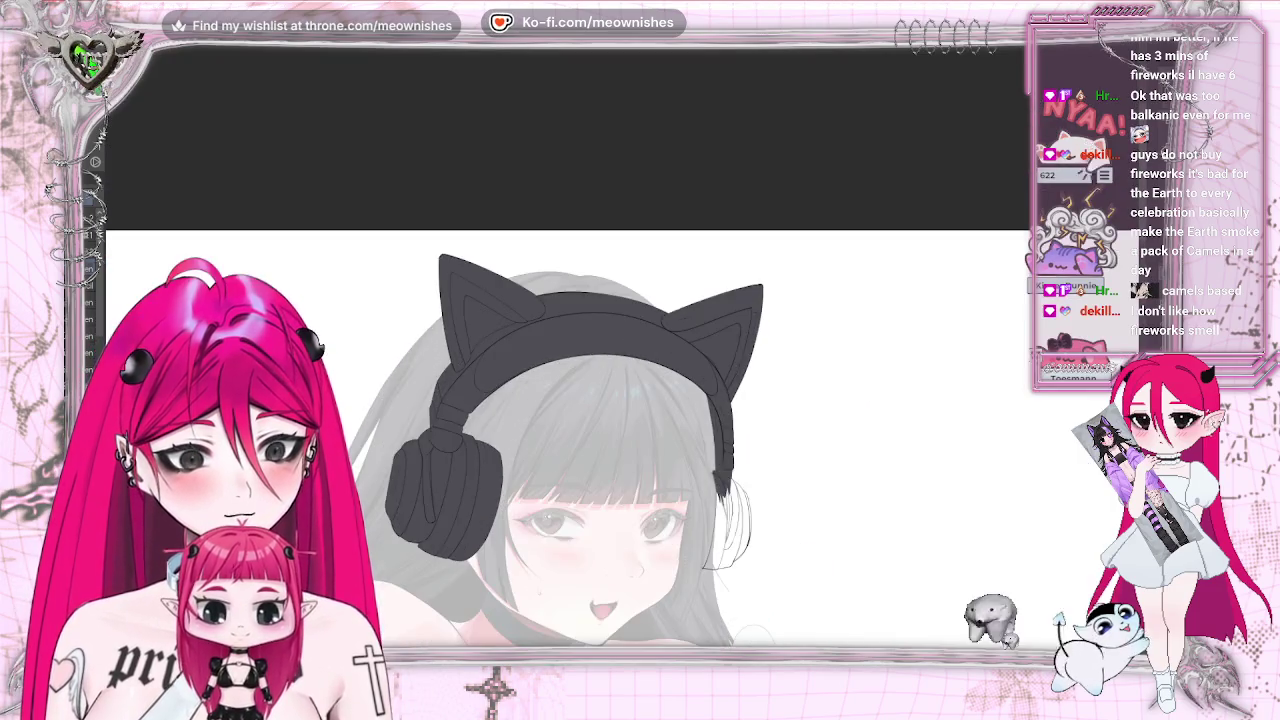
scroll(600, 450, "up", 1)
scroll(700, 470, "down", 2)
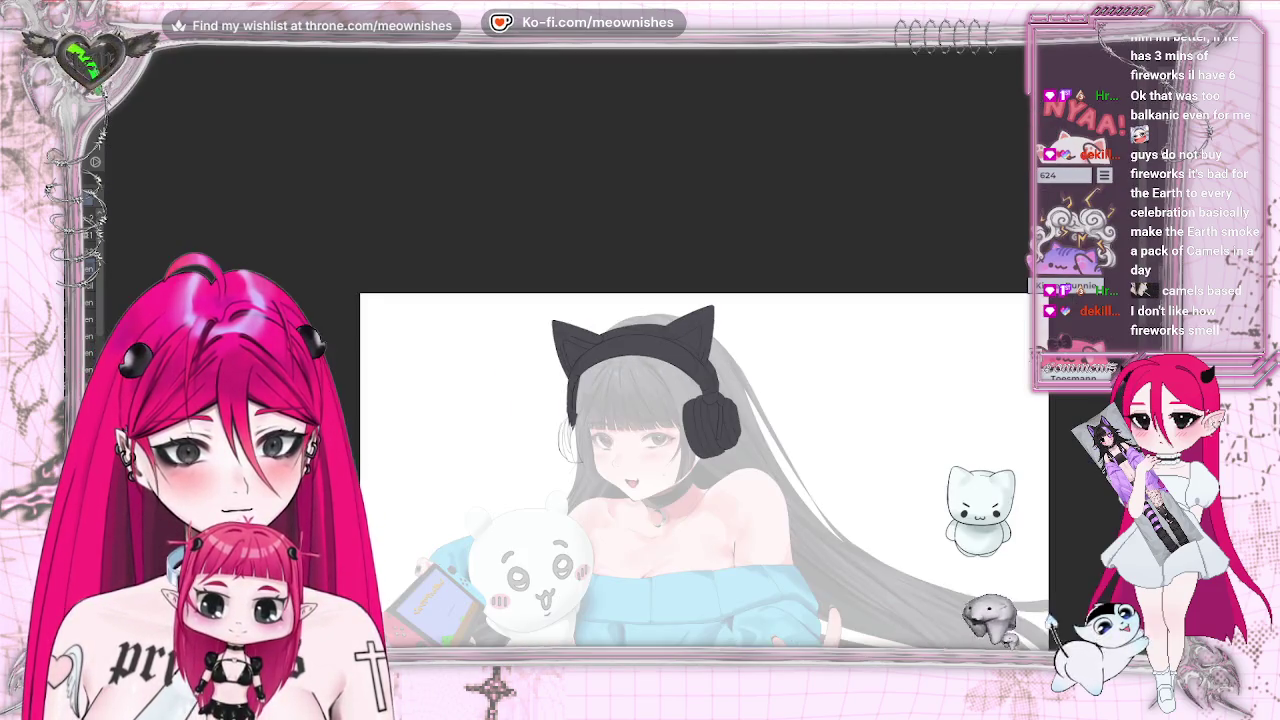
key("h")
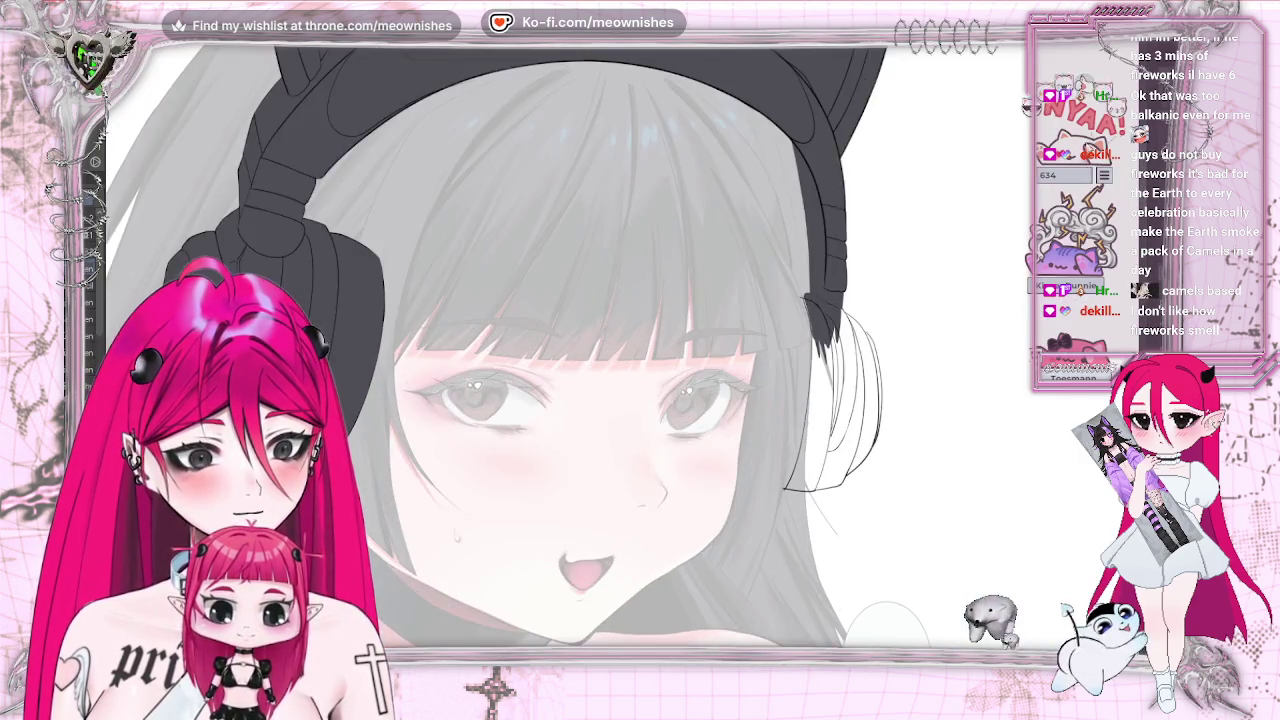
Paint dark grey fill down the headphone band beside her face
left_click_drag(818, 312, 832, 455)
mouse_move(816, 360)
left_mouse_down()
mouse_move(815, 455)
mouse_move(817, 435)
mouse_move(806, 448)
left_mouse_up()
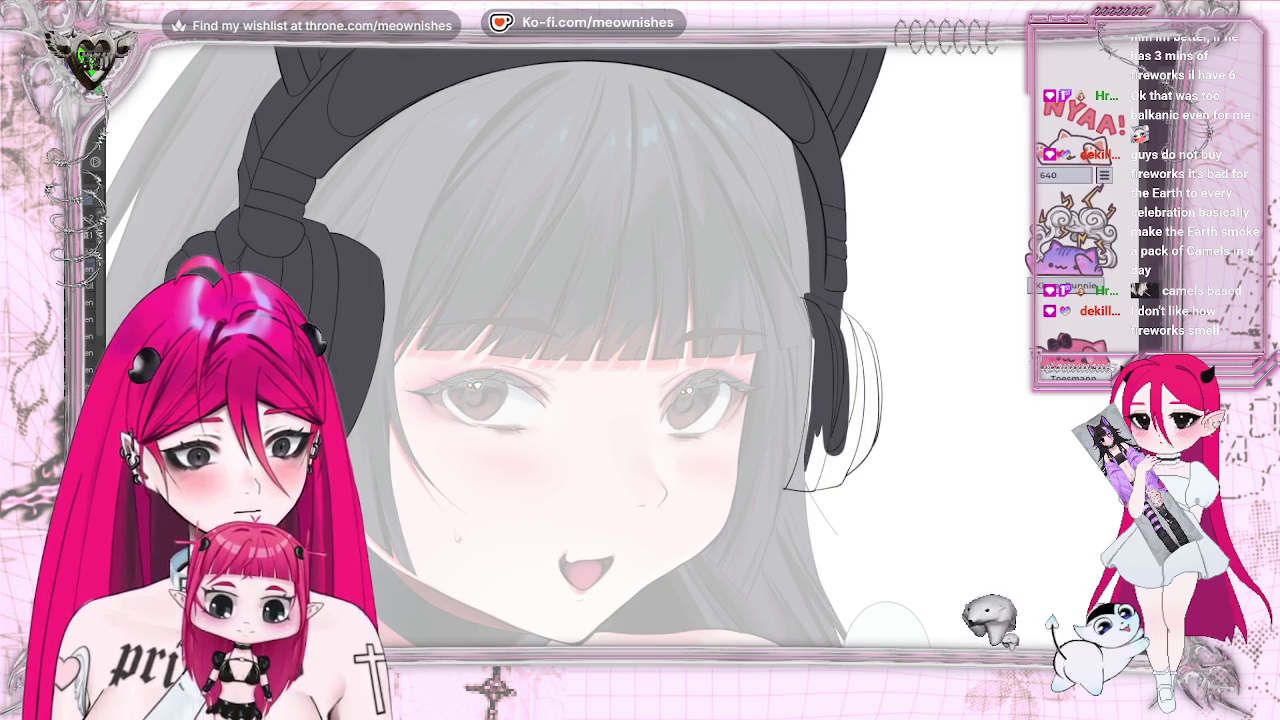
key("ctrl+plus")
key("ctrl+plus")
key("h")
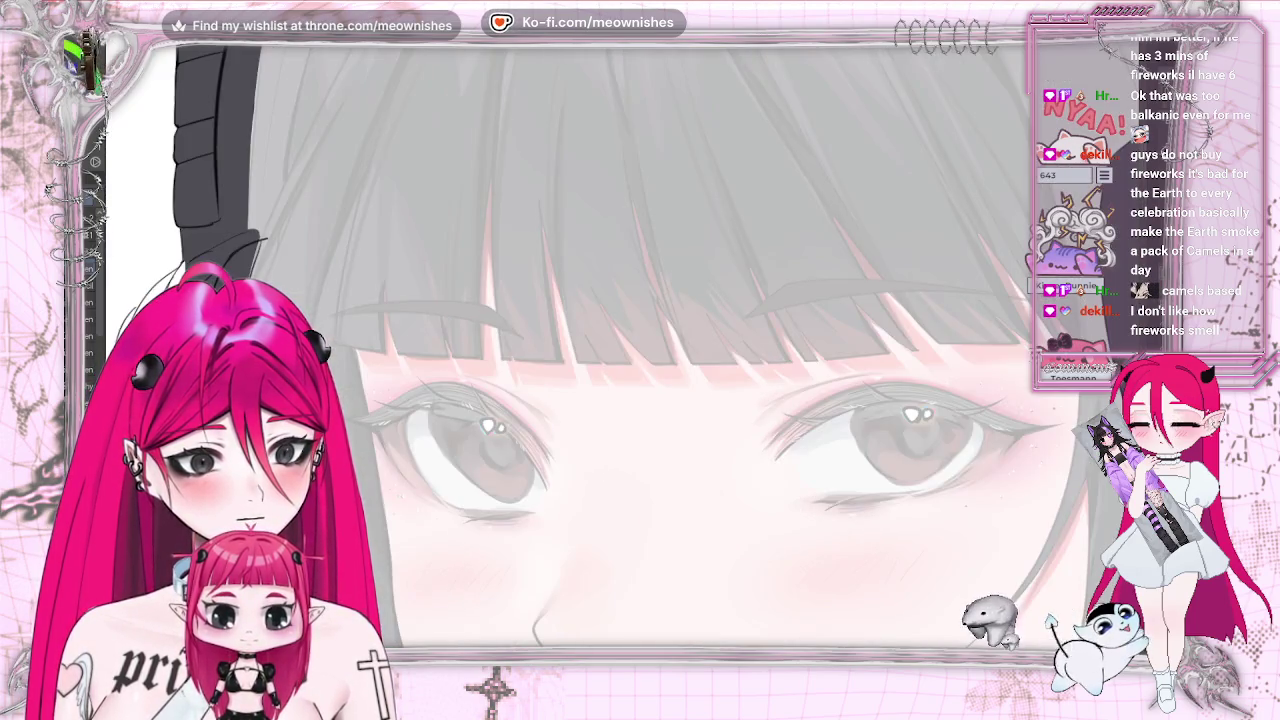
left_click_drag(500, 400, 790, 400)
left_click_drag(565, 305, 565, 75)
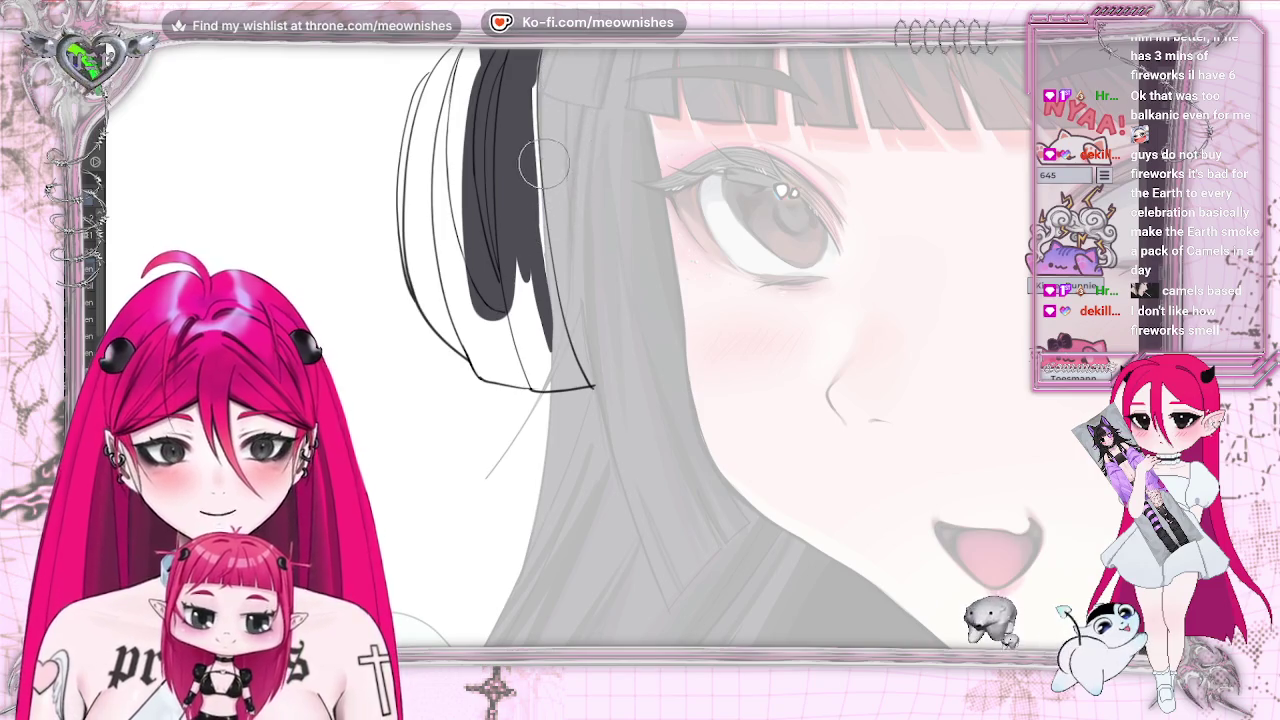
Extend the band's dark fill, comparing it with undo and redo
left_click_drag(537, 105, 540, 330)
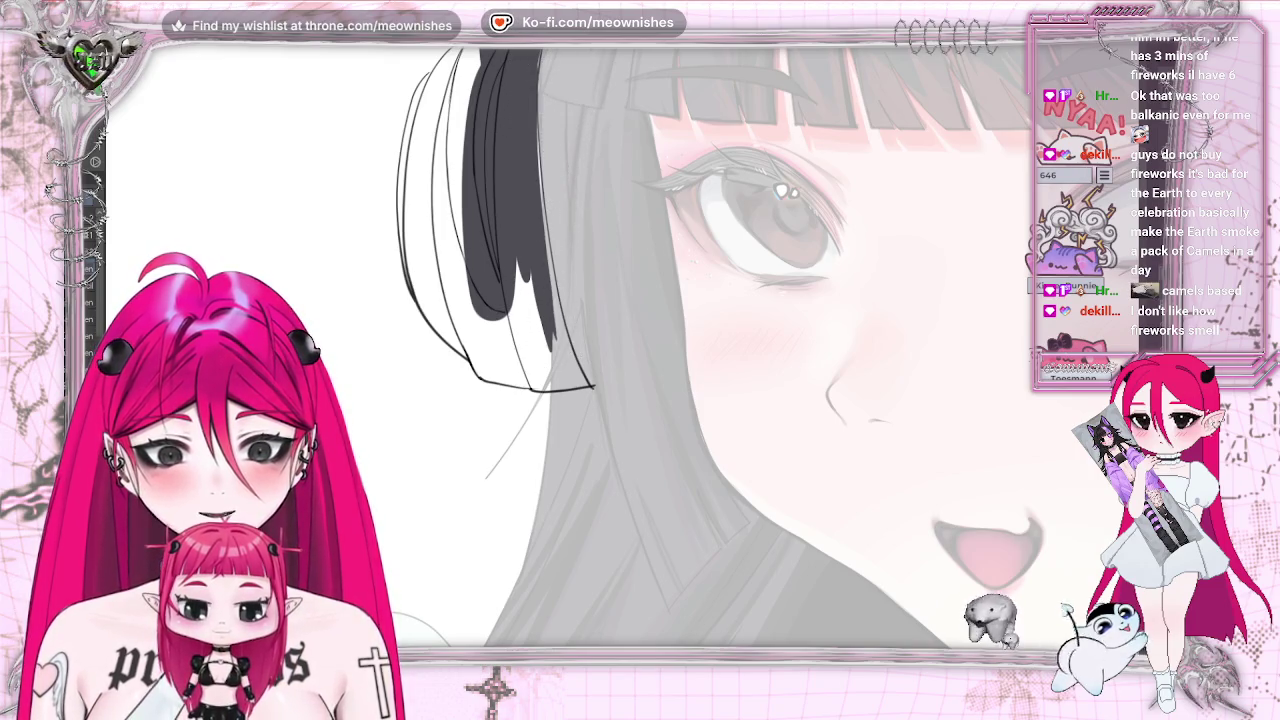
key("ctrl+z")
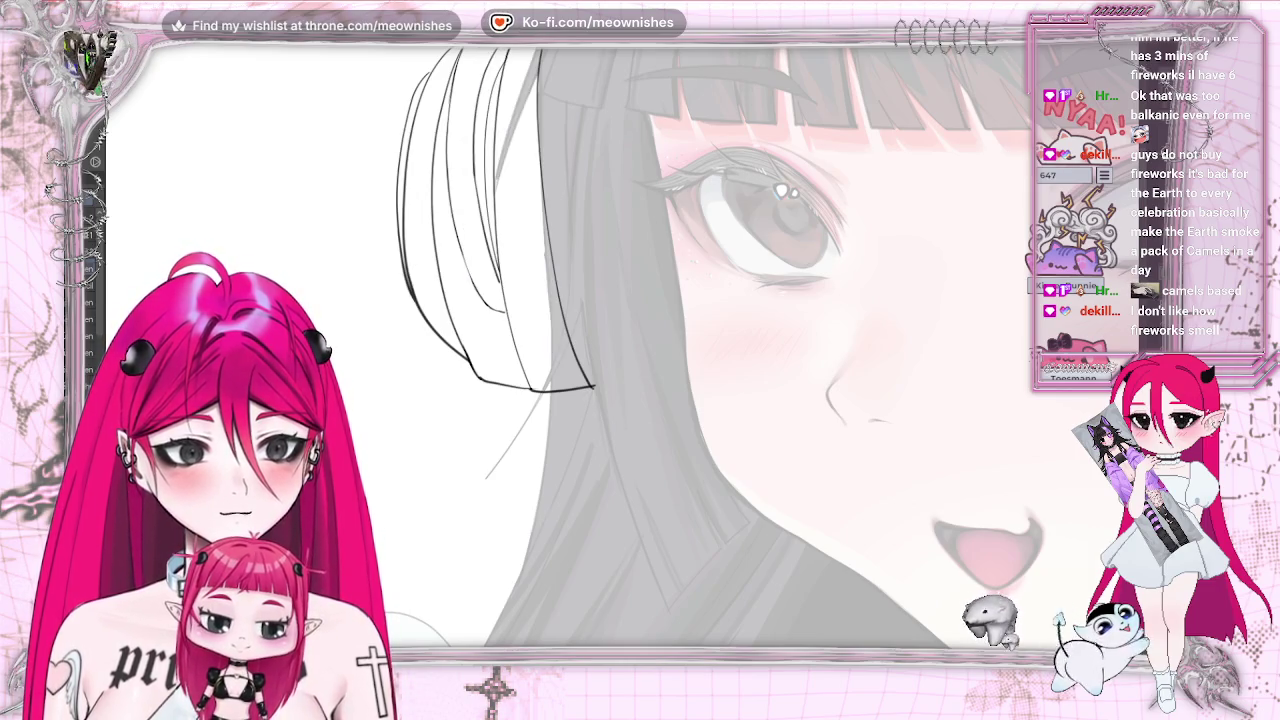
key("ctrl+z")
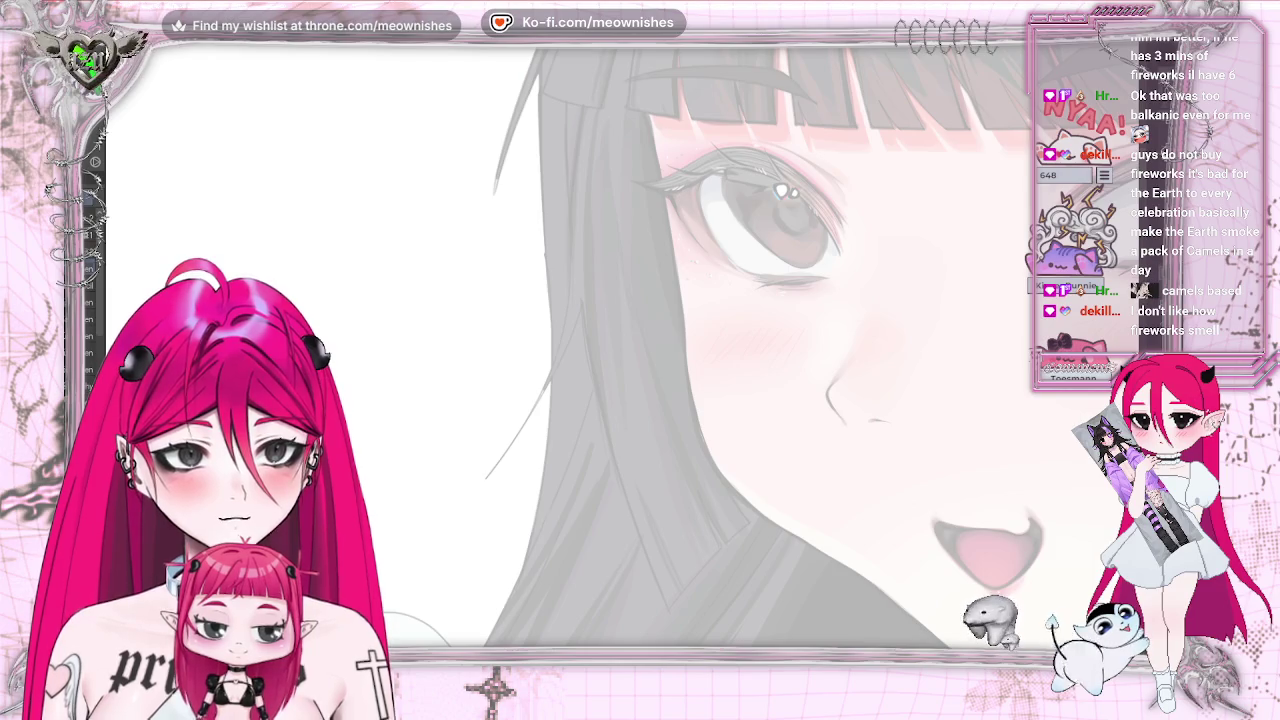
key("ctrl+y")
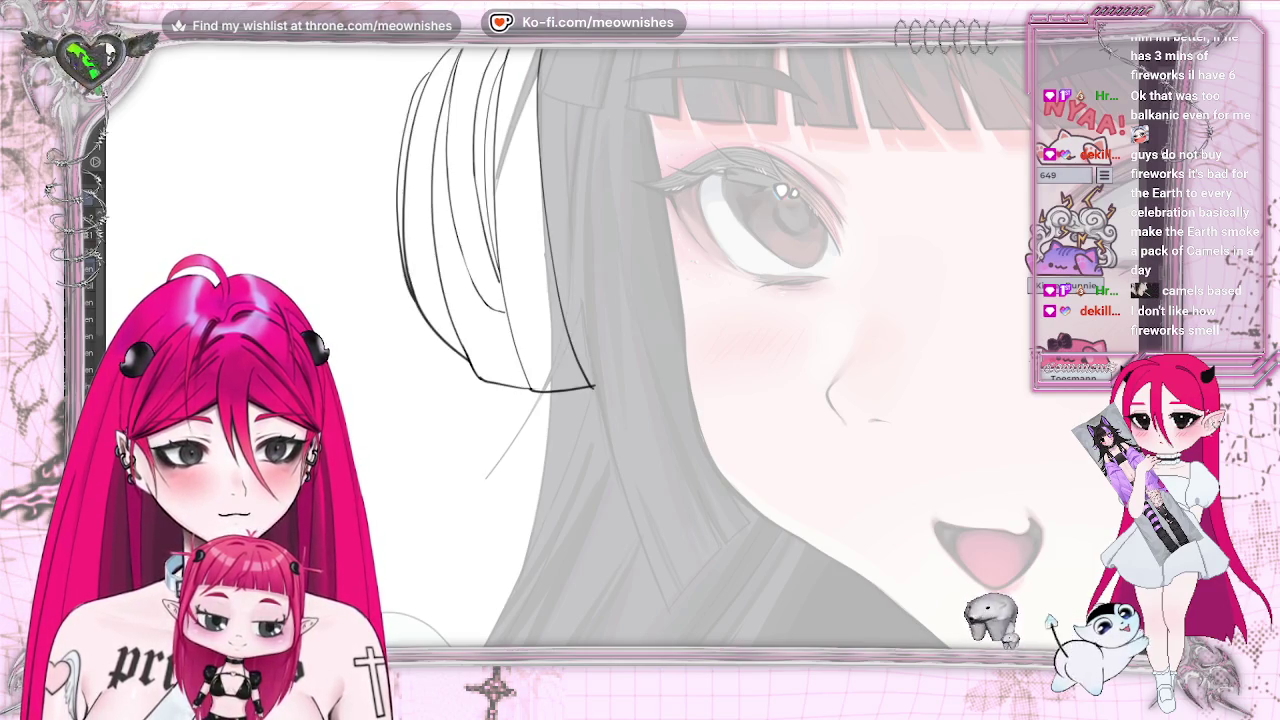
key("ctrl+y")
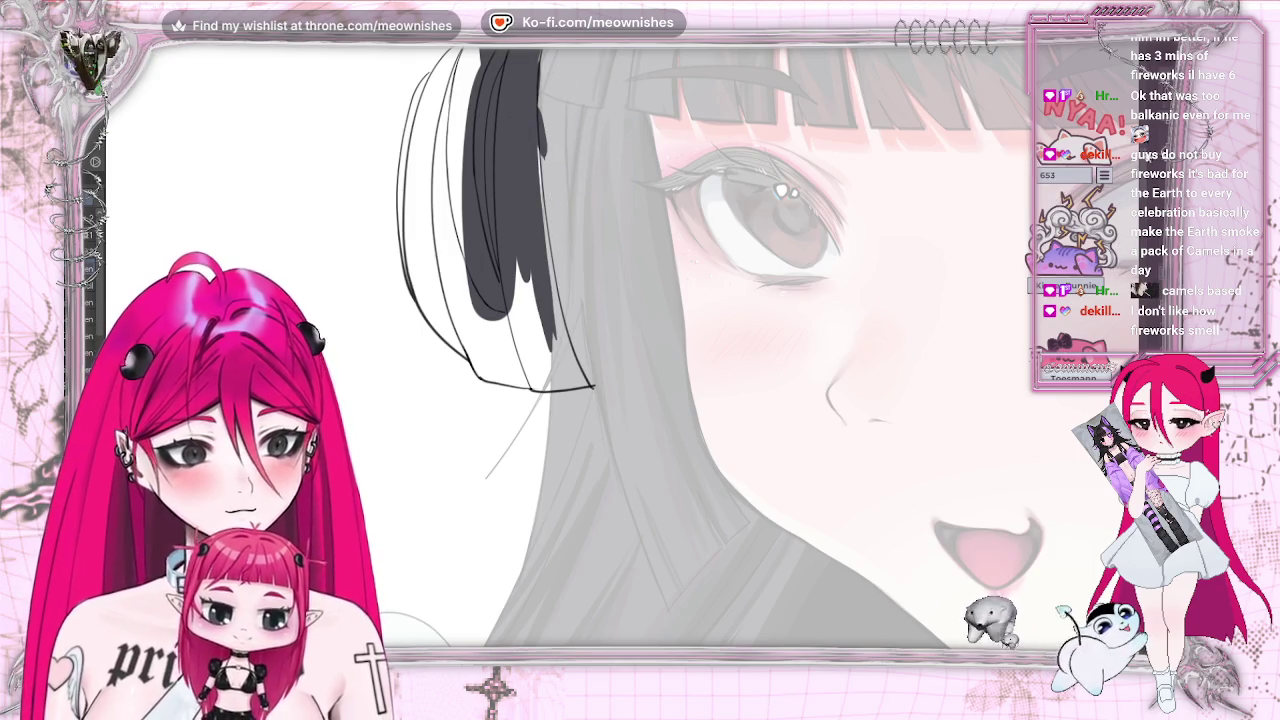
scroll(718, 203, "up", 3)
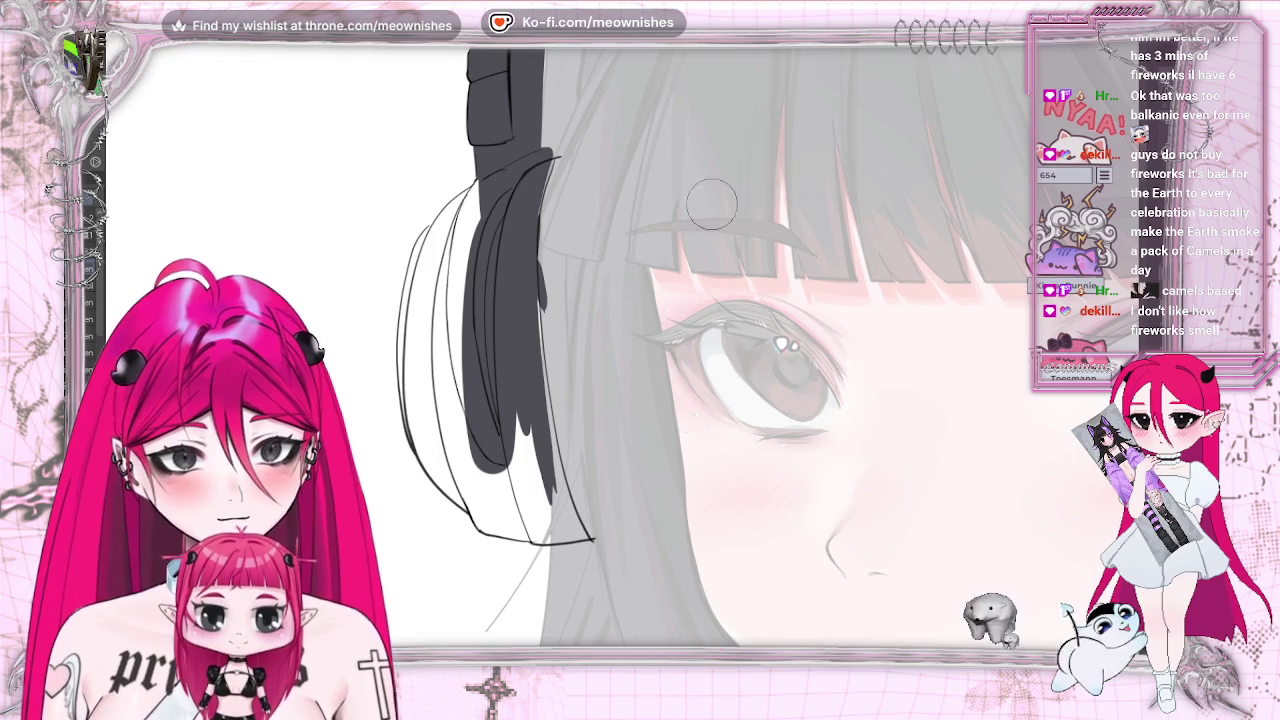
key("ctrl+z")
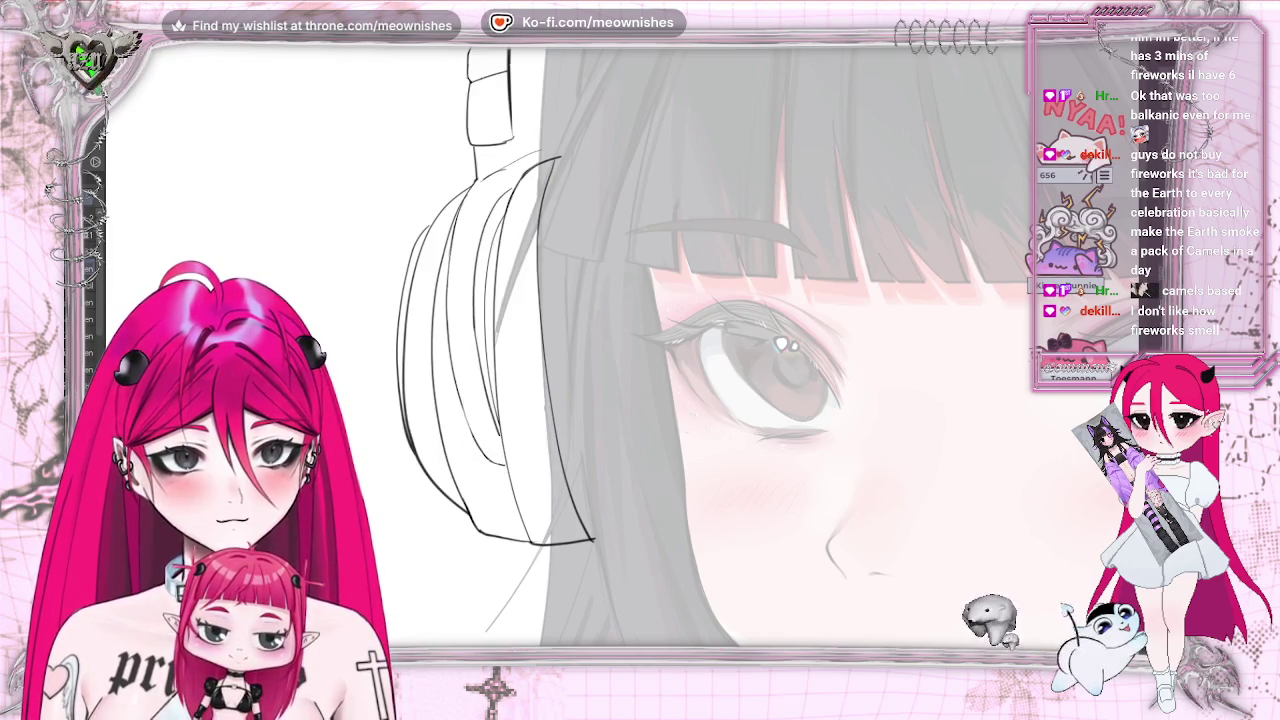
key("ctrl+y")
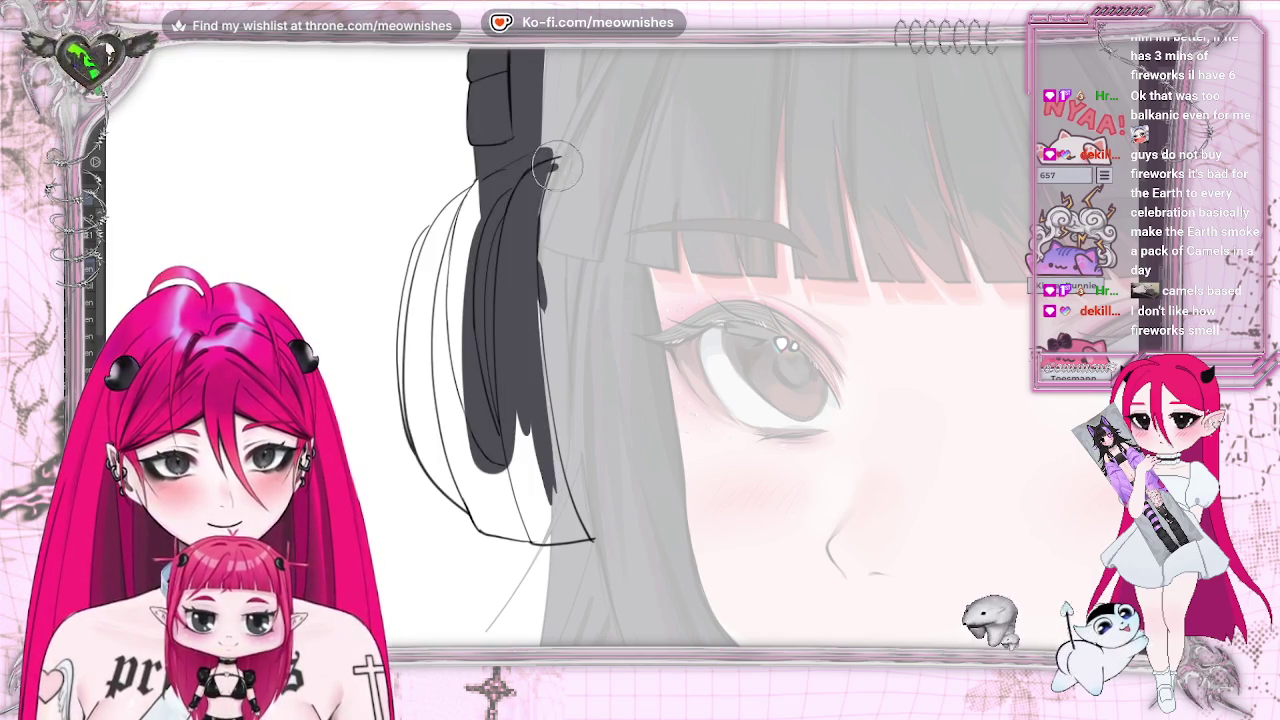
Widen the fill at the band's top and sketch thin earcup outline lines below it
left_click_drag(553, 170, 545, 220)
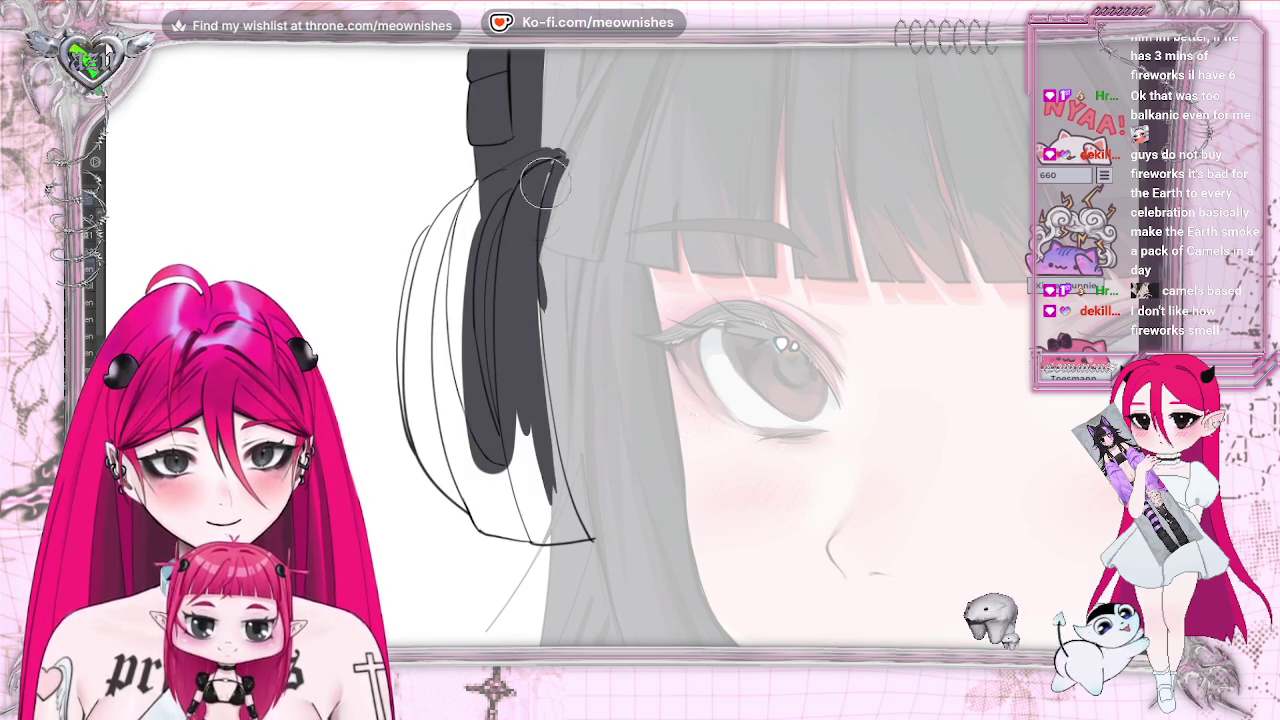
left_click_drag(560, 160, 528, 270)
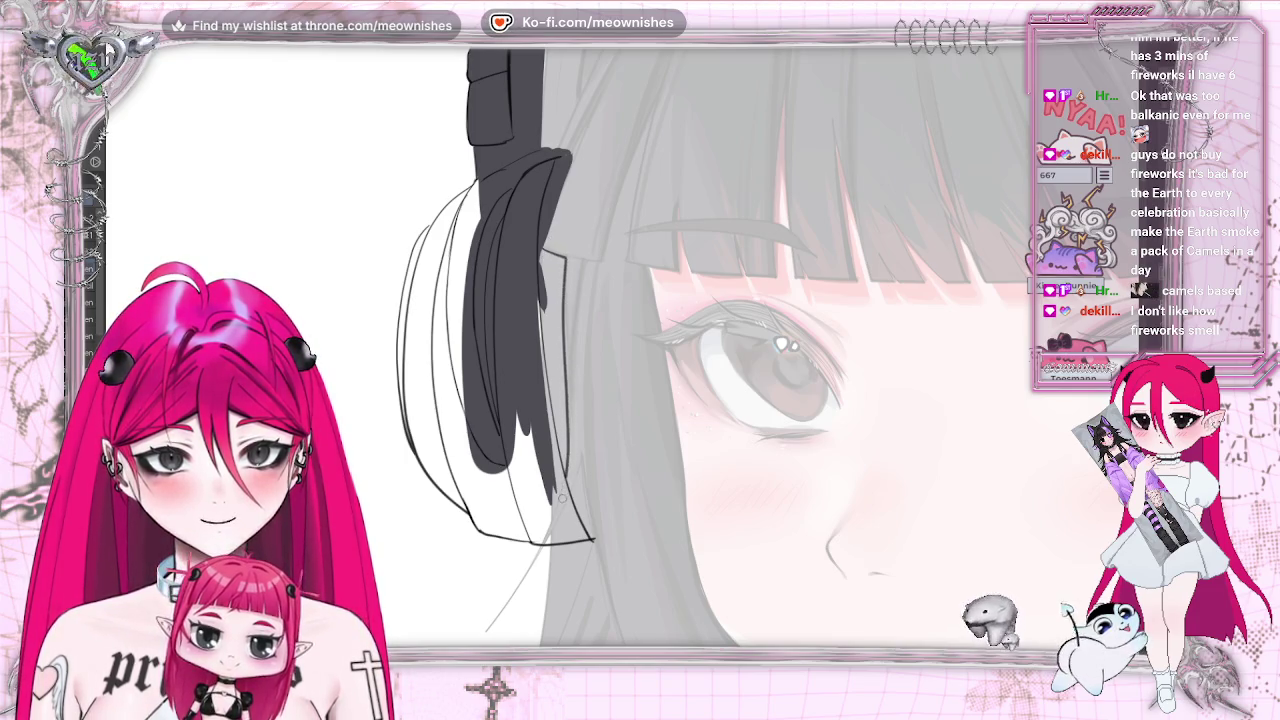
left_click_drag(579, 463, 546, 538)
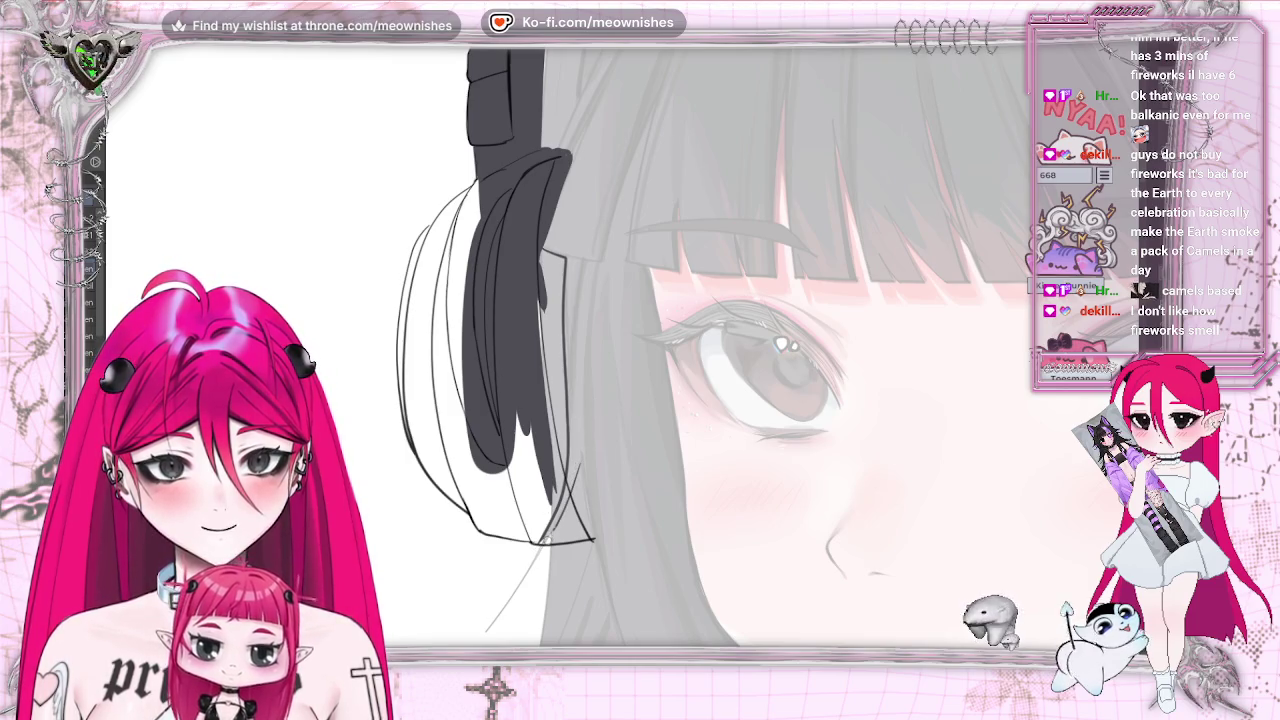
left_click_drag(582, 470, 592, 538)
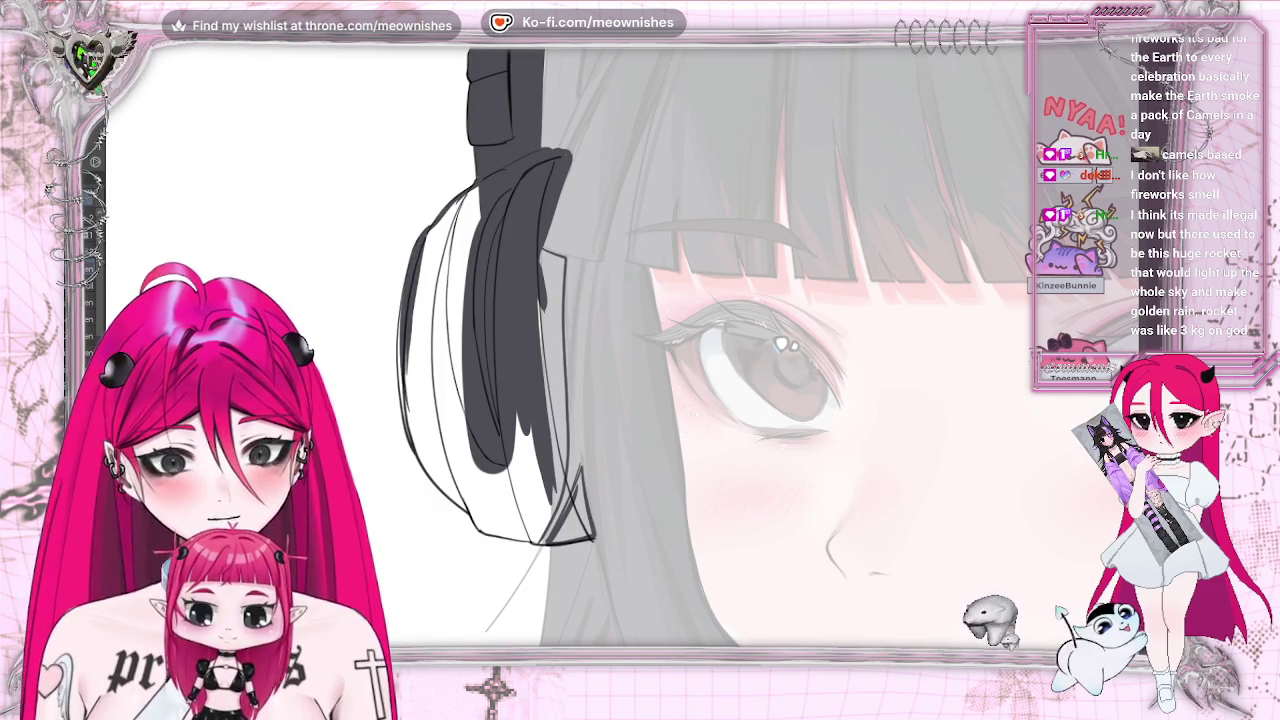
key("r")
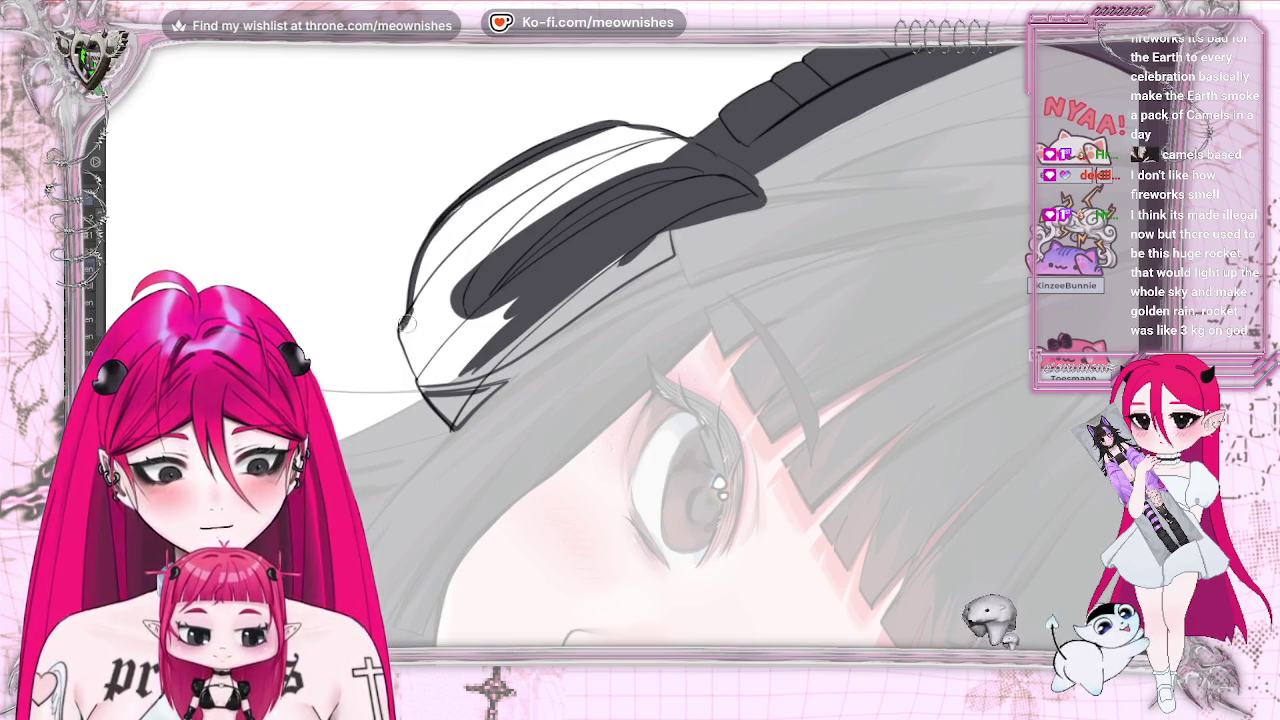
Close the earcup outline at its lower tip, fill it dark grey, and touch up the bottom edge
left_click_drag(403, 326, 427, 378)
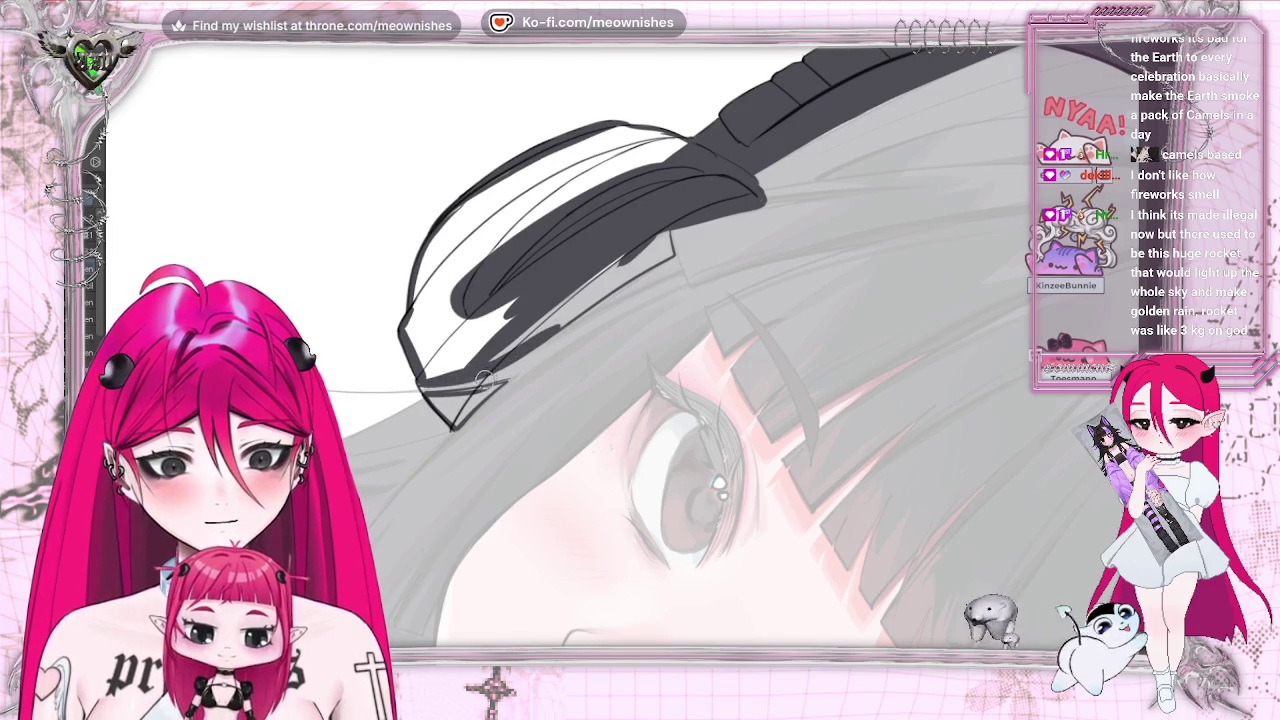
mouse_move(441, 399)
left_mouse_down()
mouse_move(450, 420)
mouse_move(468, 408)
mouse_move(435, 408)
mouse_move(452, 408)
left_mouse_up()
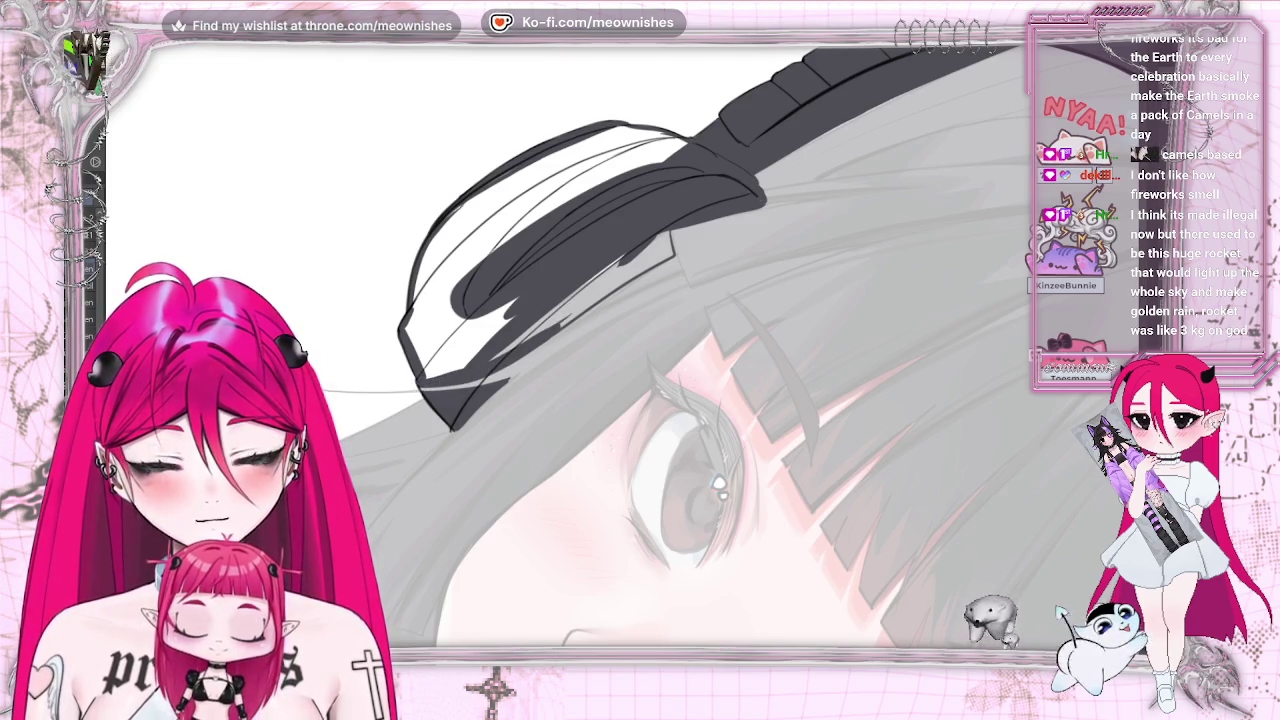
left_click(523, 206)
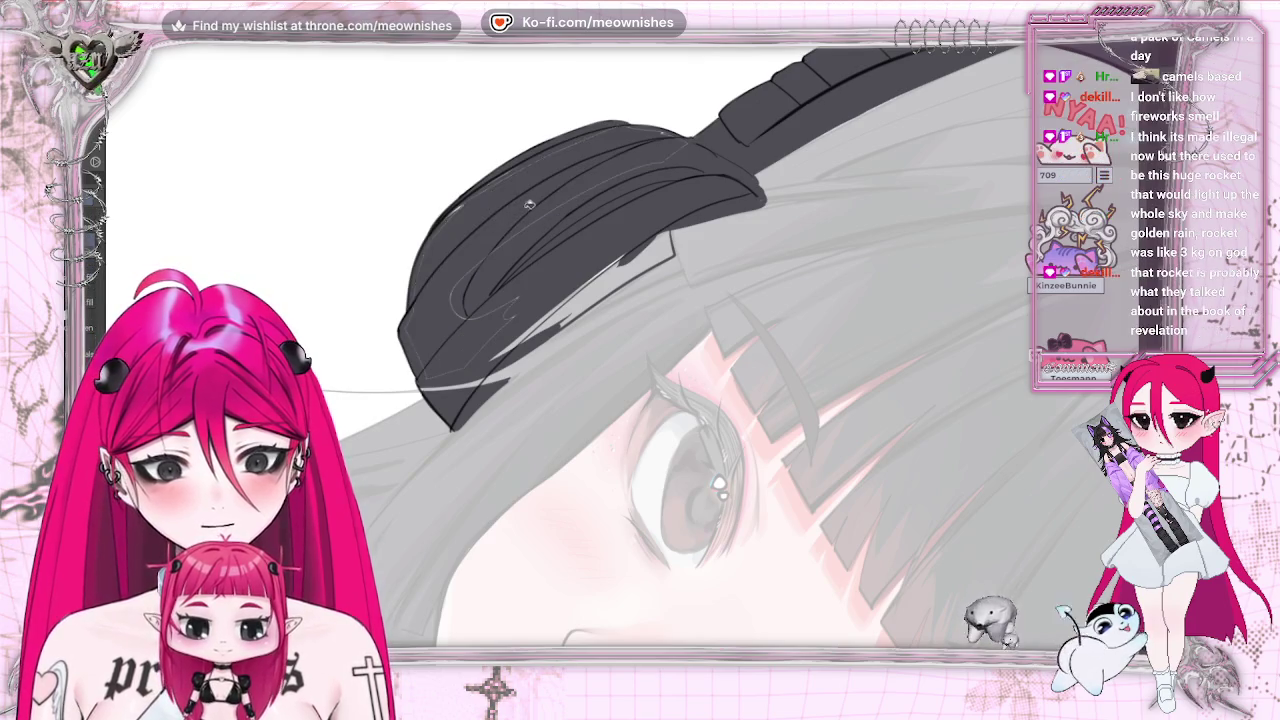
left_click(573, 330)
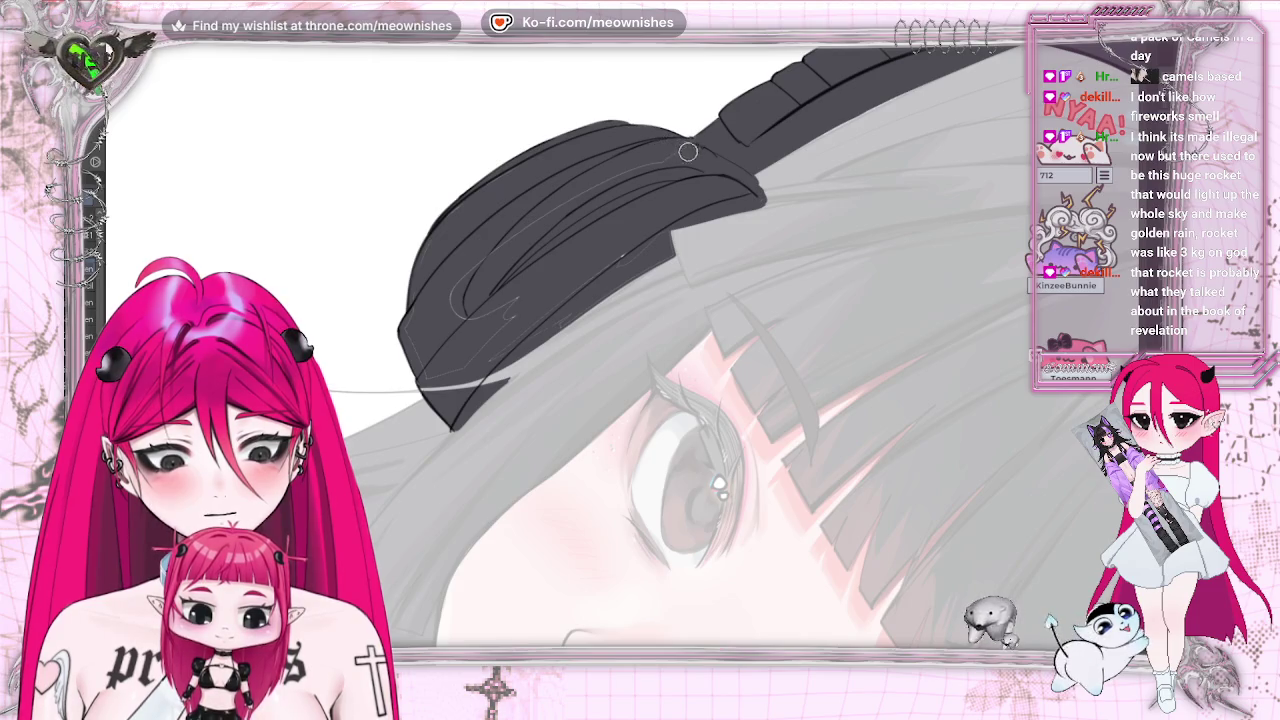
key("e")
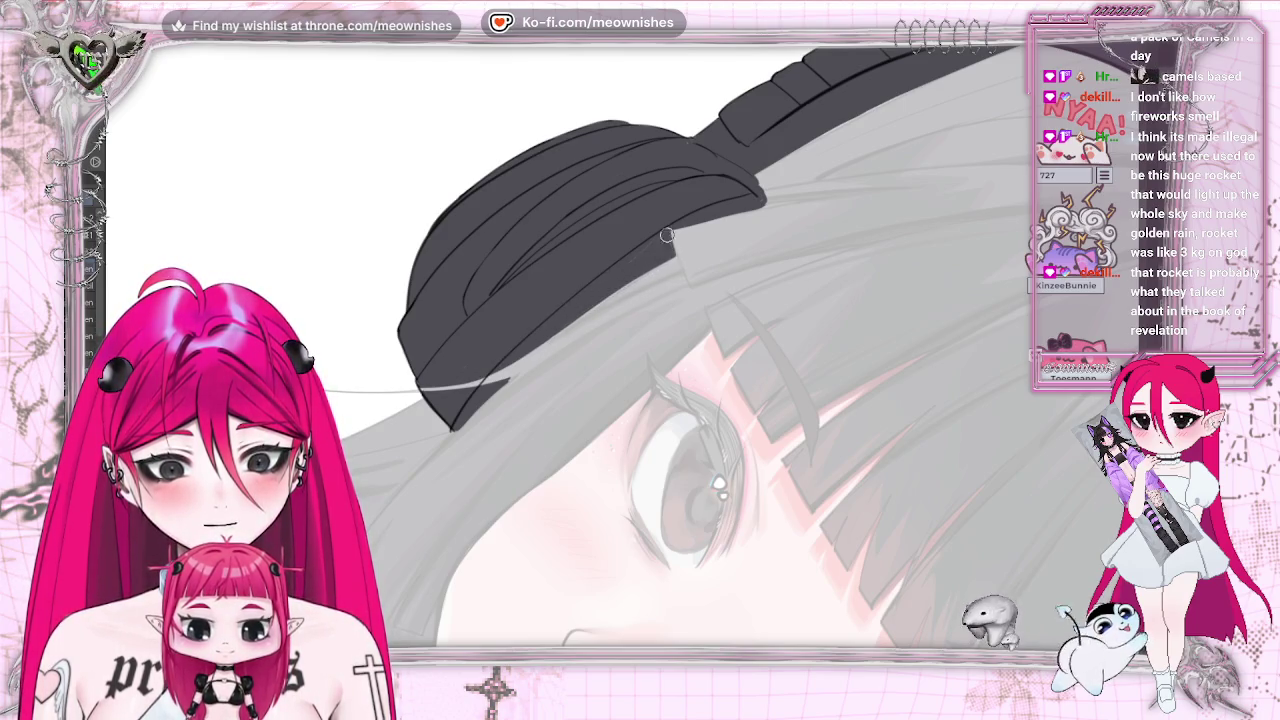
key("^")
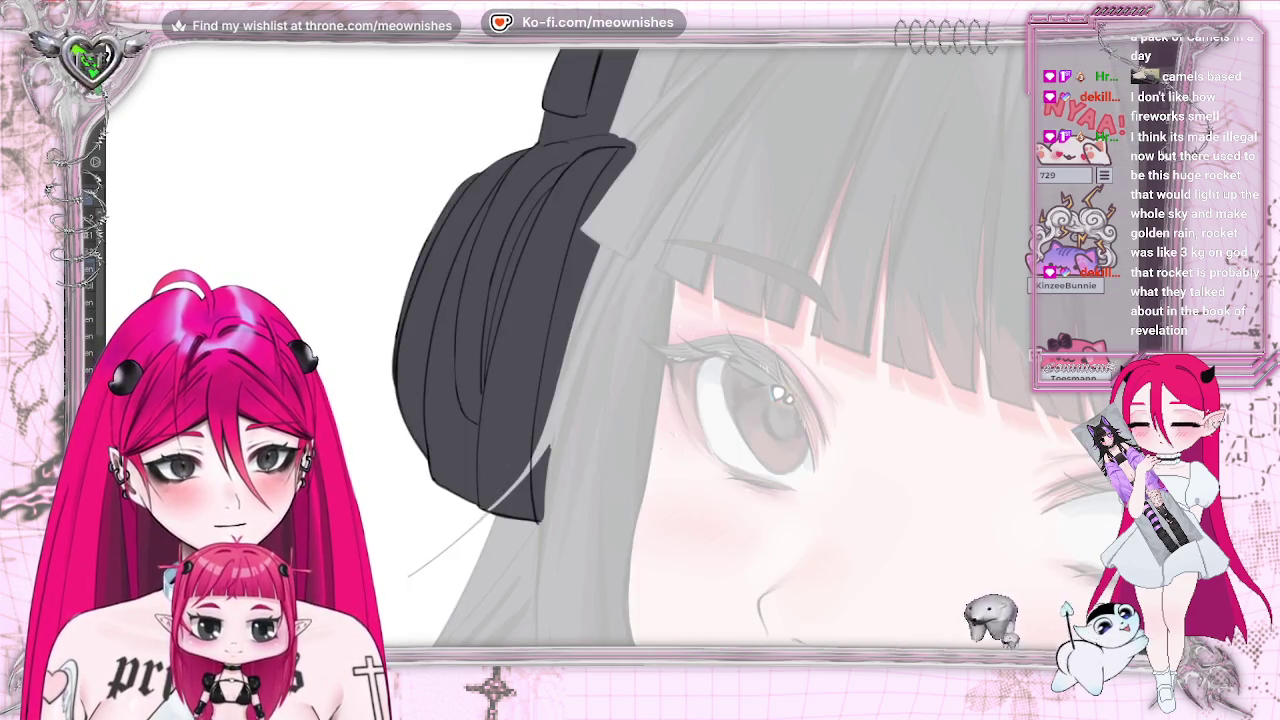
Fill the earcup gap beside the hair medium grey and paint over its light streak
key("alt+BackSpace")
key("ctrl+plus")
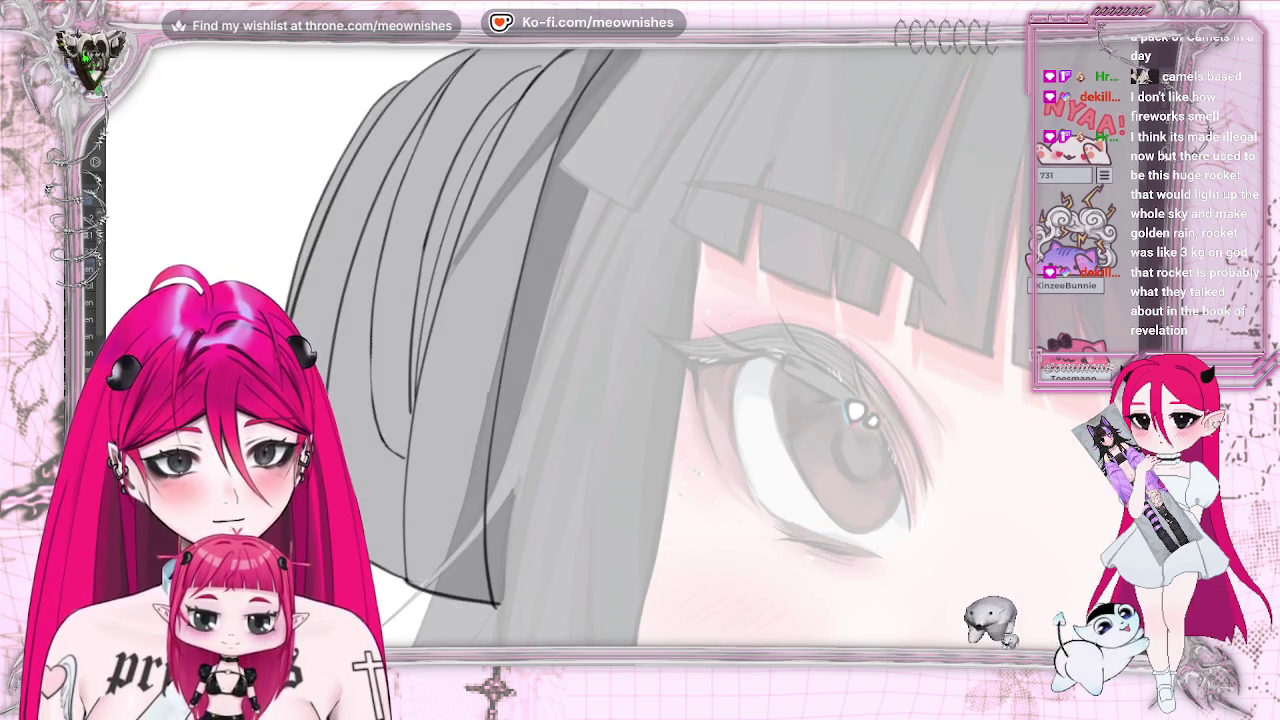
scroll(640, 350, "up", 5)
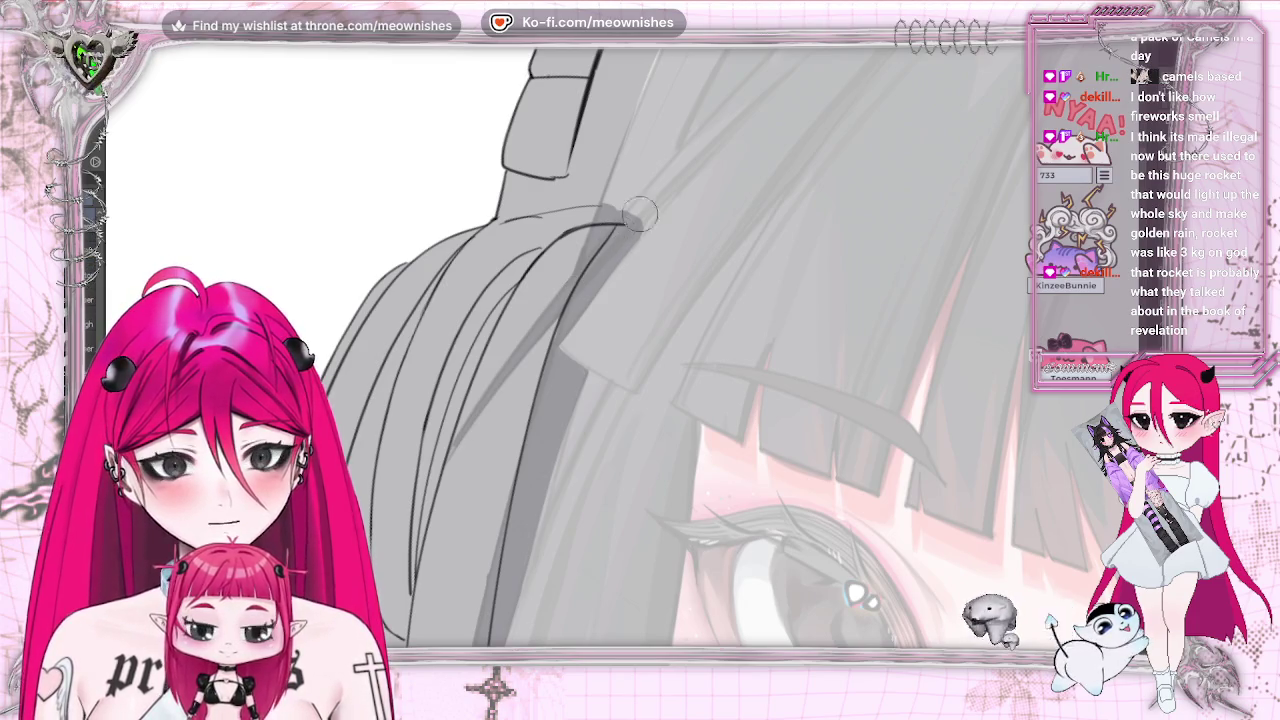
mouse_move(628, 220)
left_mouse_down()
mouse_move(455, 425)
mouse_move(632, 225)
left_mouse_up()
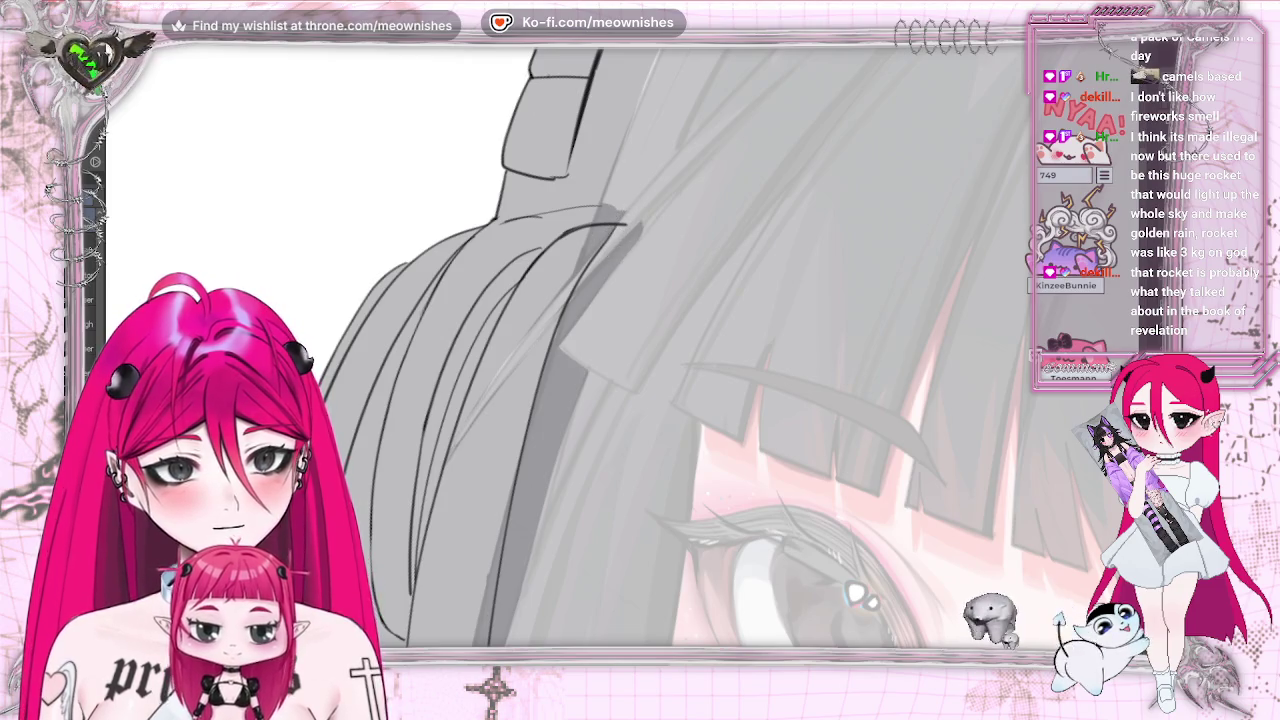
left_click(605, 247)
key("ctrl+z")
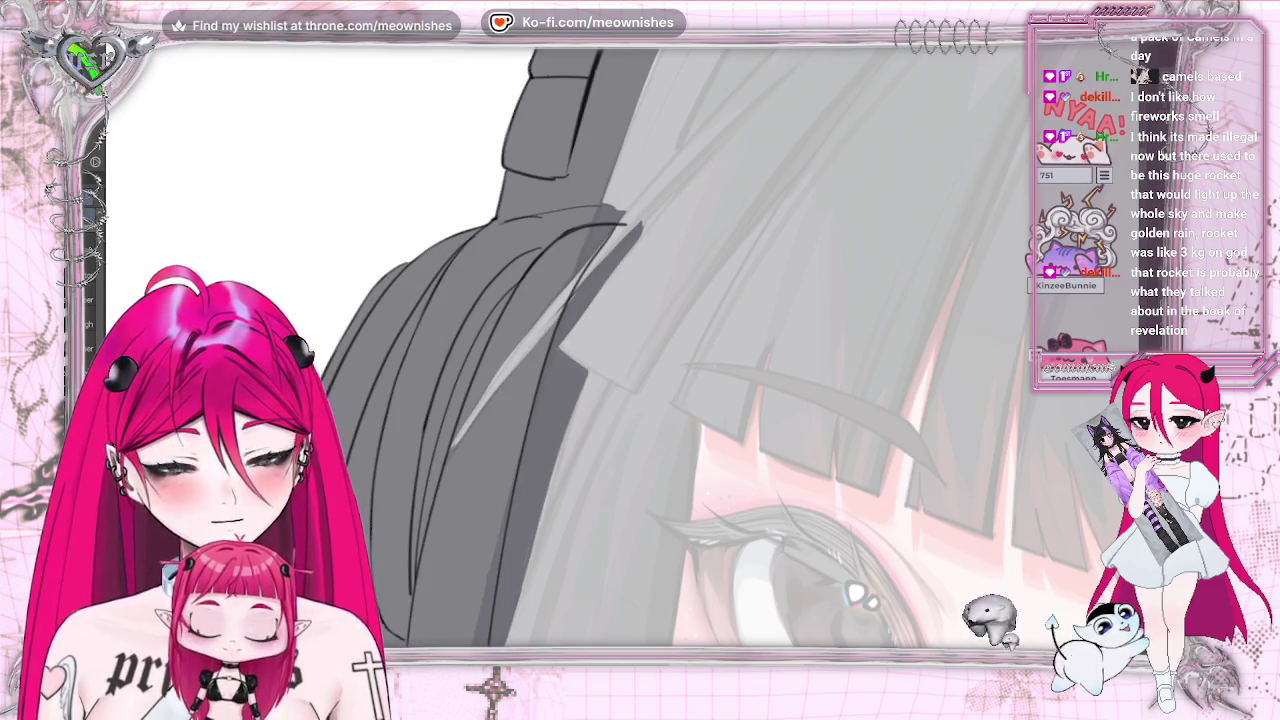
left_click_drag(474, 397, 443, 448)
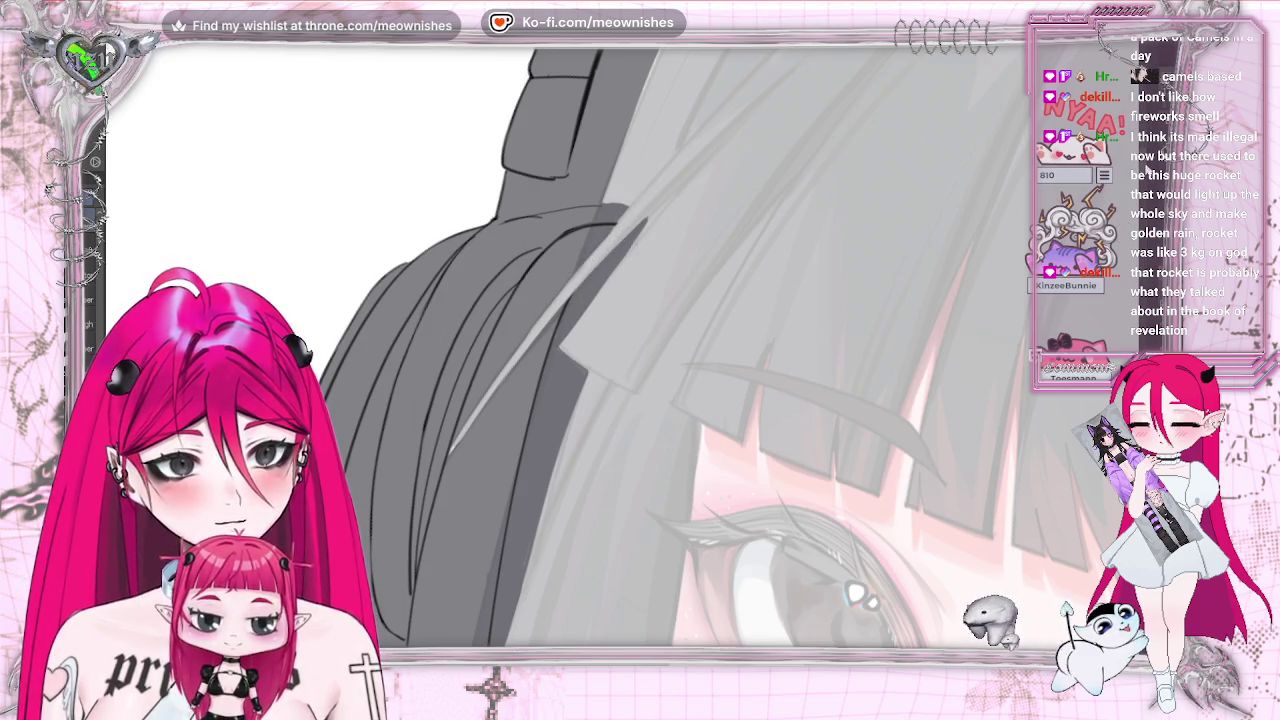
scroll(485, 232, "down", 5)
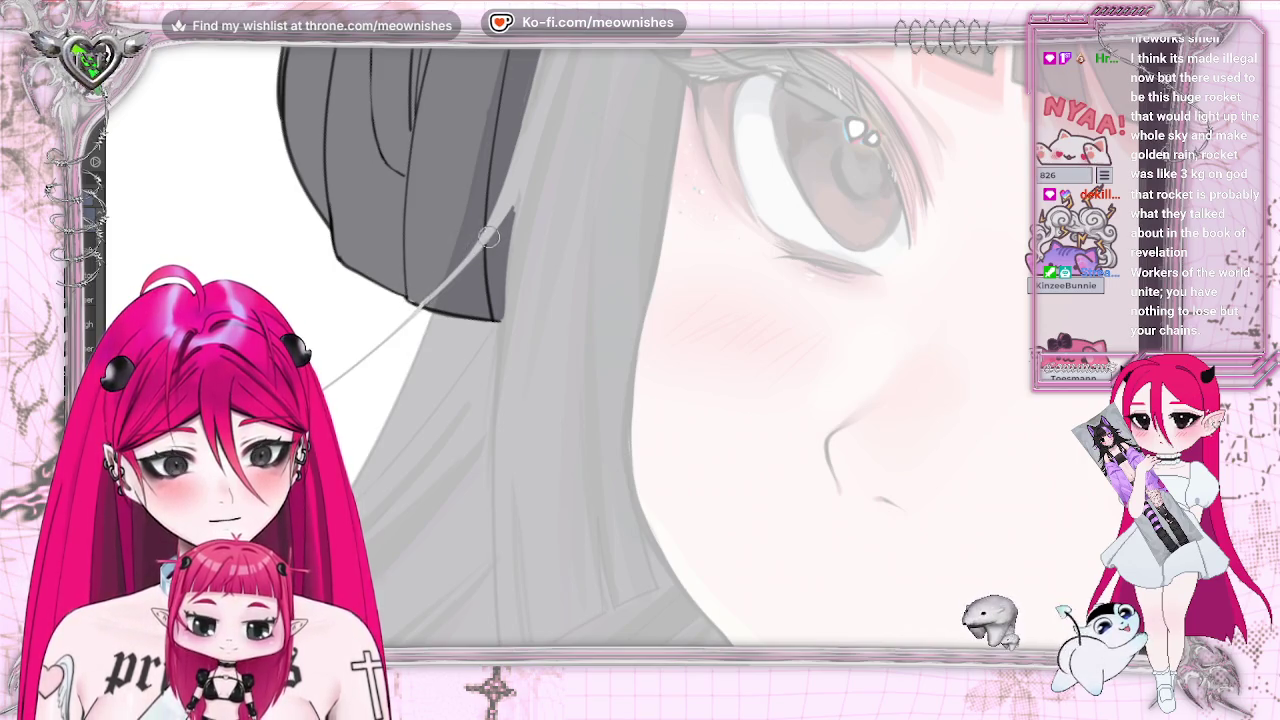
key("h")
scroll(566, 345, "down", 2)
scroll(566, 345, "down", 2)
scroll(566, 345, "down", 2)
scroll(566, 345, "down", 2)
scroll(590, 340, "up", 3)
scroll(590, 340, "up", 3)
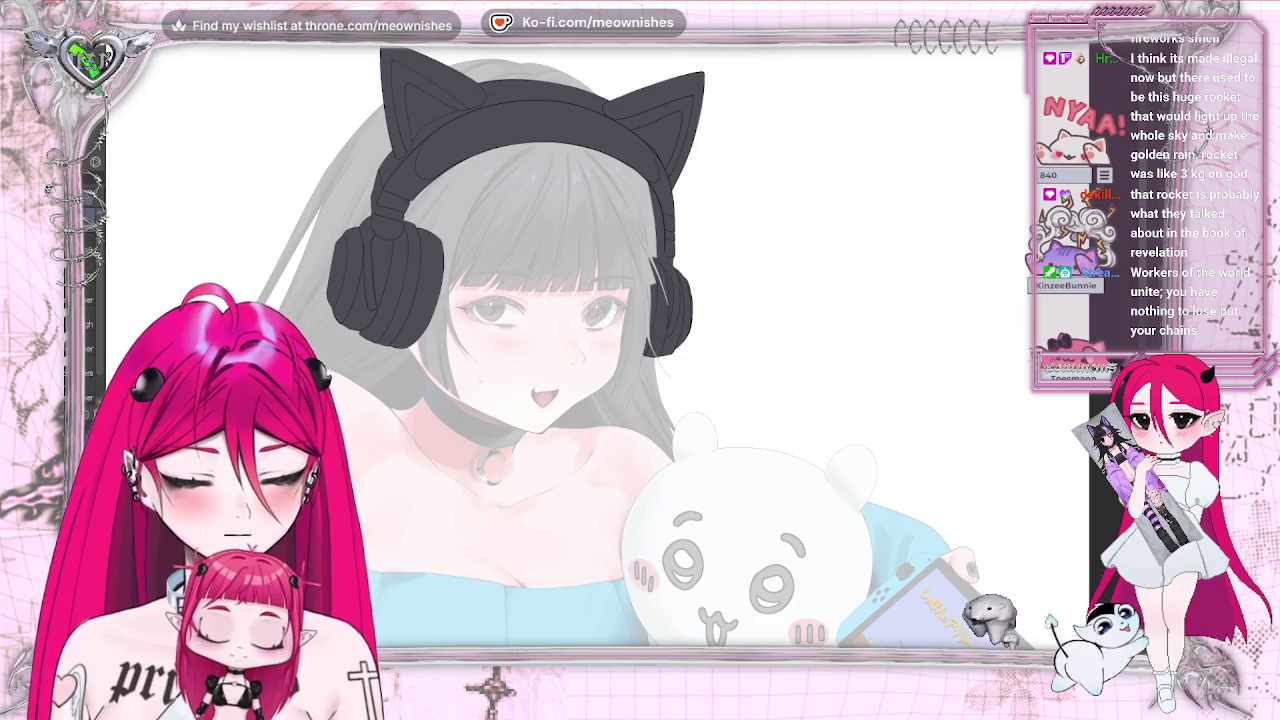
scroll(597, 344, "up", 2)
scroll(597, 344, "up", 2)
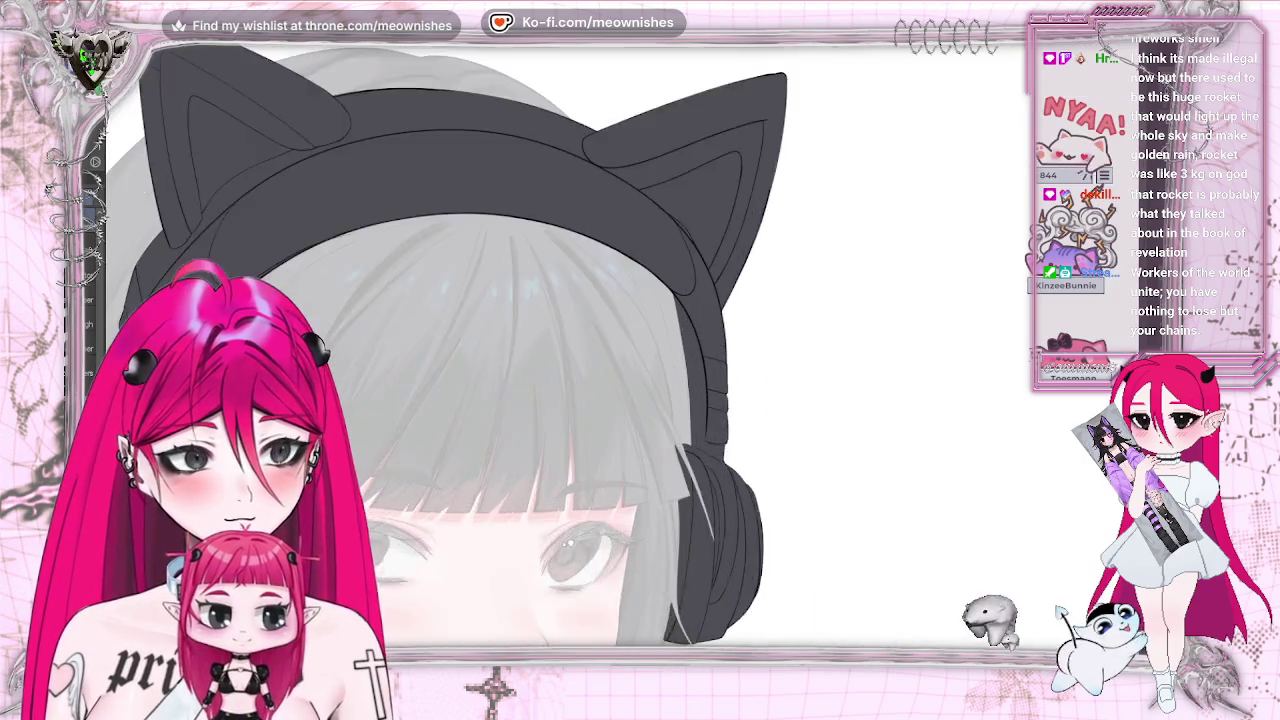
scroll(600, 345, "up", 2)
scroll(600, 345, "up", 2)
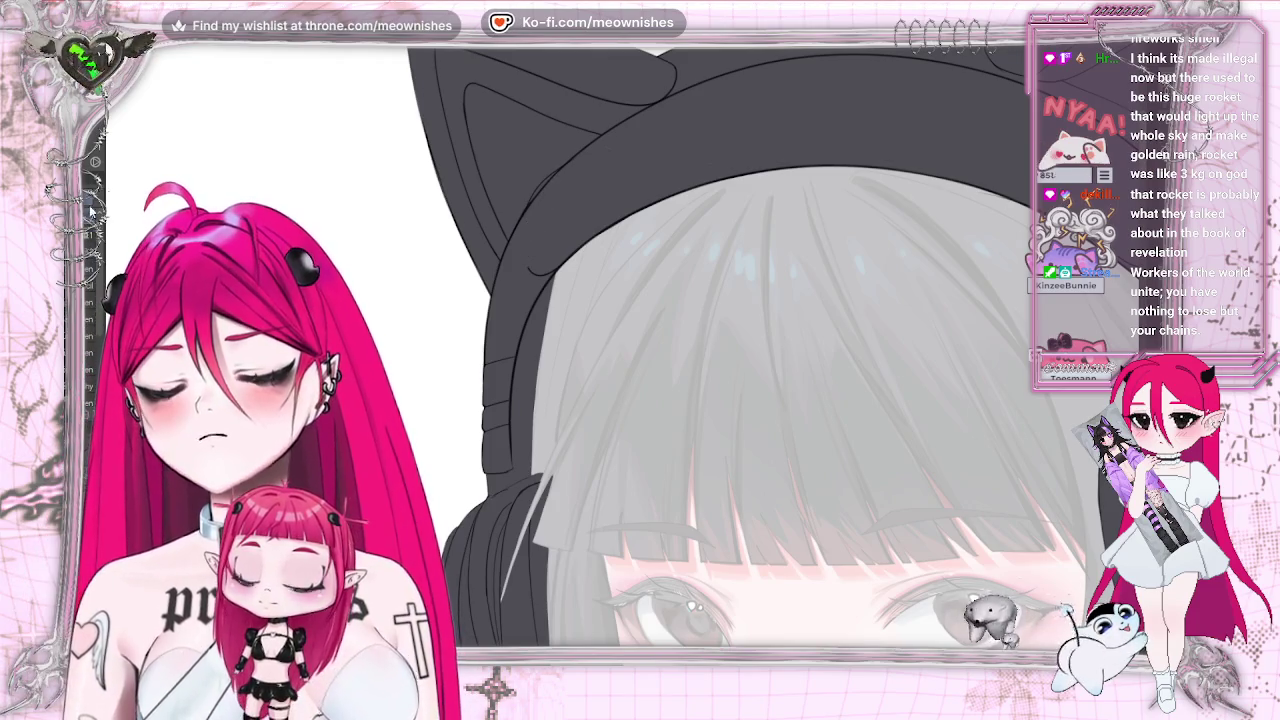
scroll(595, 290, "down", 1)
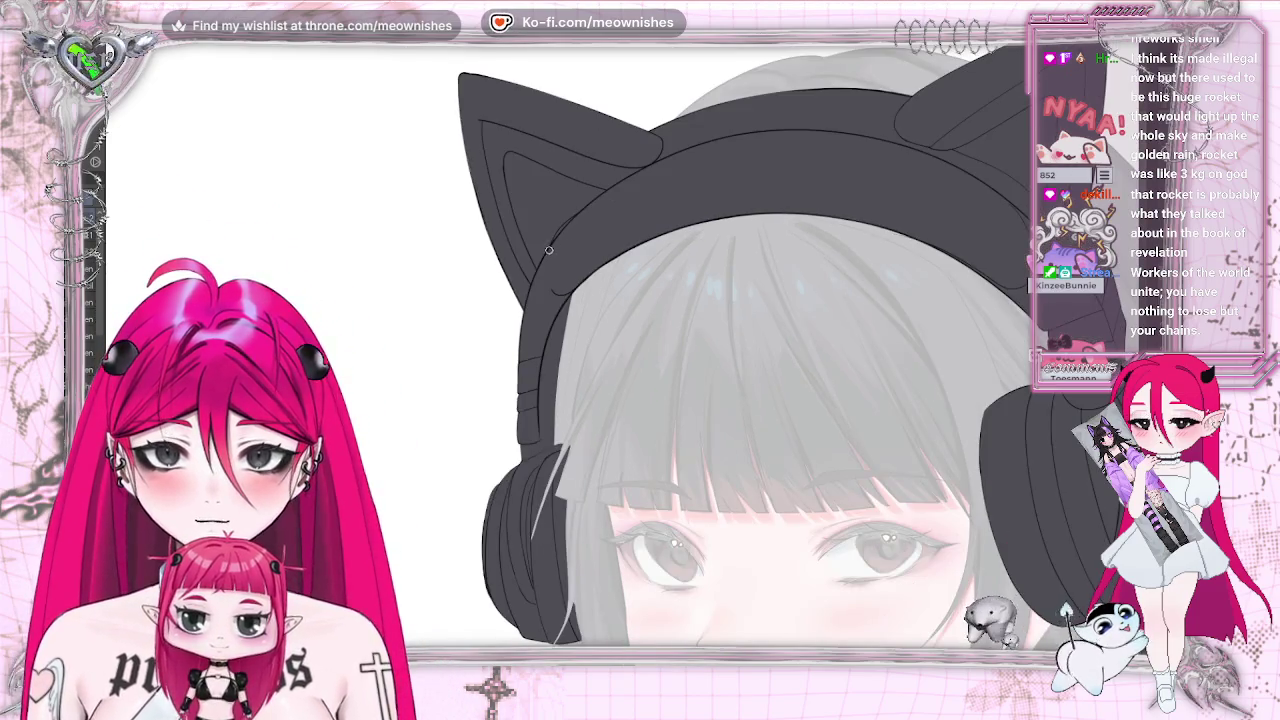
key("h")
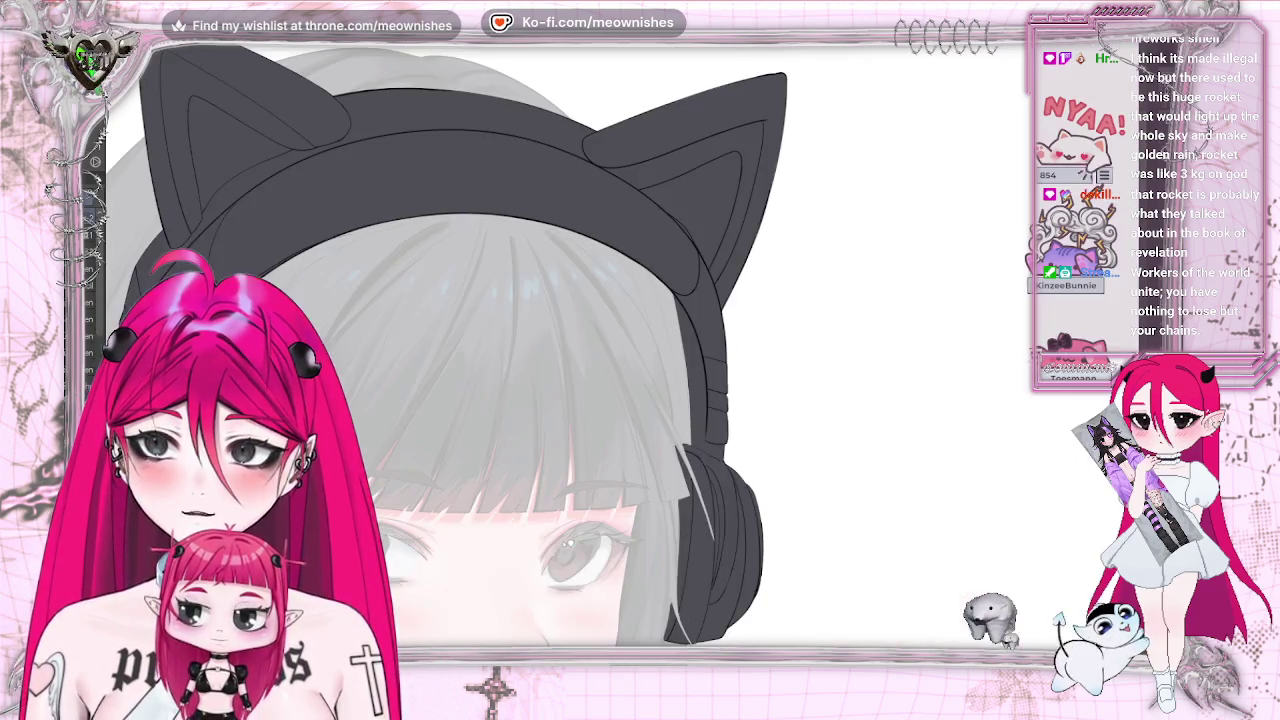
Scroll the view around the full illustration to frame the right earcup
scroll(620, 350, "up", 1)
scroll(527, 430, "down", 5)
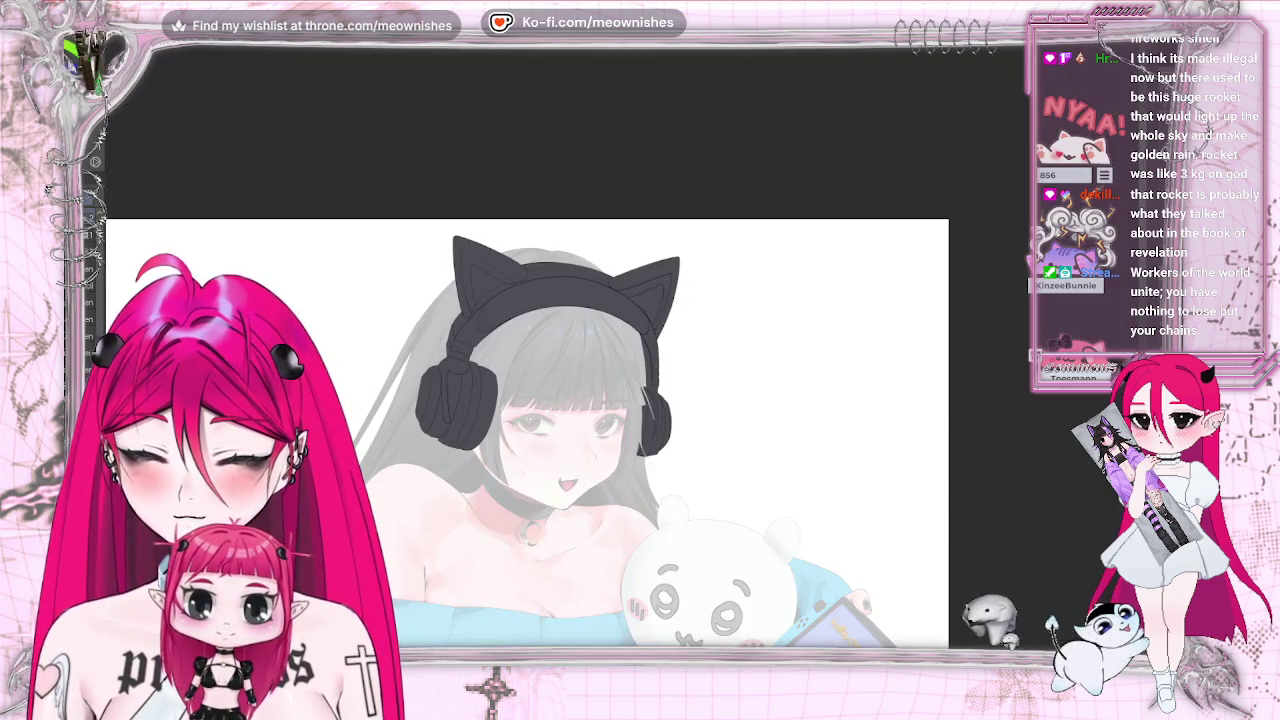
scroll(527, 430, "down", 2)
scroll(527, 430, "up", 2)
scroll(500, 445, "down", 1)
scroll(500, 445, "down", 1)
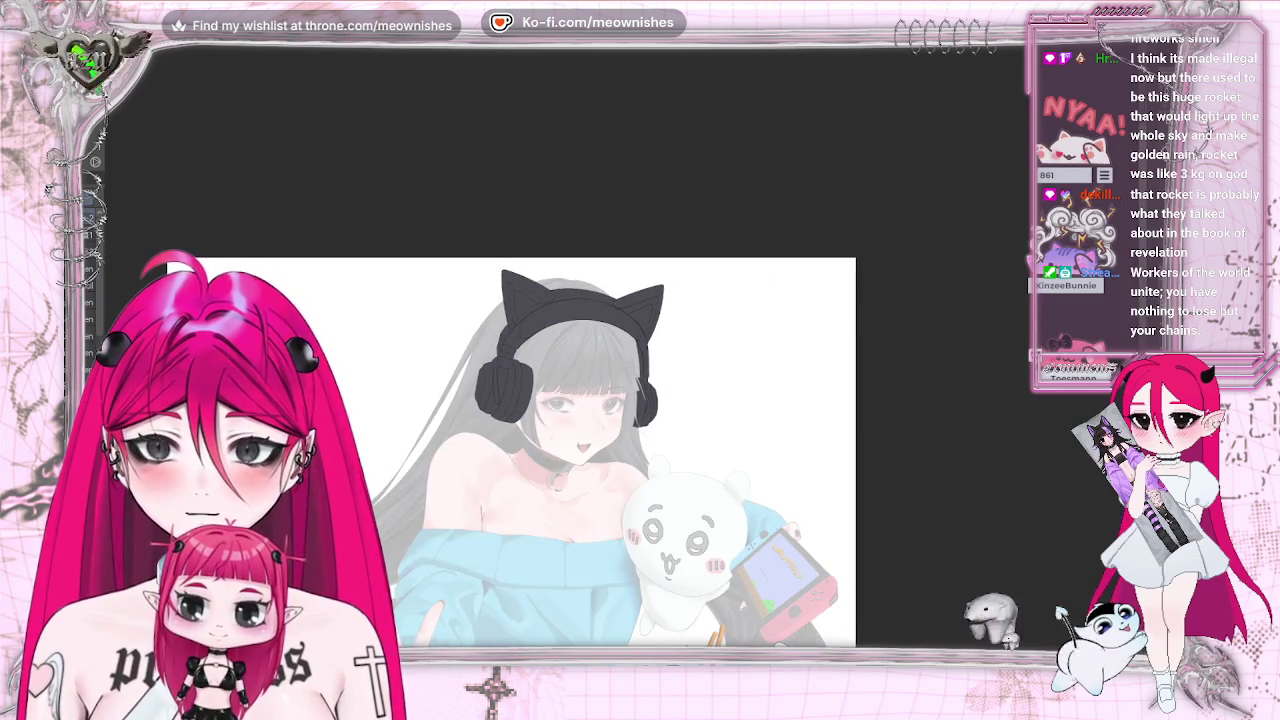
scroll(527, 430, "down", 2)
scroll(527, 430, "up", 5)
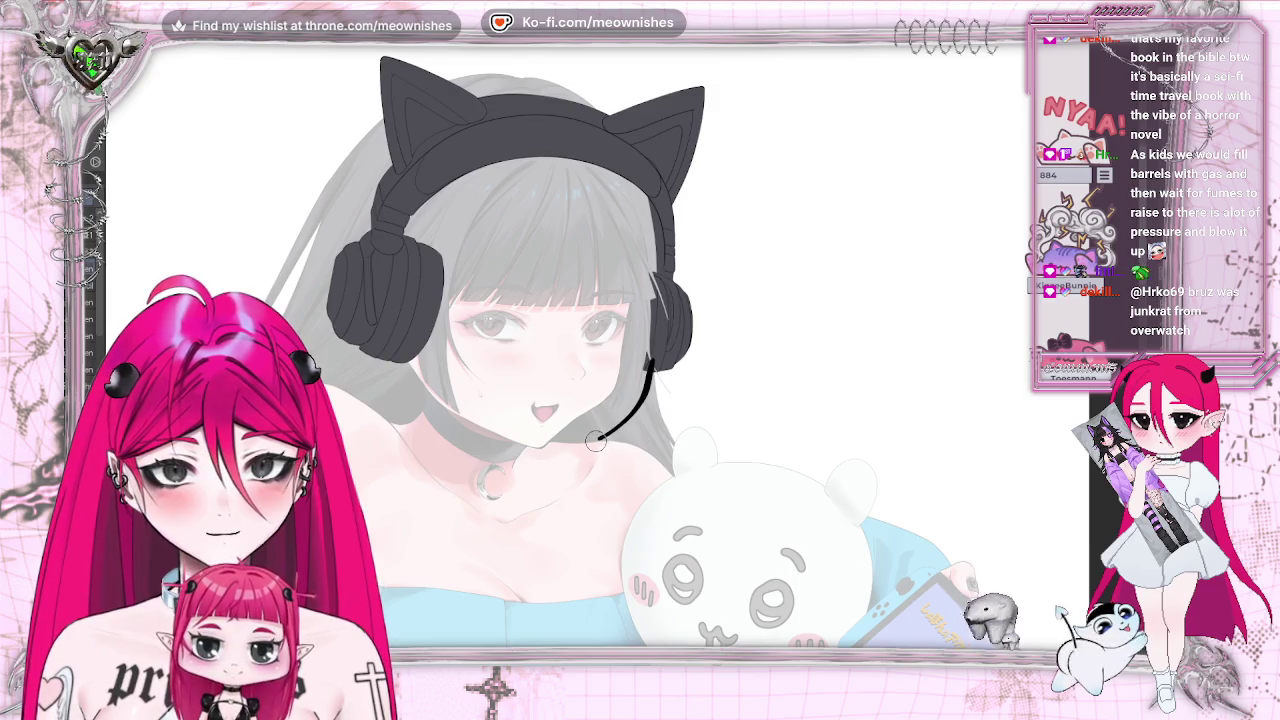
Extend the microphone boom into a rounded tip near her mouth
left_click_drag(597, 440, 586, 450)
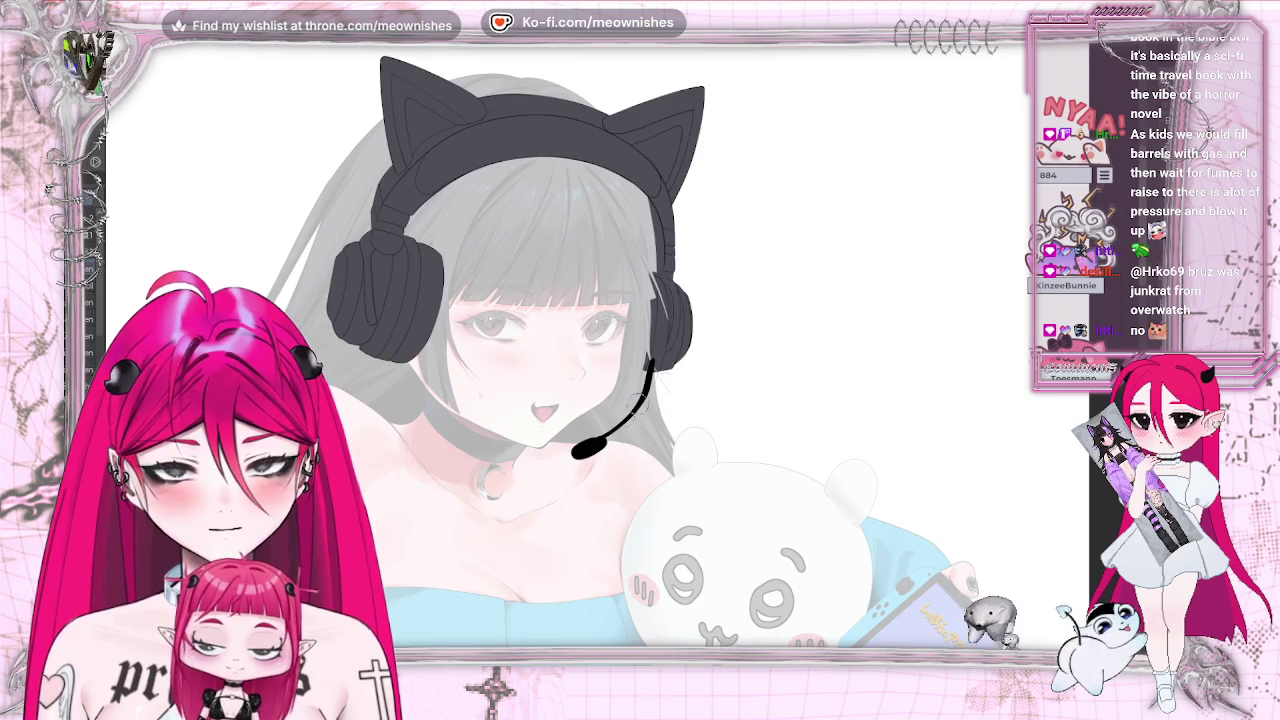
scroll(620, 355, "up", 1)
scroll(620, 355, "up", 1)
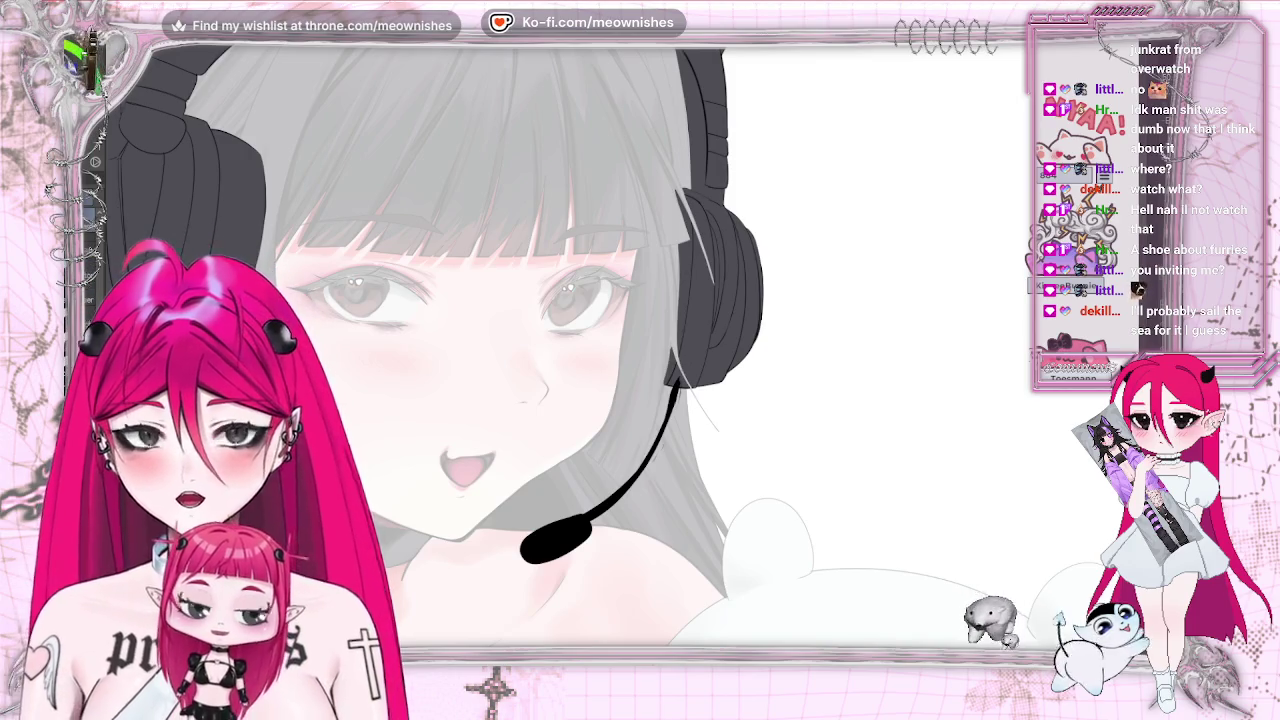
Erase the old microphone boom and its rounded tip
left_click_drag(532, 545, 567, 523)
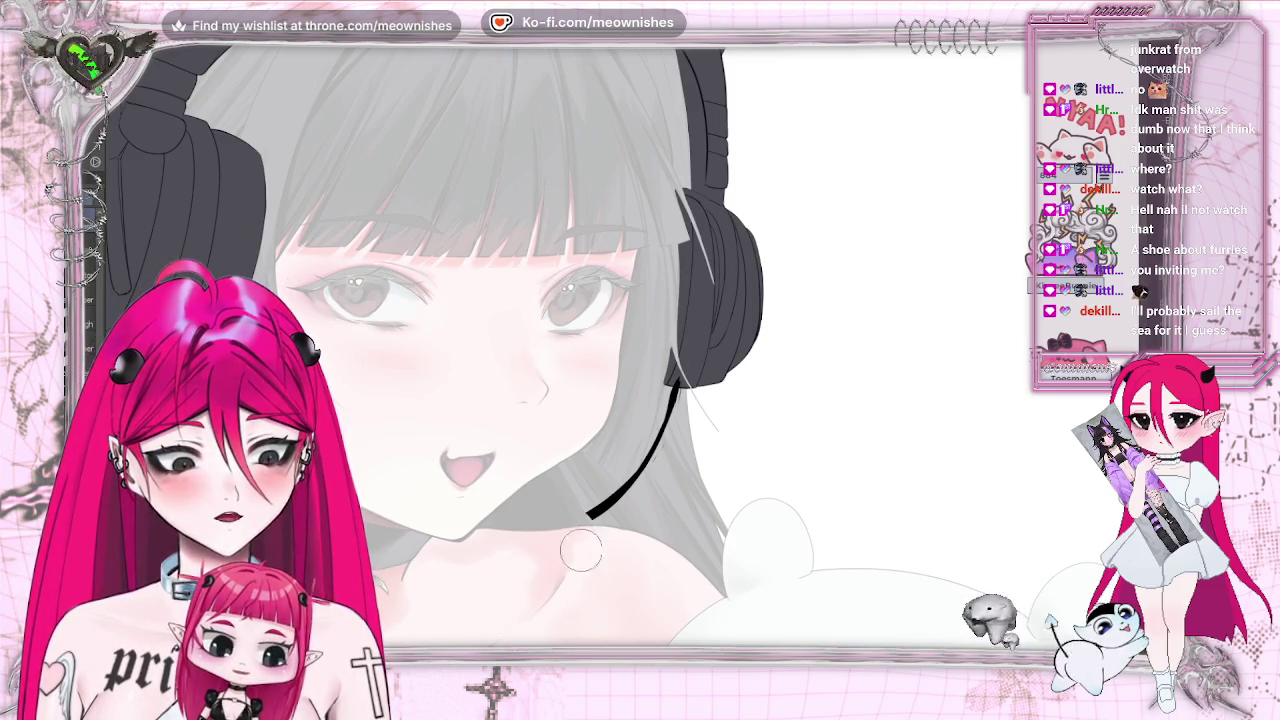
left_click_drag(636, 476, 684, 404)
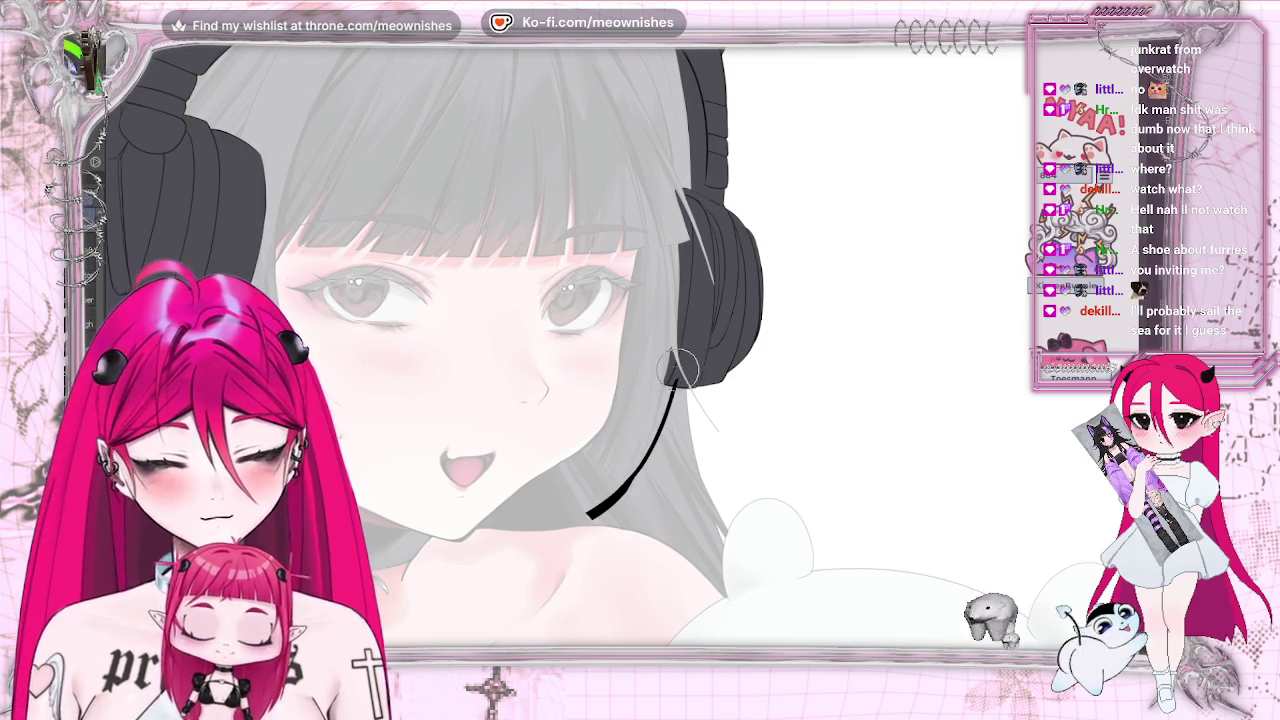
left_click_drag(678, 372, 445, 548)
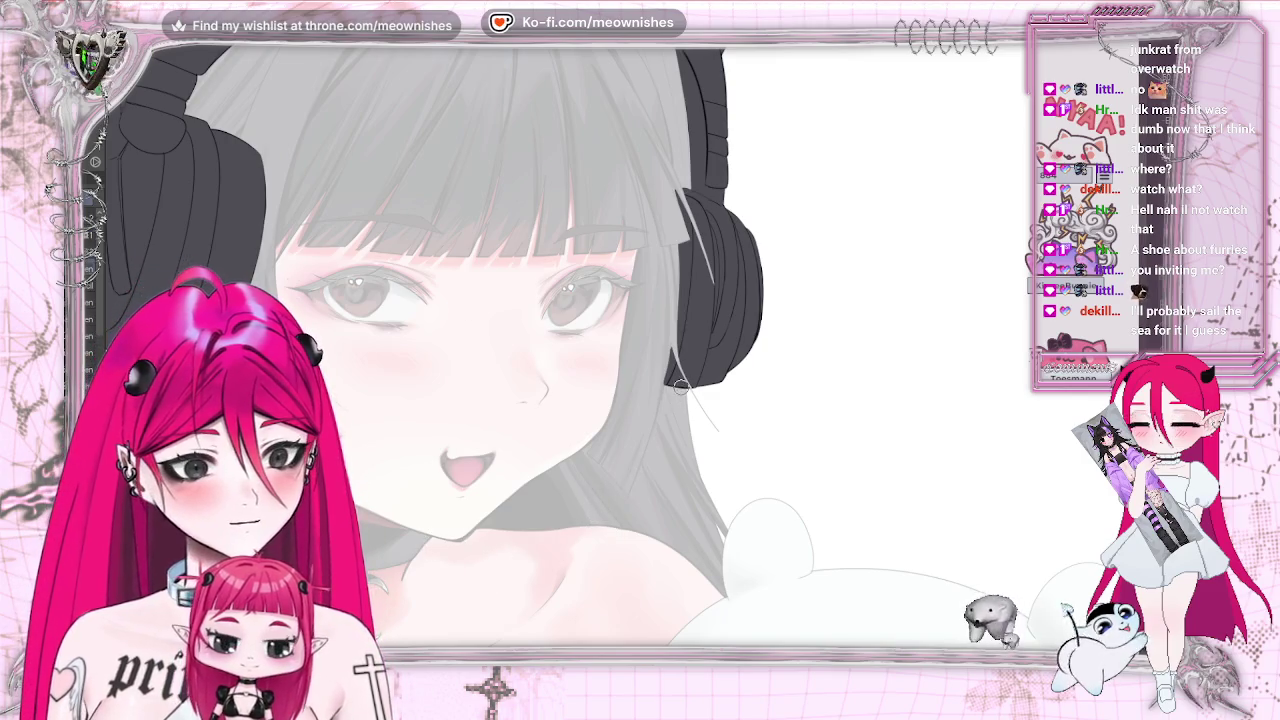
Redraw the boom as a smooth curve from the earcup, checking it upside down
left_click_drag(684, 388, 668, 436)
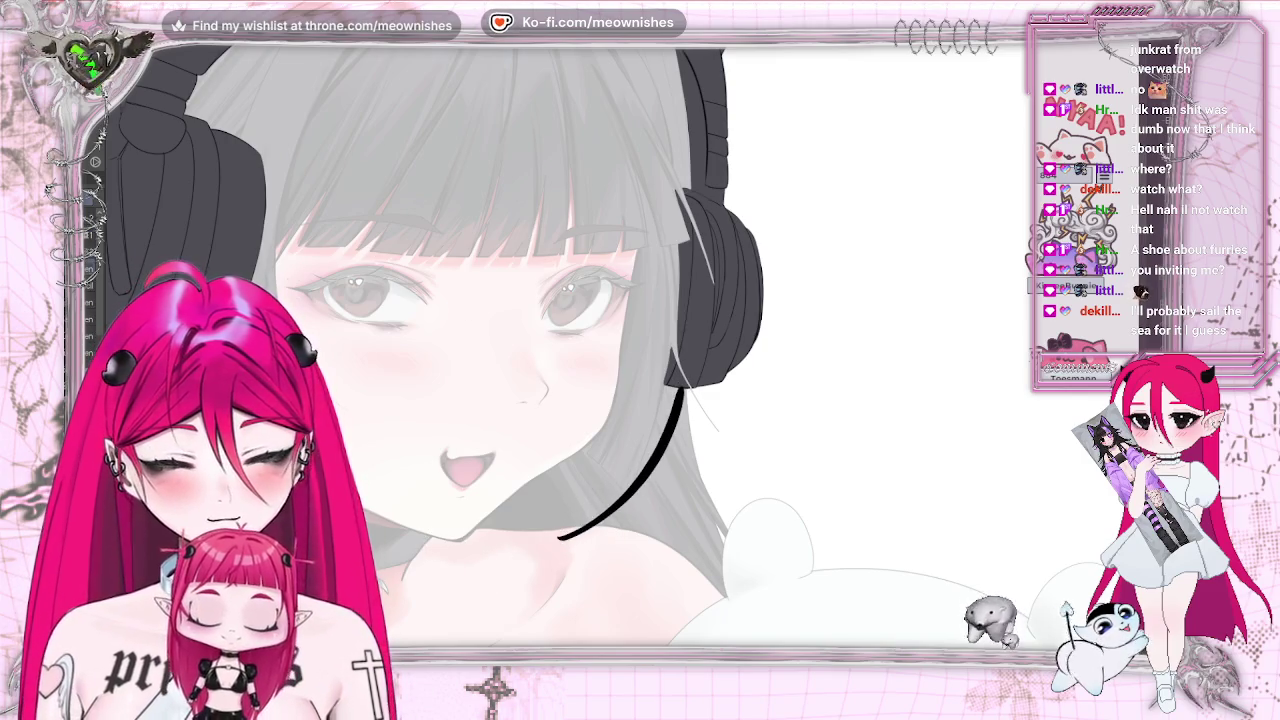
key("ctrl+z")
left_click_drag(684, 386, 660, 438)
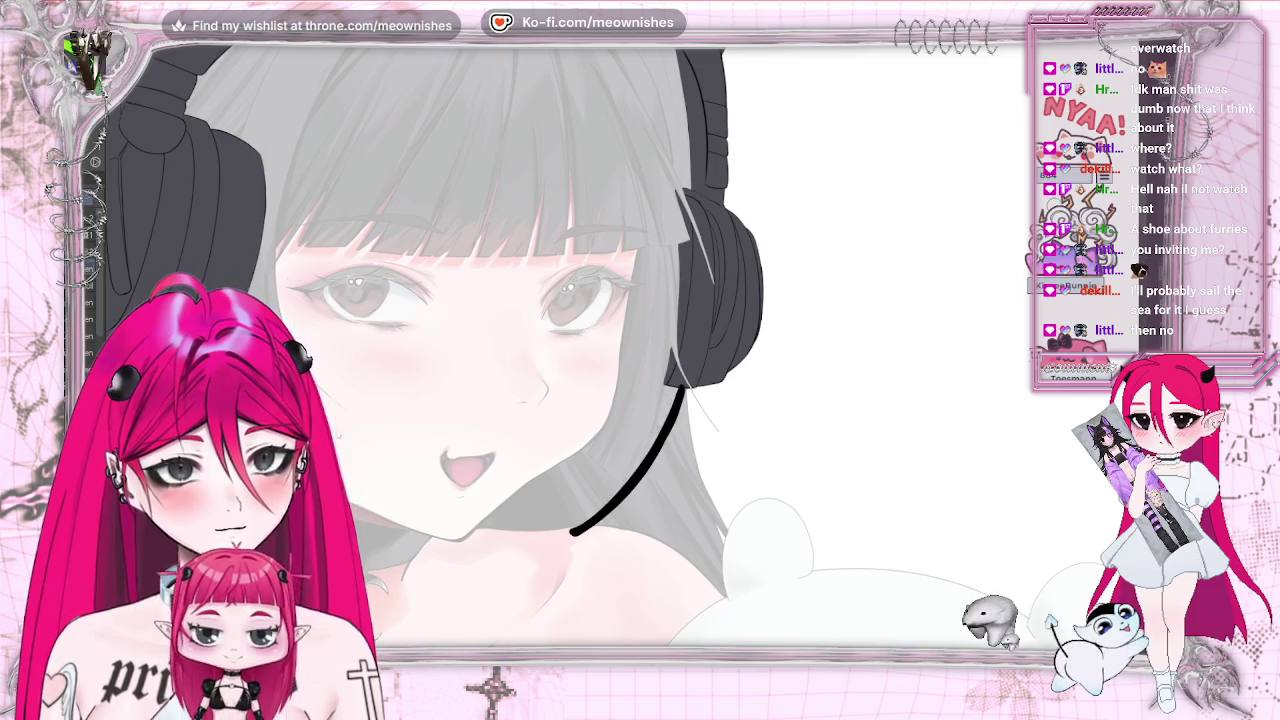
key("minus")
key("minus")
key("minus")
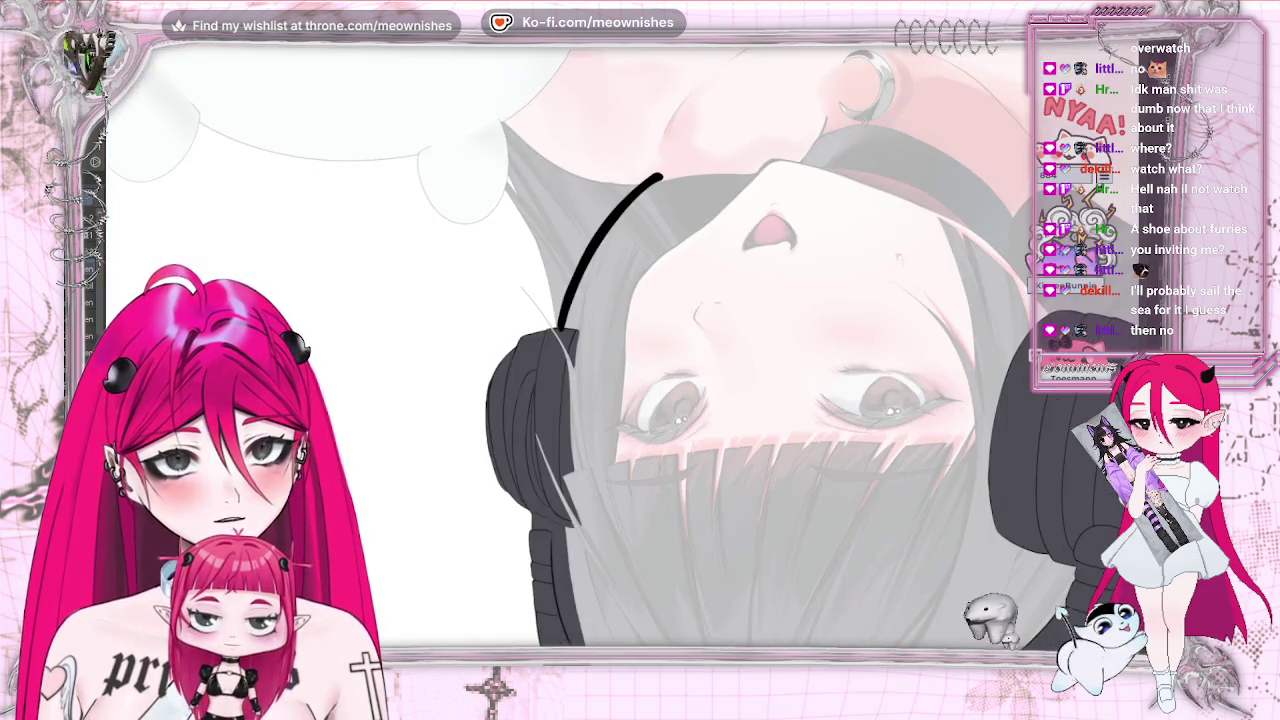
key("ctrl+plus")
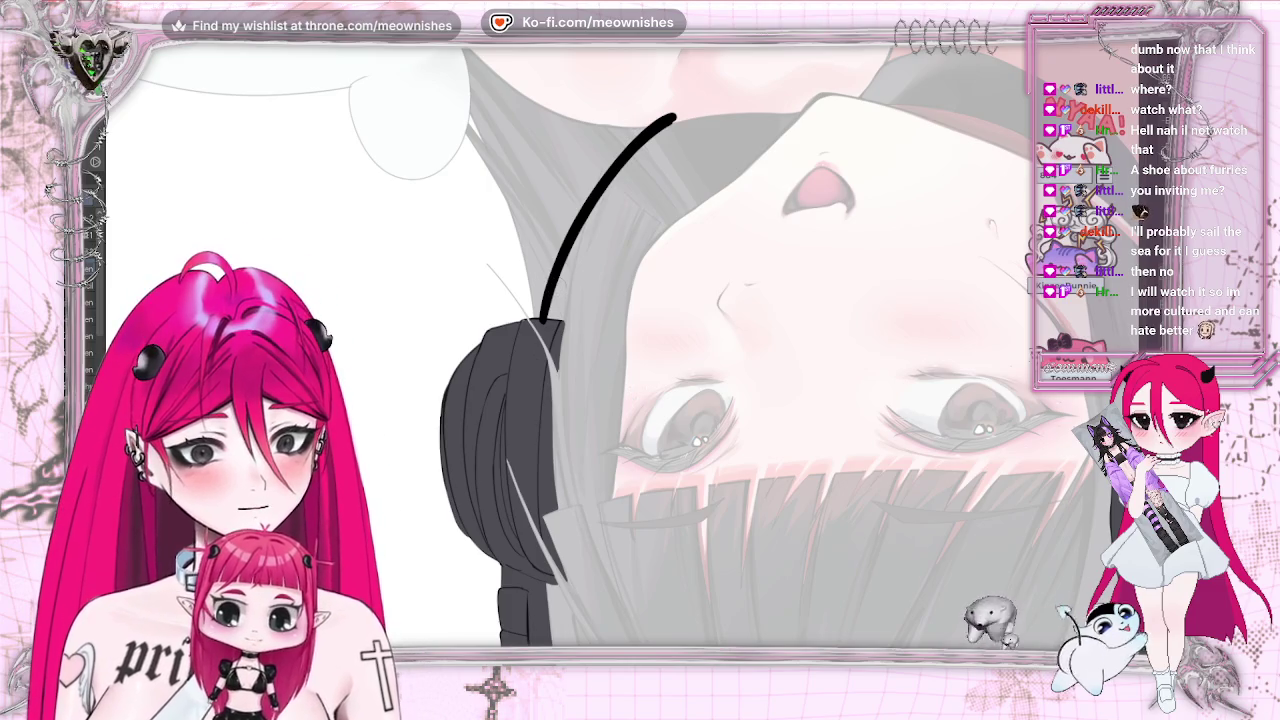
key("5")
key("ctrl+0")
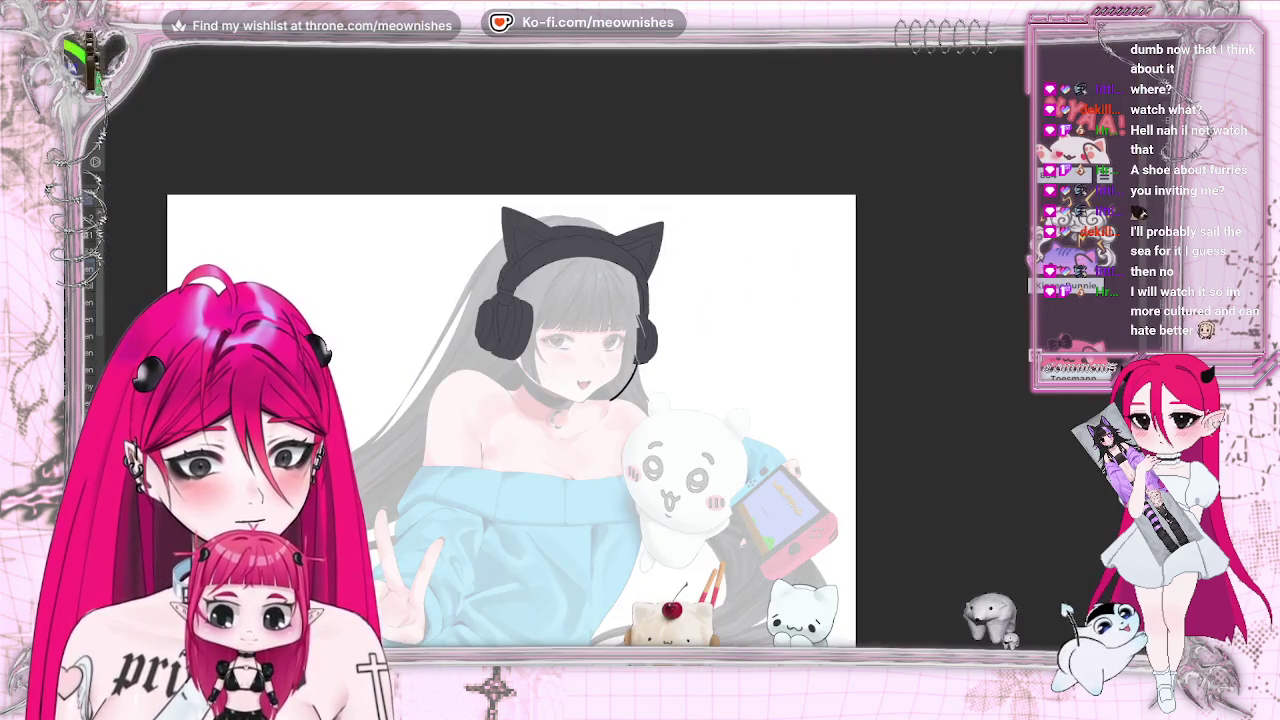
Replace the boom-end loop with a small solid black oval mic head
scroll(520, 330, "up", 3)
scroll(632, 357, "up", 1)
scroll(632, 357, "up", 1)
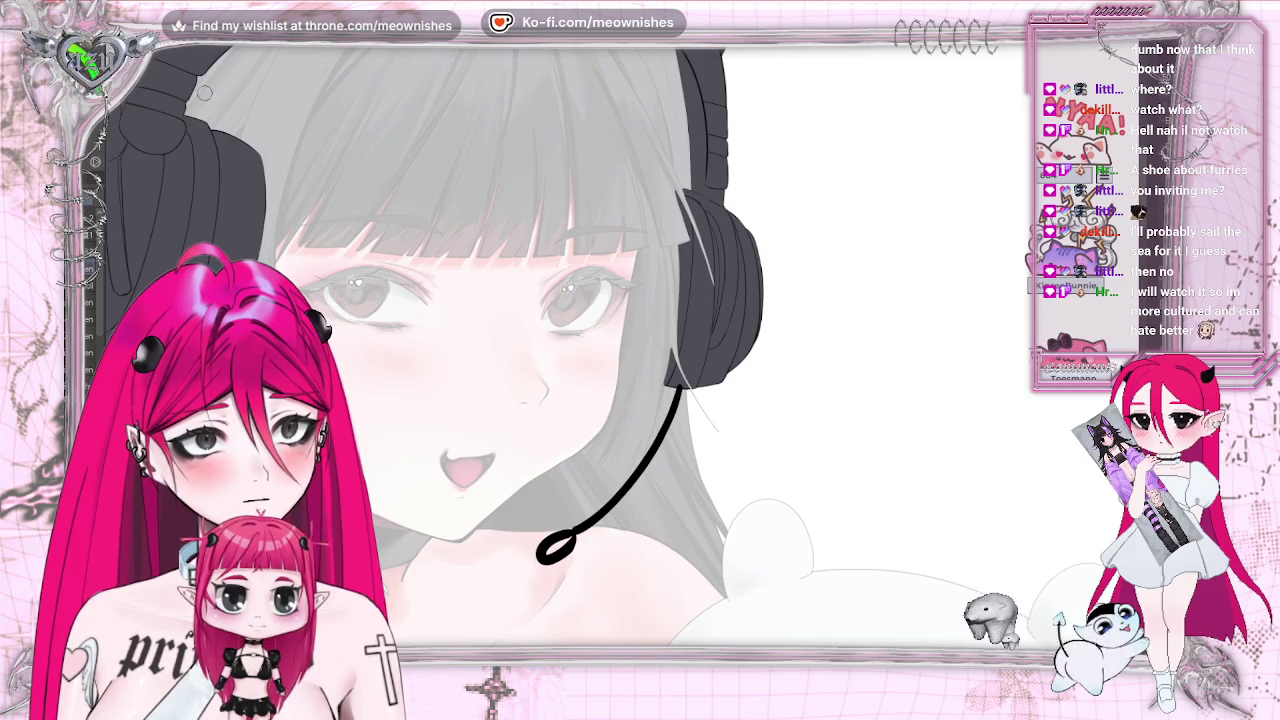
key("ctrl+z")
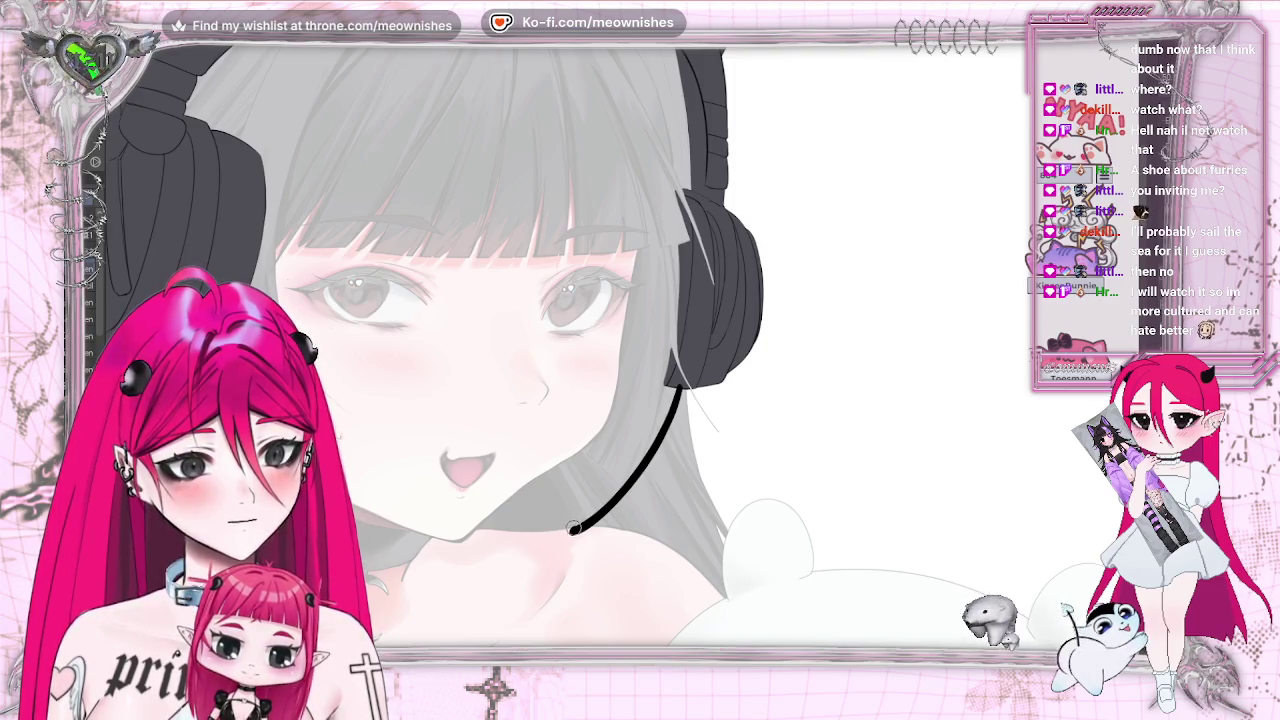
mouse_move(545, 552)
left_mouse_down()
mouse_move(572, 556)
mouse_move(566, 536)
left_mouse_up()
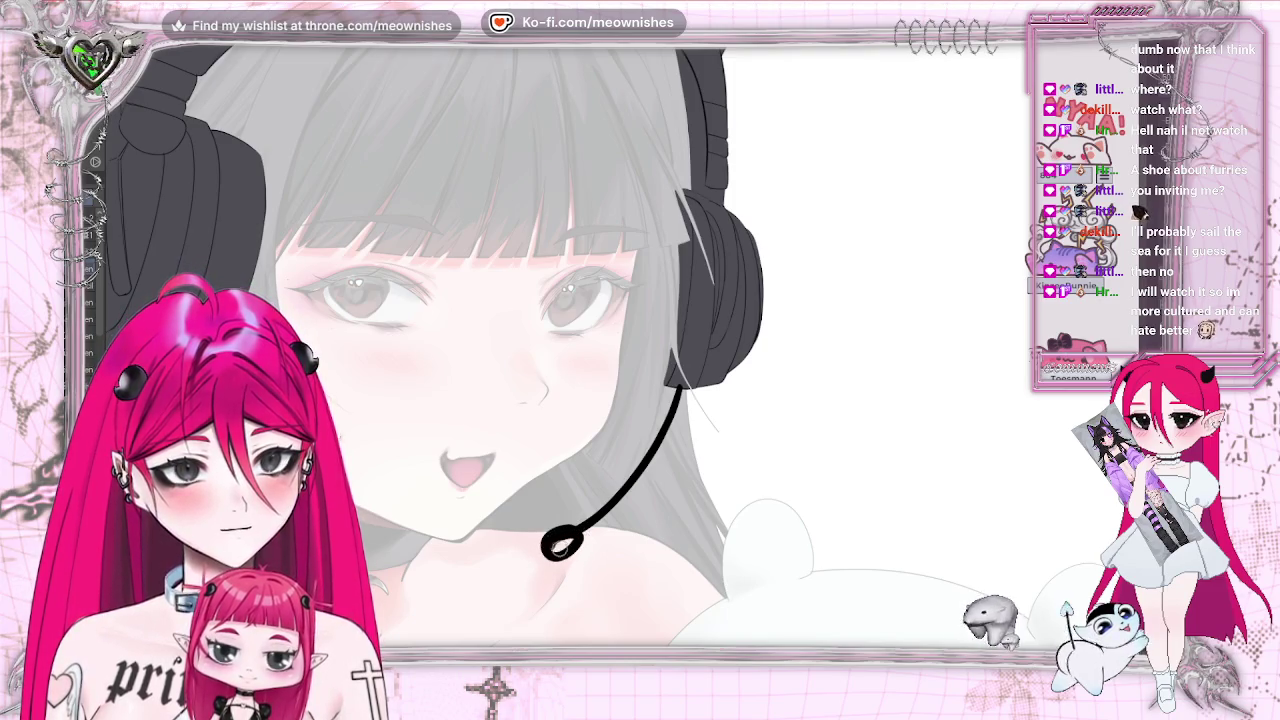
left_click(564, 534)
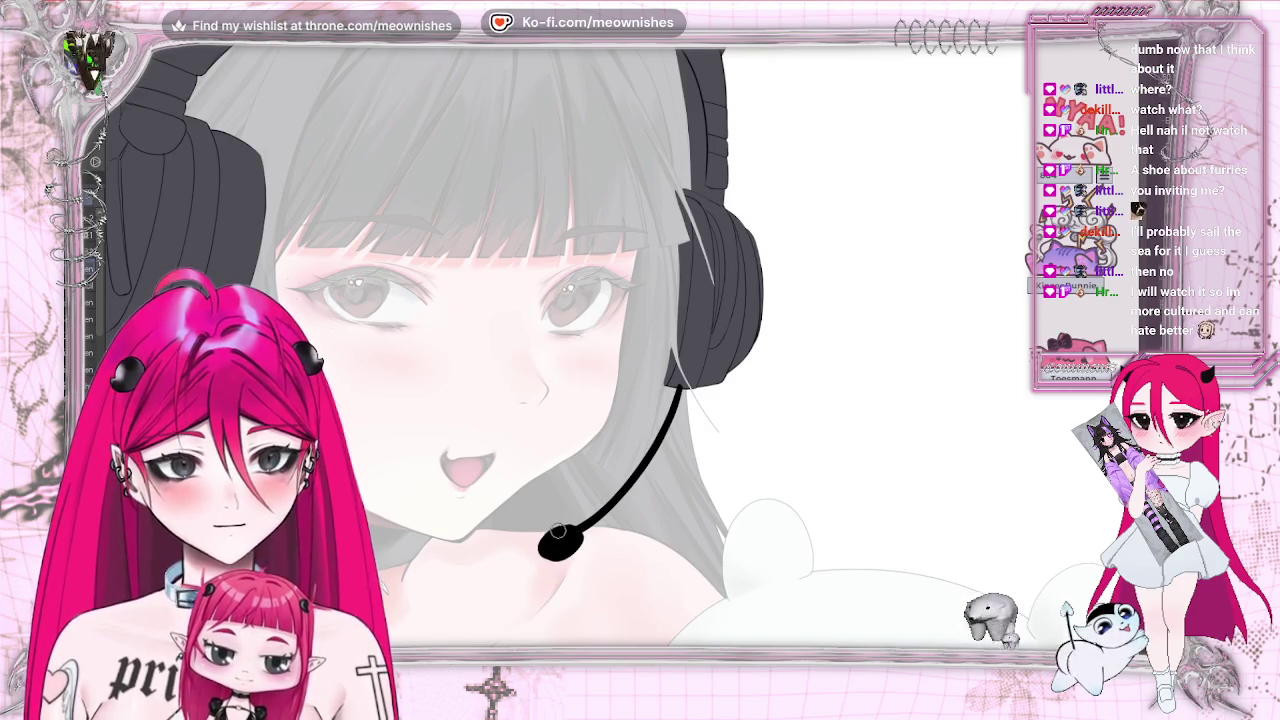
left_click_drag(562, 556, 545, 558)
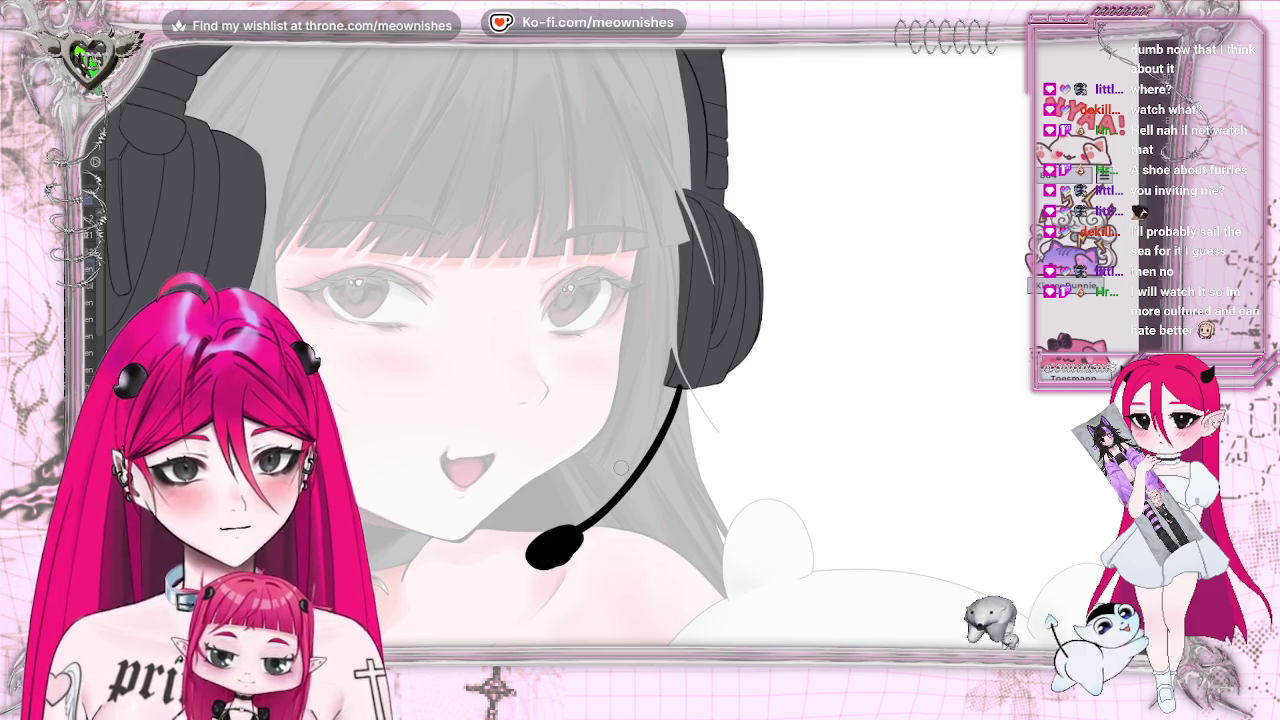
Rotate the canvas upside down and zoom in on the mic head
key("ctrl+]")
key("ctrl+]")
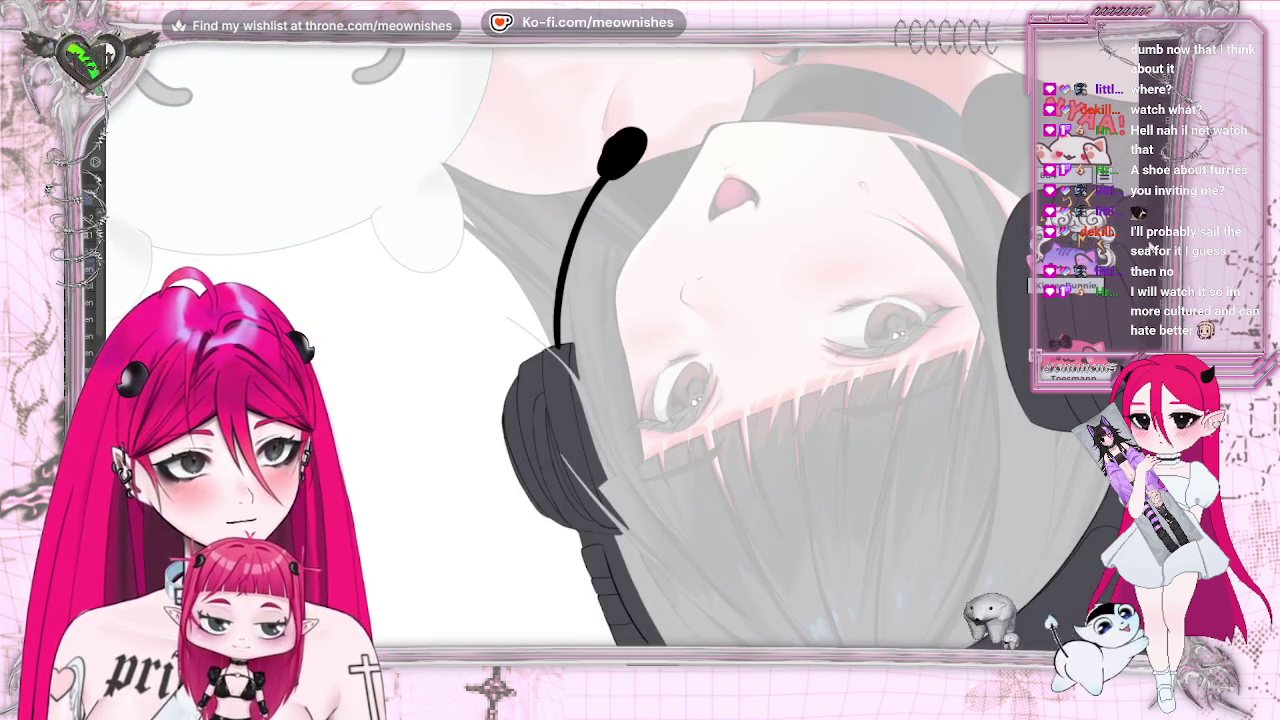
scroll(570, 350, "up", 3)
scroll(570, 350, "up", 2)
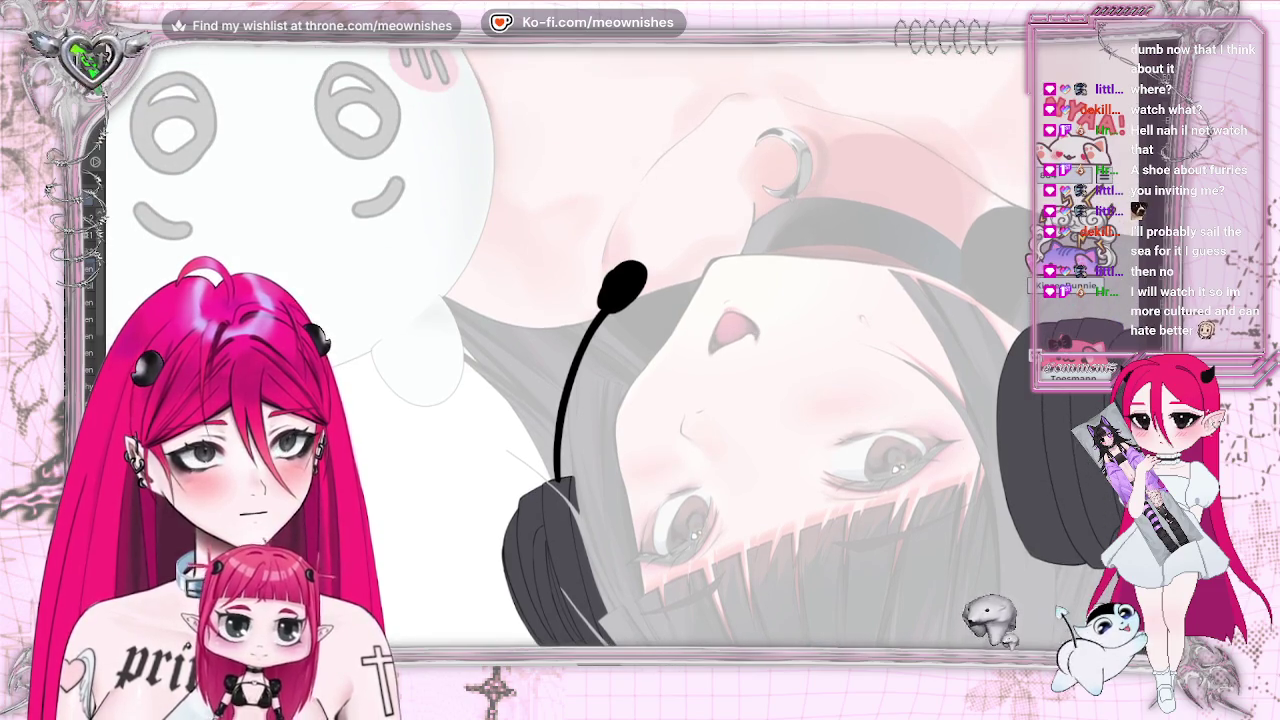
key("ctrl+plus")
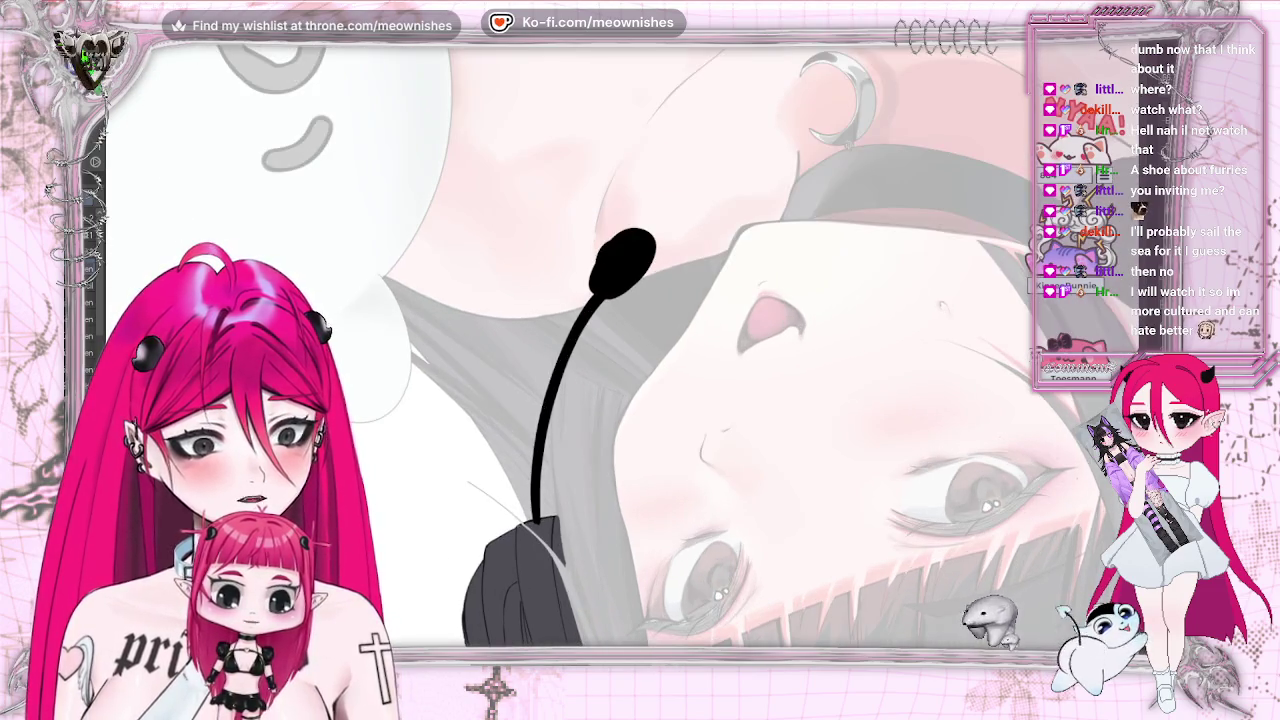
key("ctrl+plus")
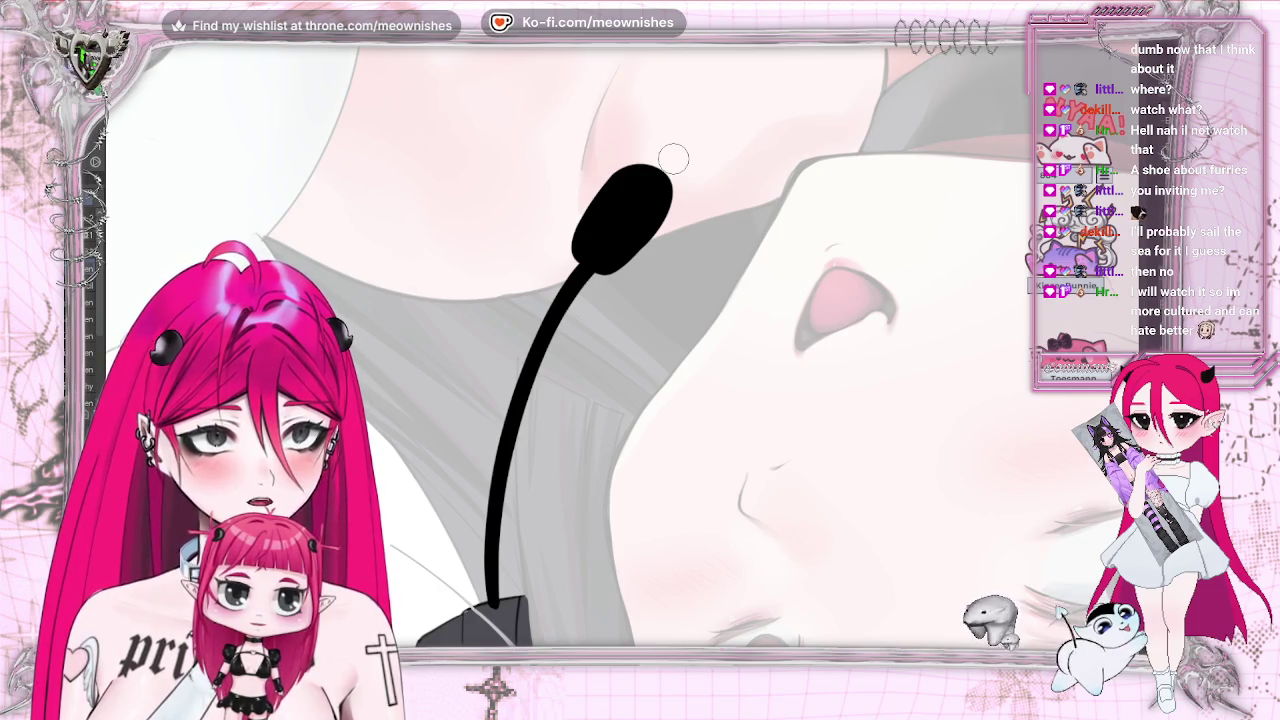
key("bracketright")
key("bracketright")
key("bracketright")
key("bracketleft")
key("bracketleft")
key("bracketleft")
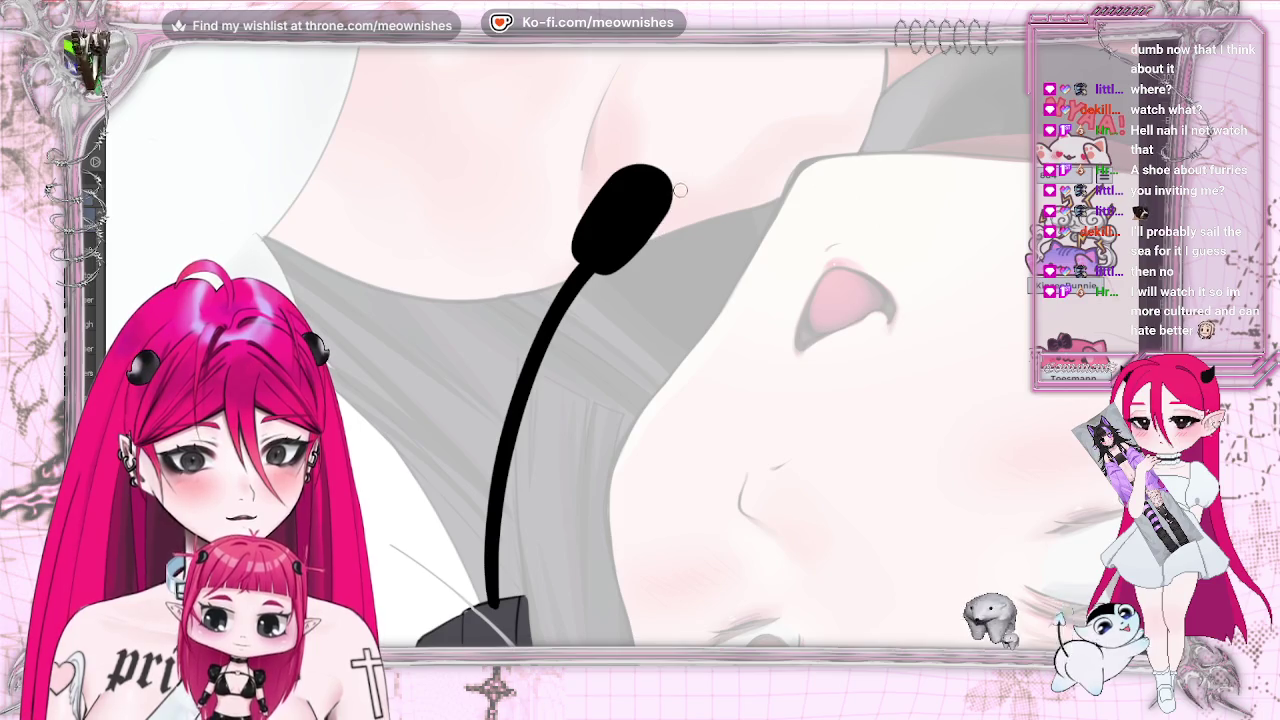
scroll(640, 345, "down", 3)
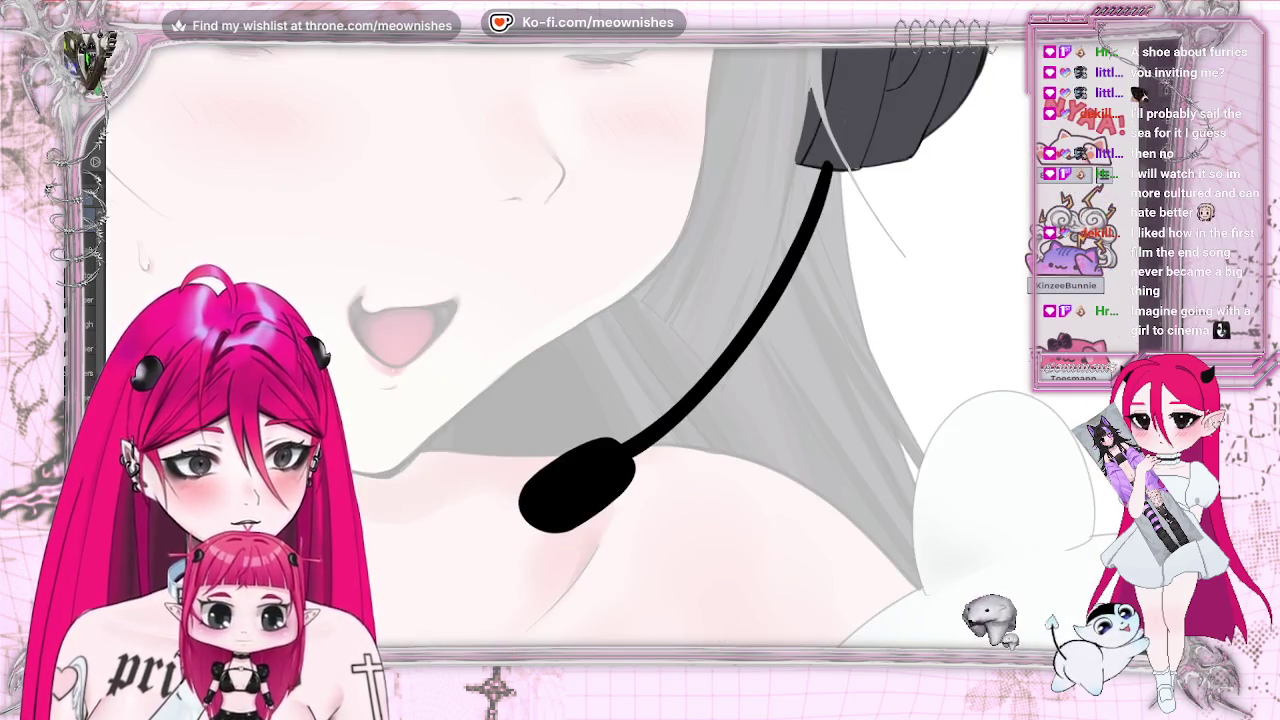
scroll(640, 345, "down", 3)
scroll(600, 450, "up", 5)
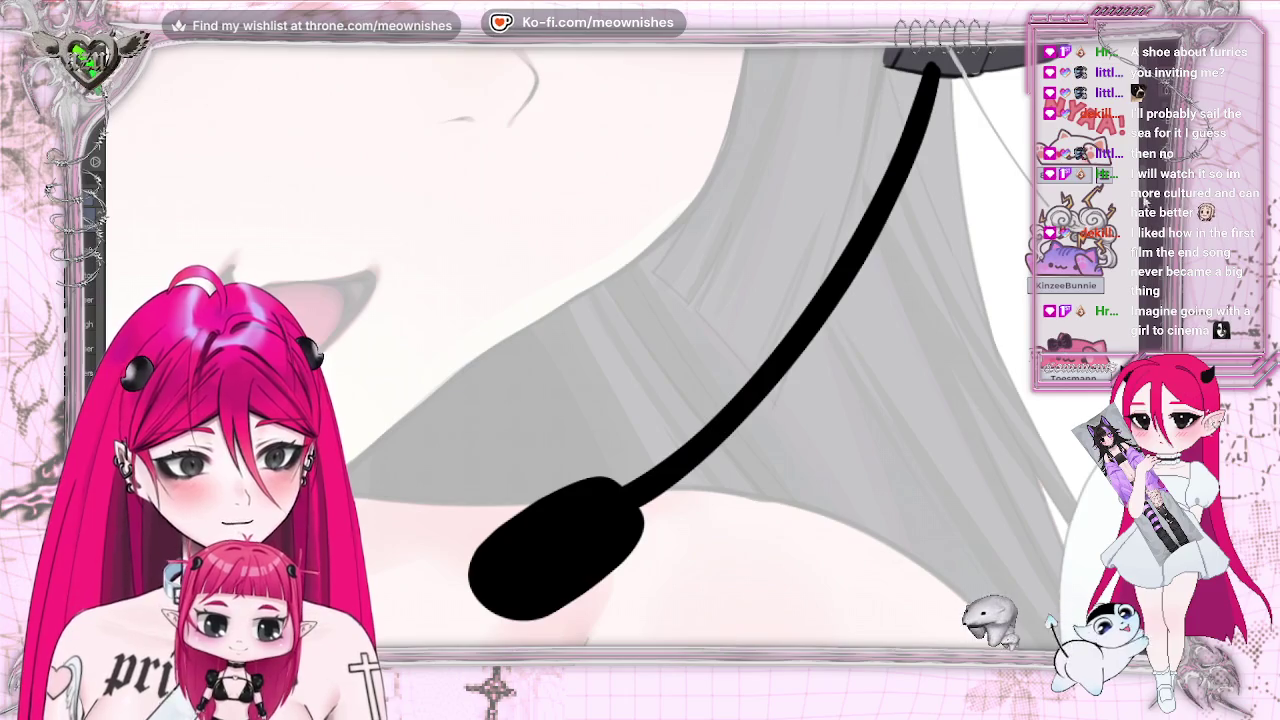
scroll(600, 350, "down", 5)
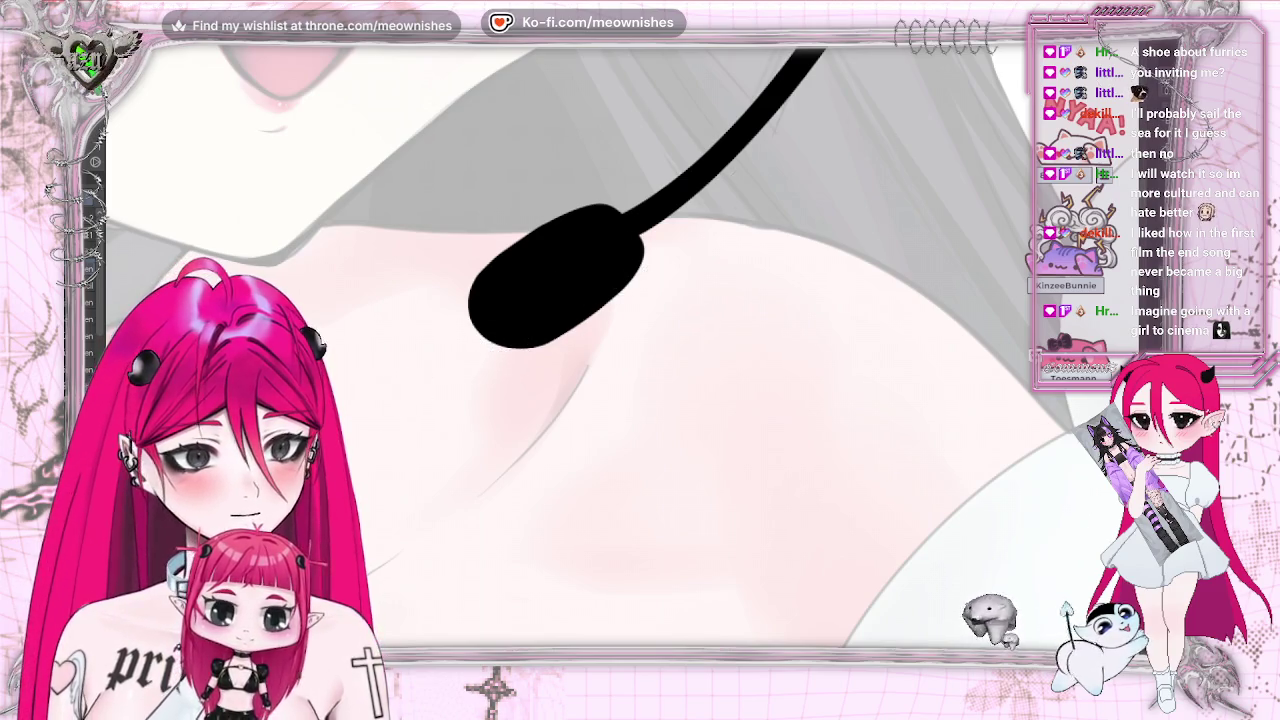
scroll(620, 345, "down", 10)
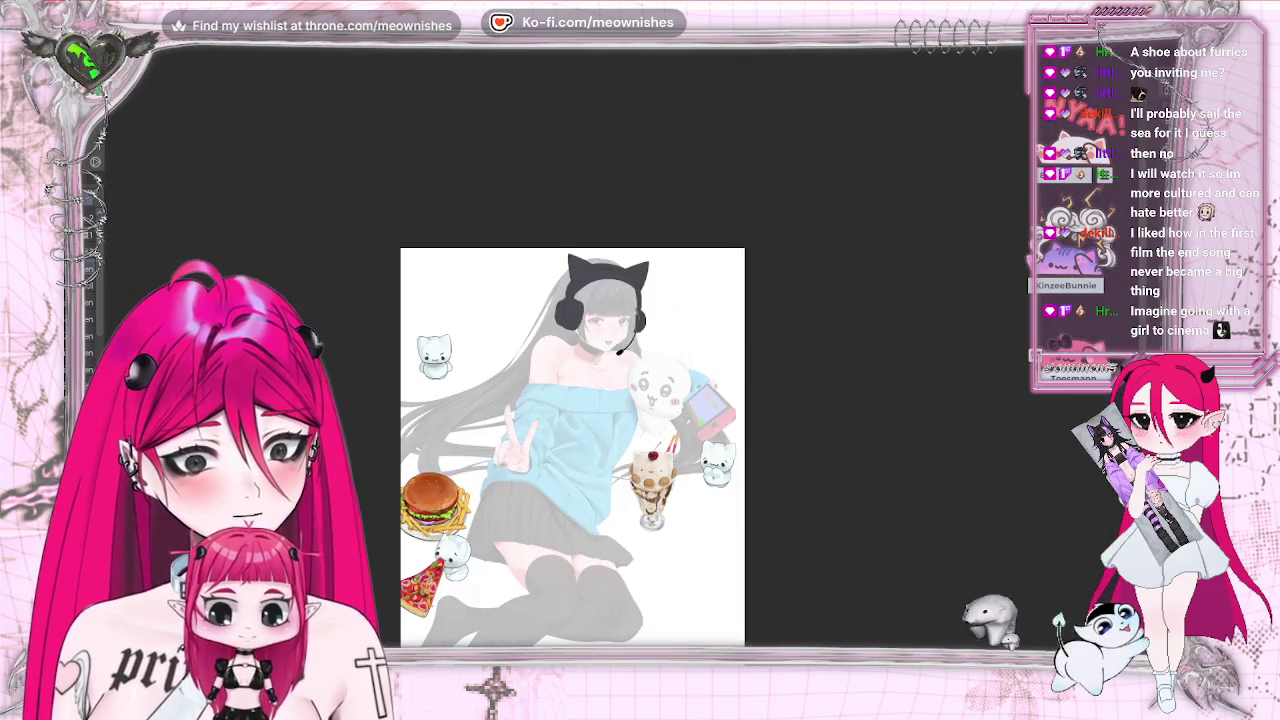
scroll(624, 356, "down", 3)
scroll(600, 345, "up", 10)
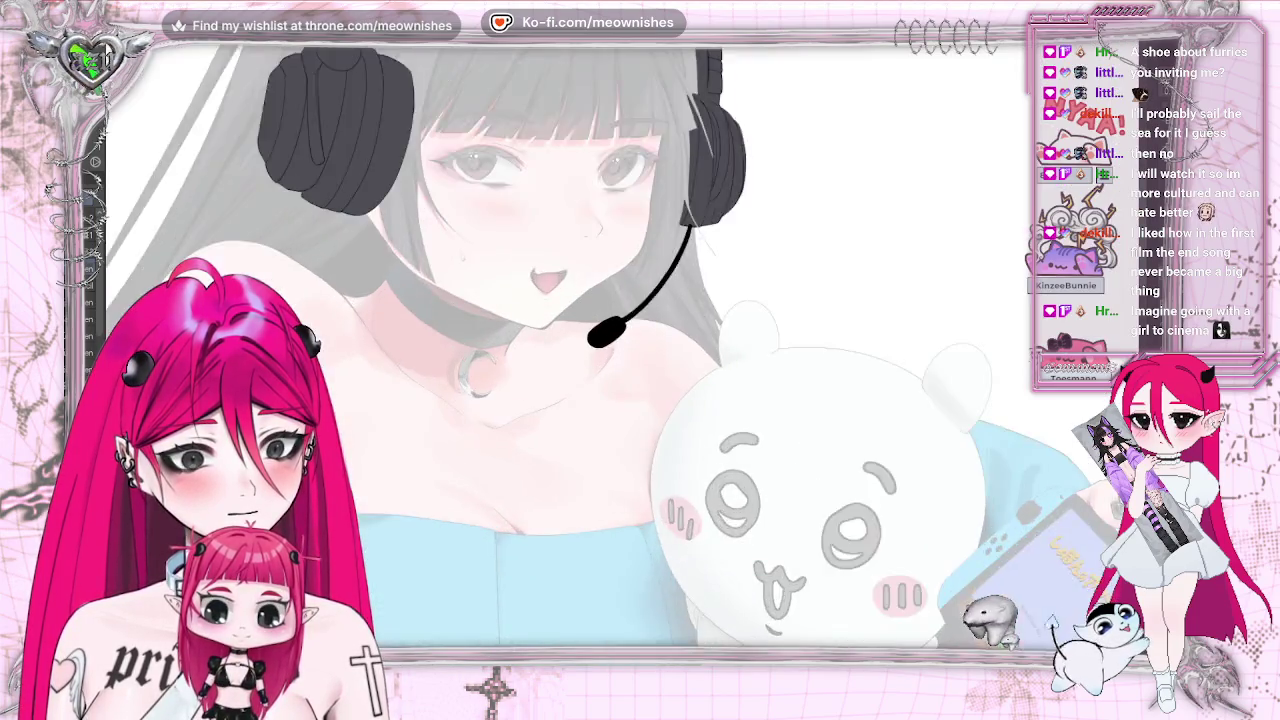
scroll(600, 340, "up", 3)
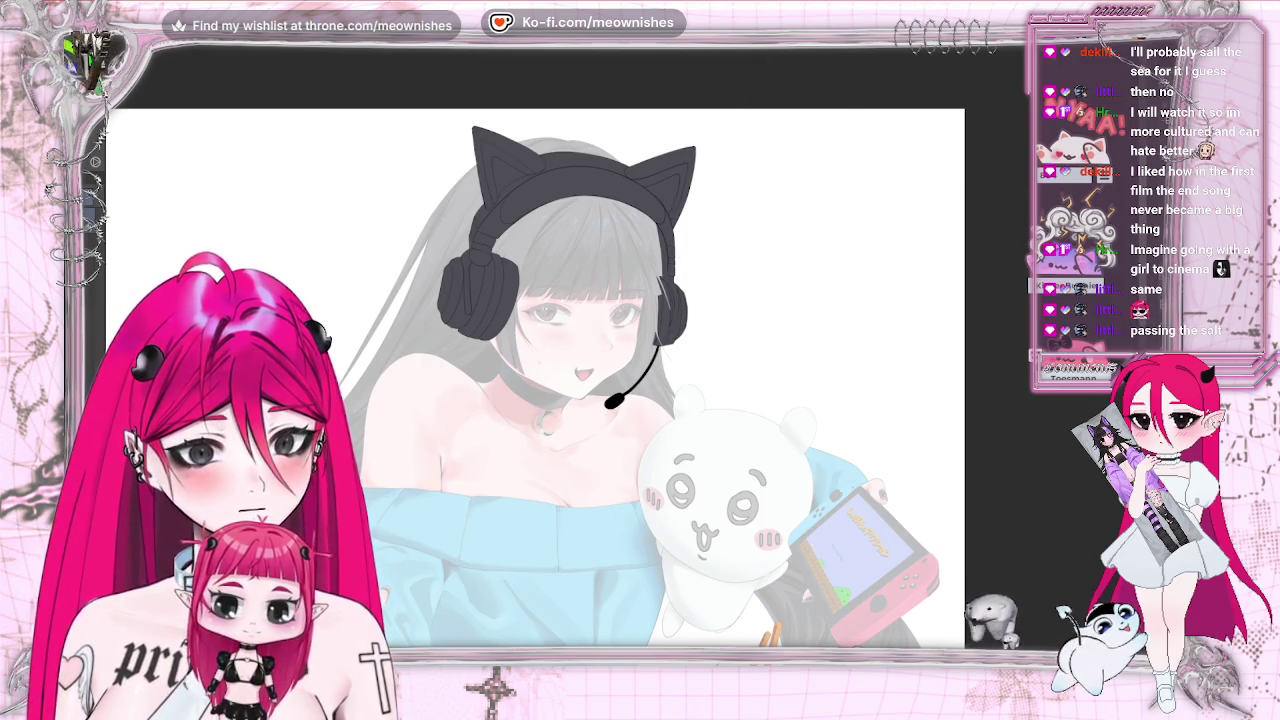
Mirror the canvas and Liquify-push the cat ears and earcup slightly outward
key("h")
left_click_drag(683, 170, 690, 180)
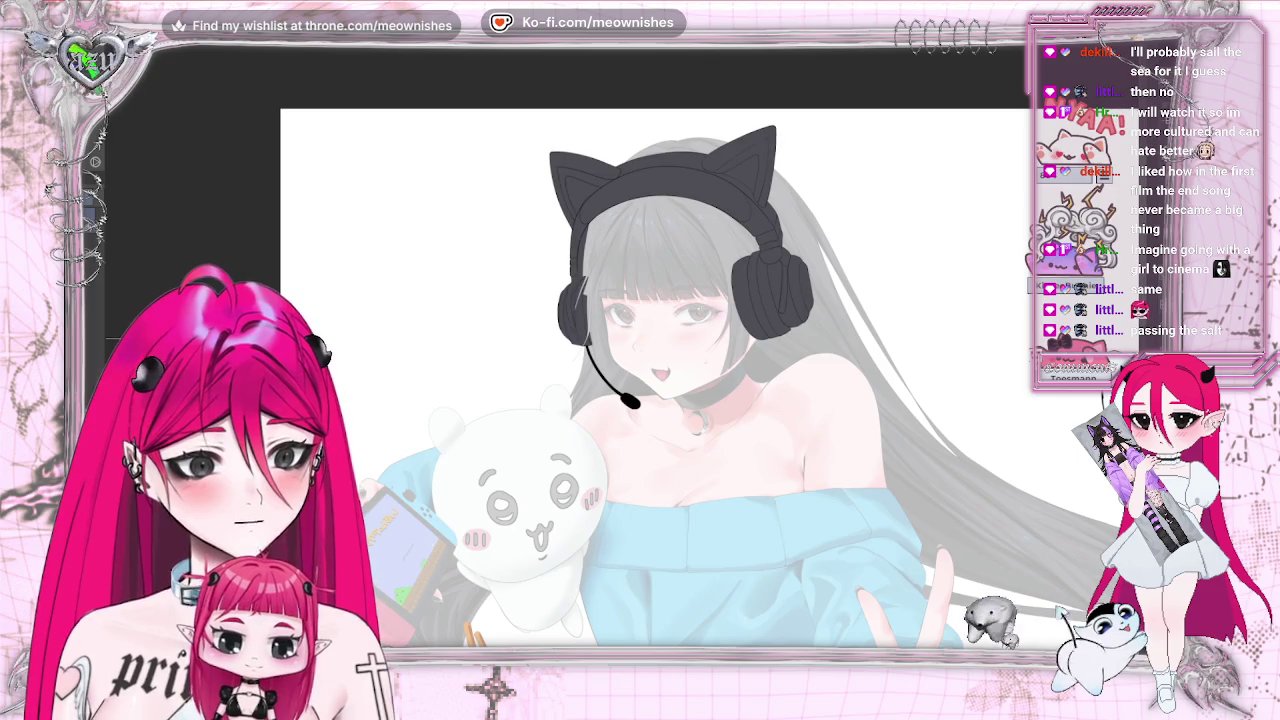
key("h")
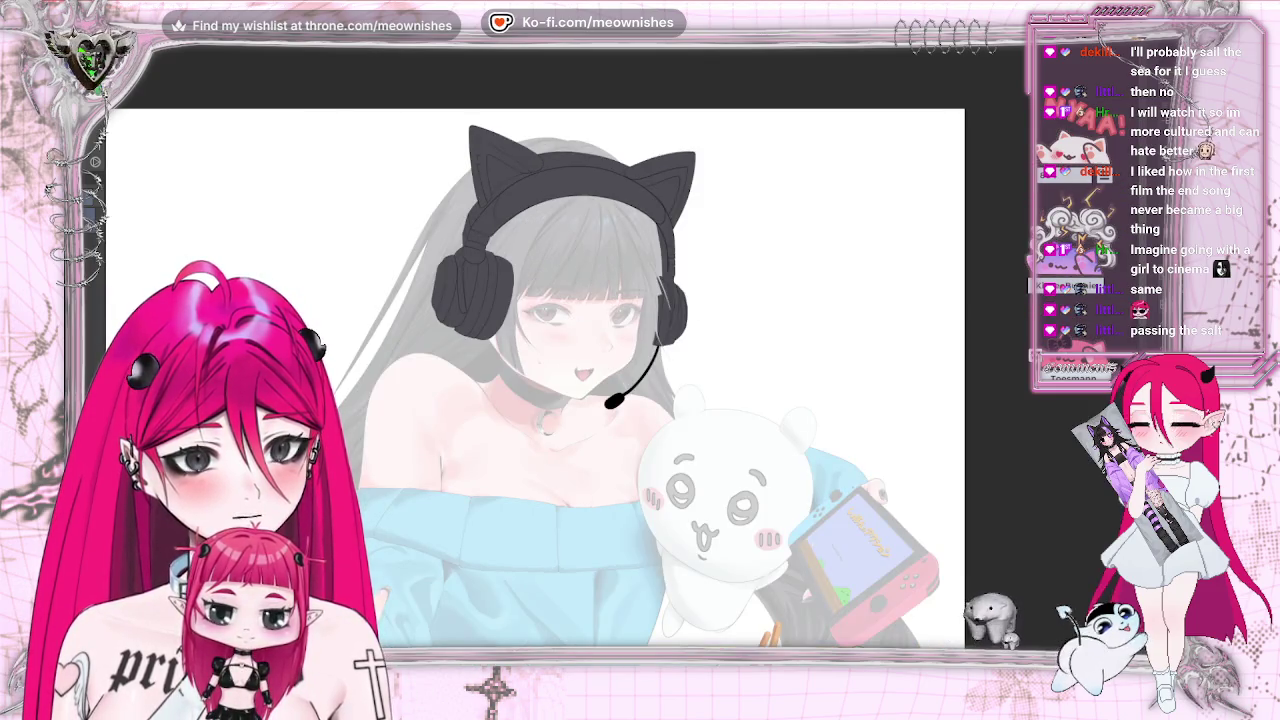
scroll(630, 349, "down", 1)
scroll(630, 349, "down", 2)
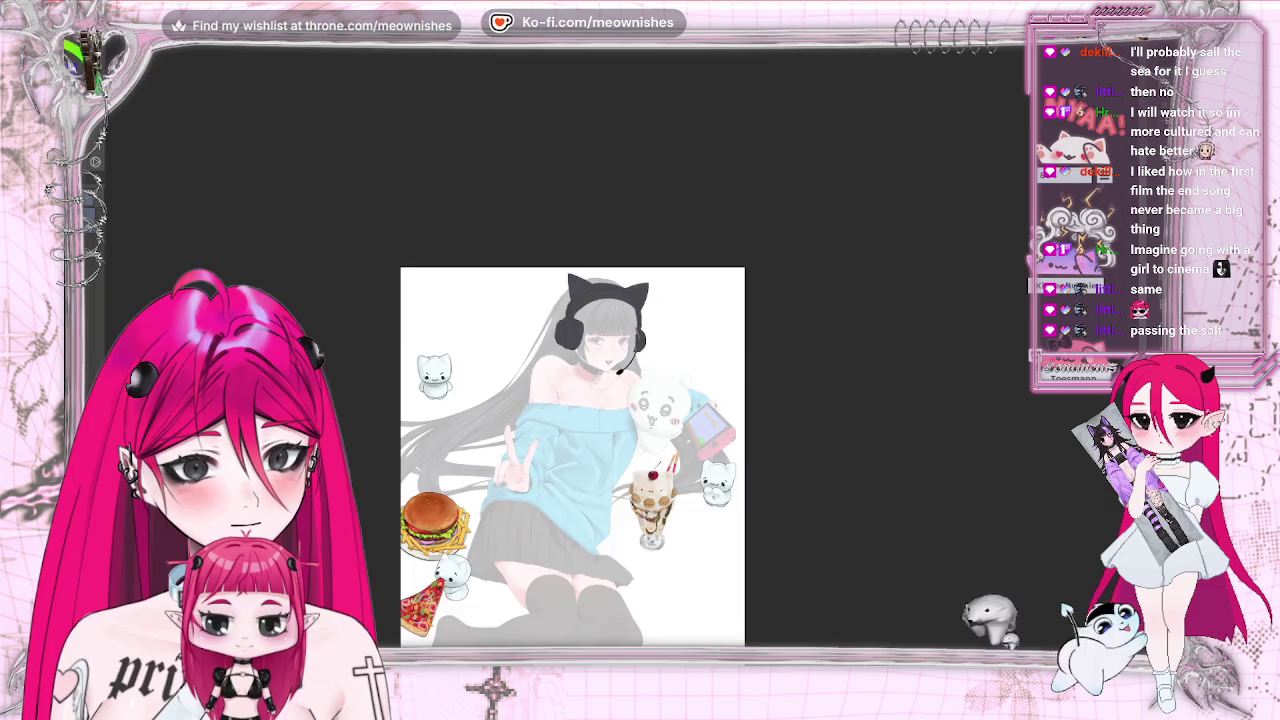
scroll(630, 349, "up", 5)
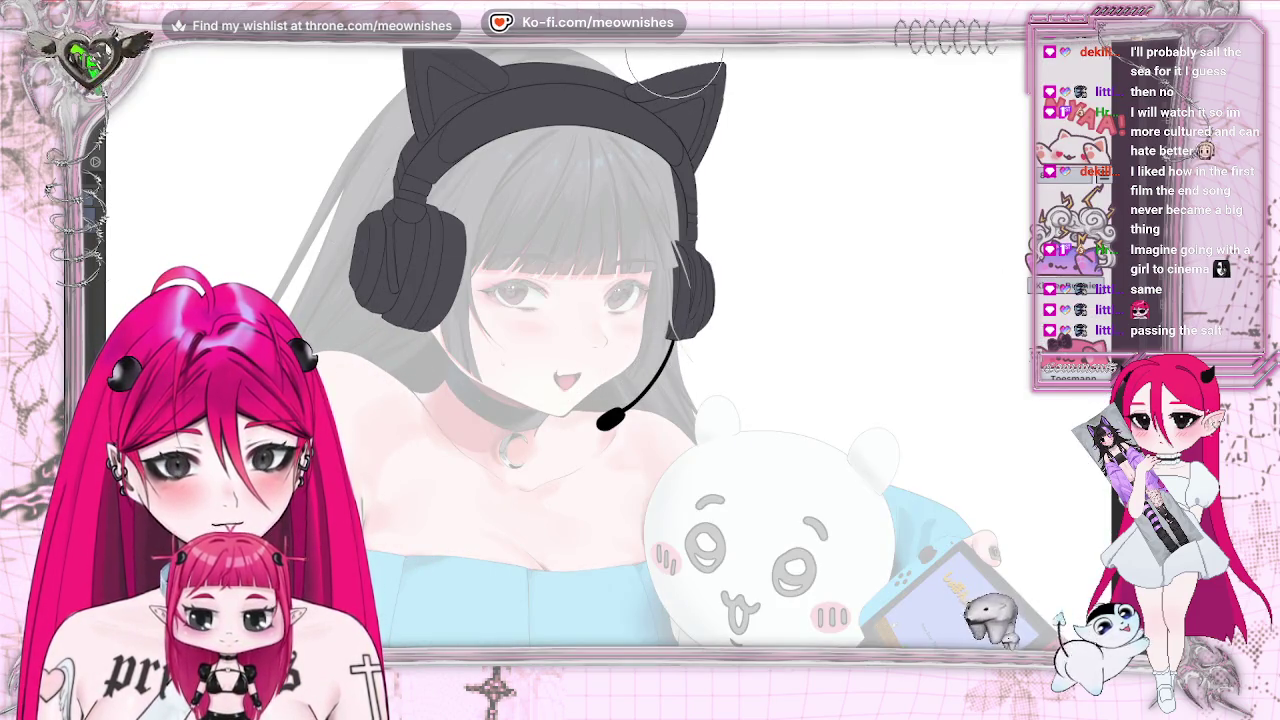
scroll(630, 349, "up", 1)
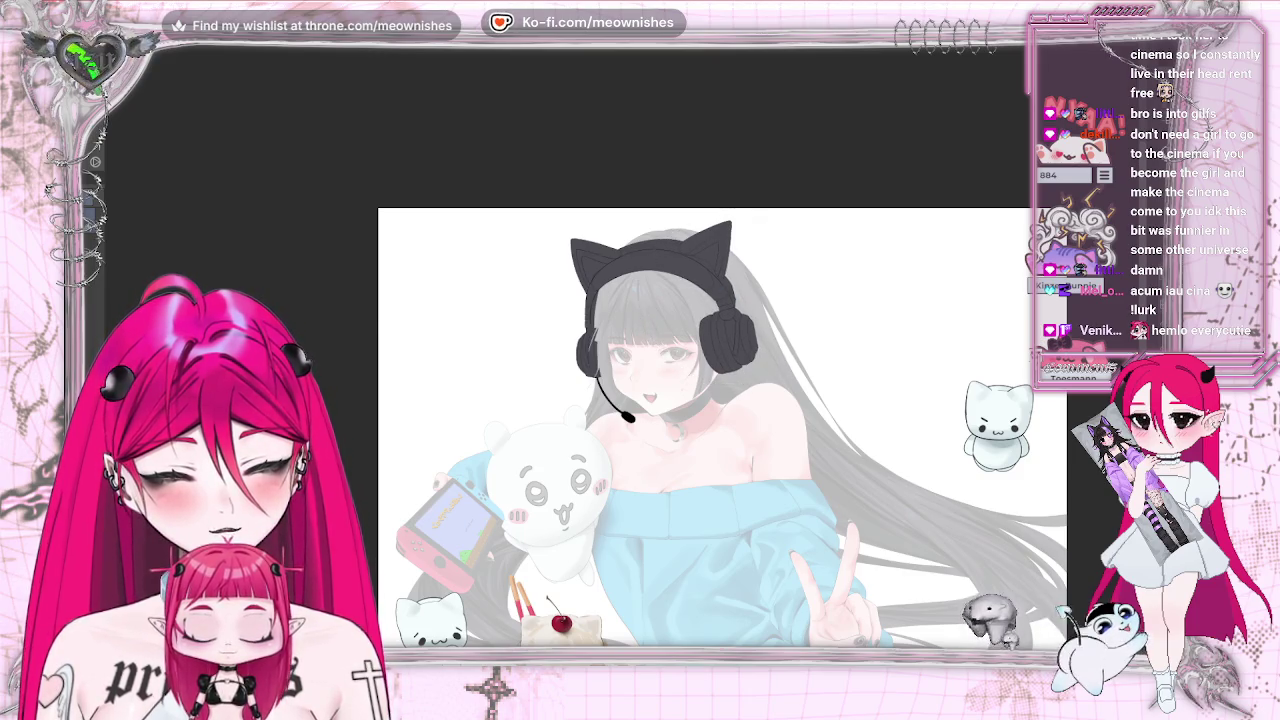
Flip and zoom the canvas view repeatedly to check the artwork's proportions
key("h")
key("ctrl+minus")
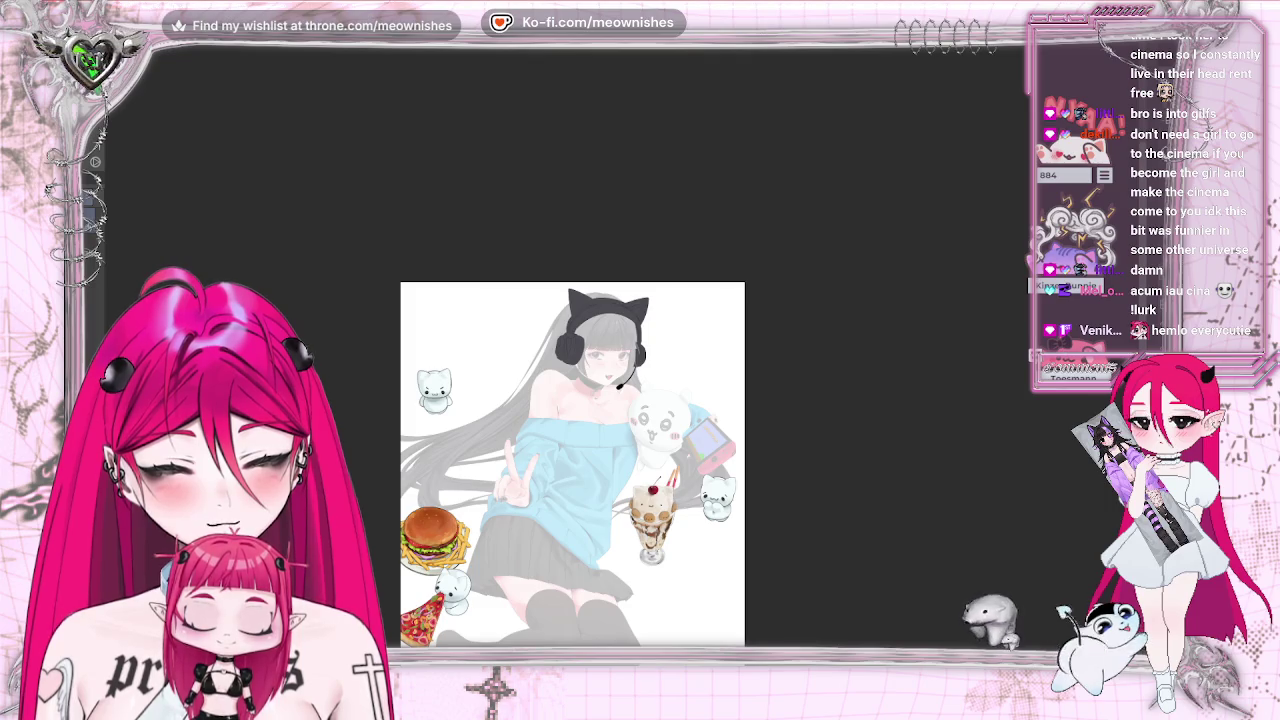
key("ctrl+plus")
key("h")
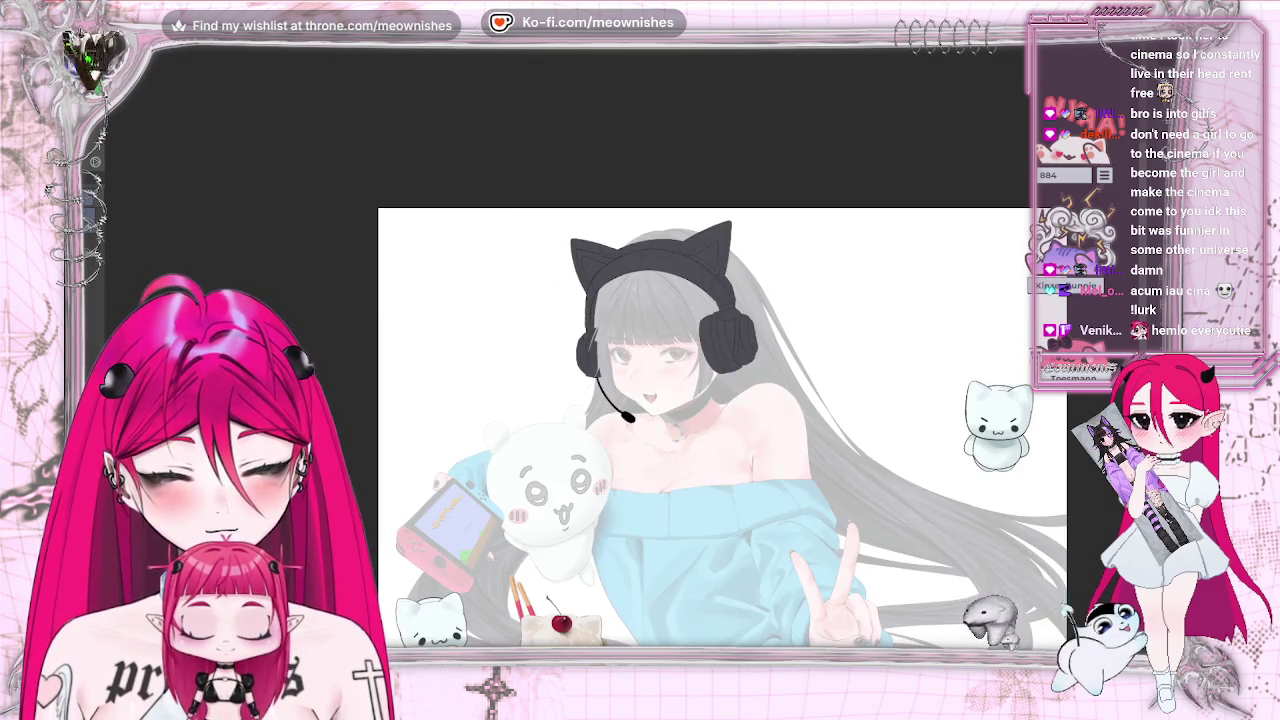
key("ctrl+minus")
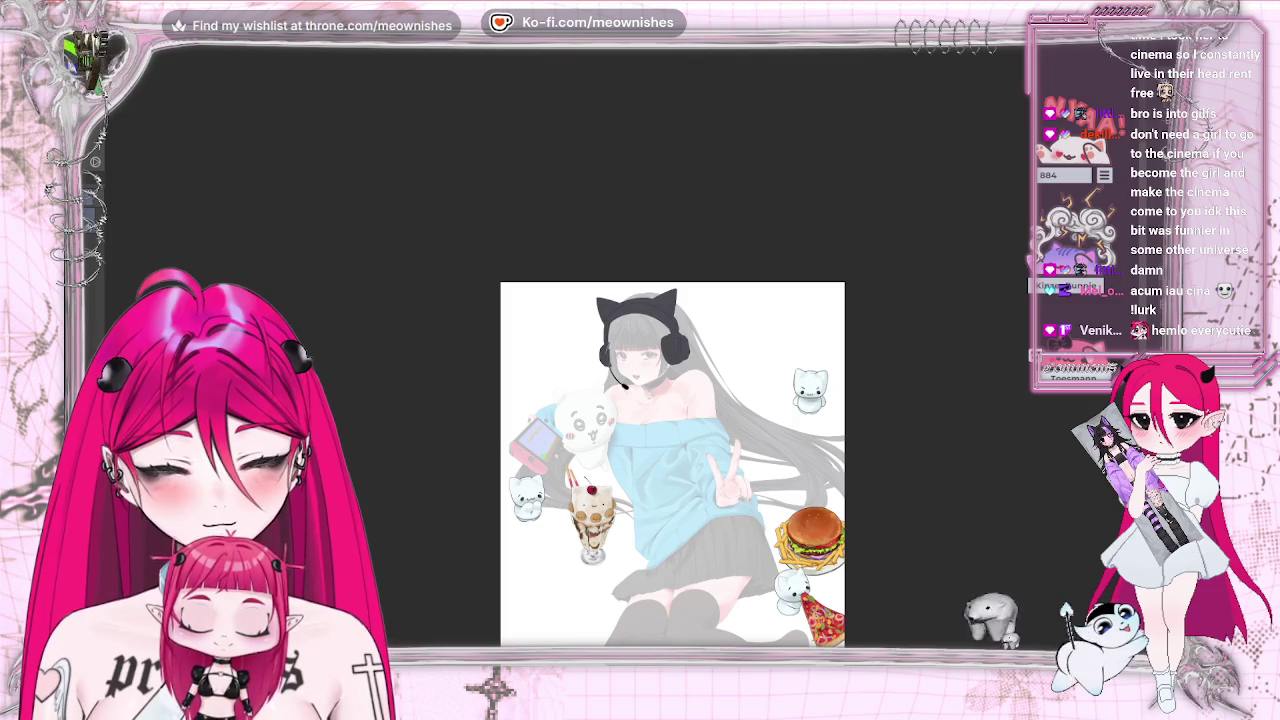
key("ctrl+plus")
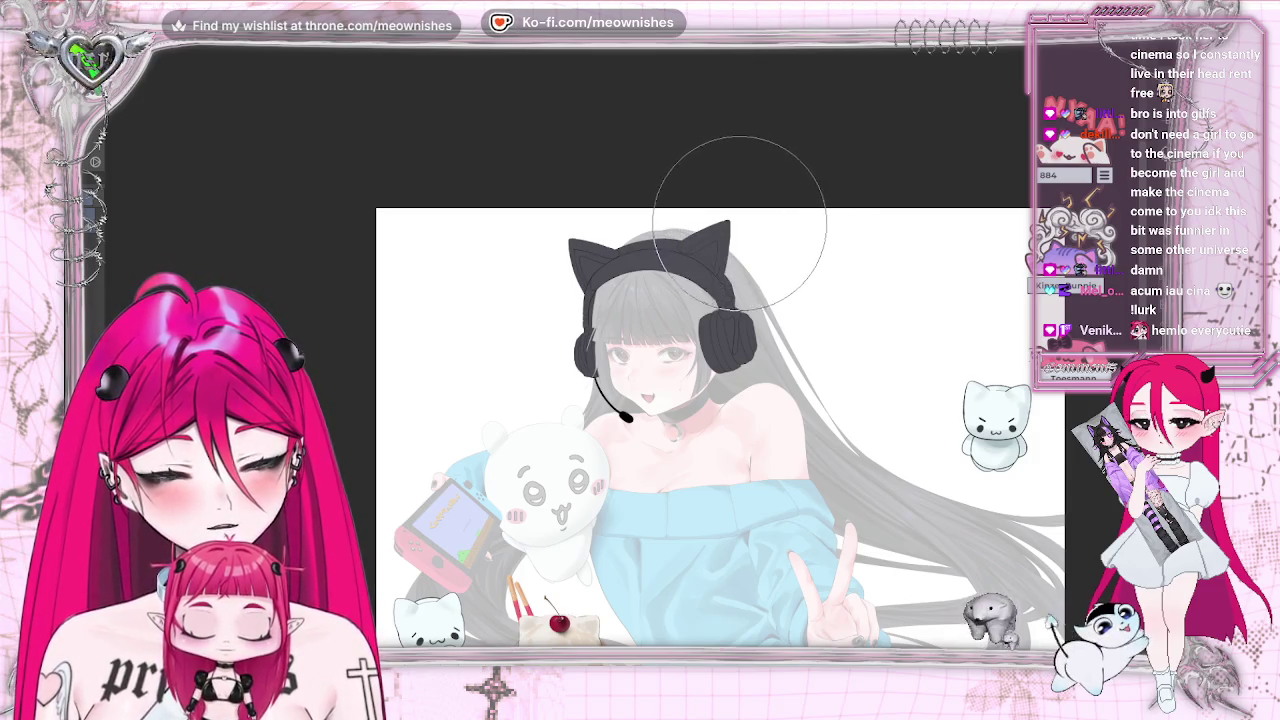
key("m")
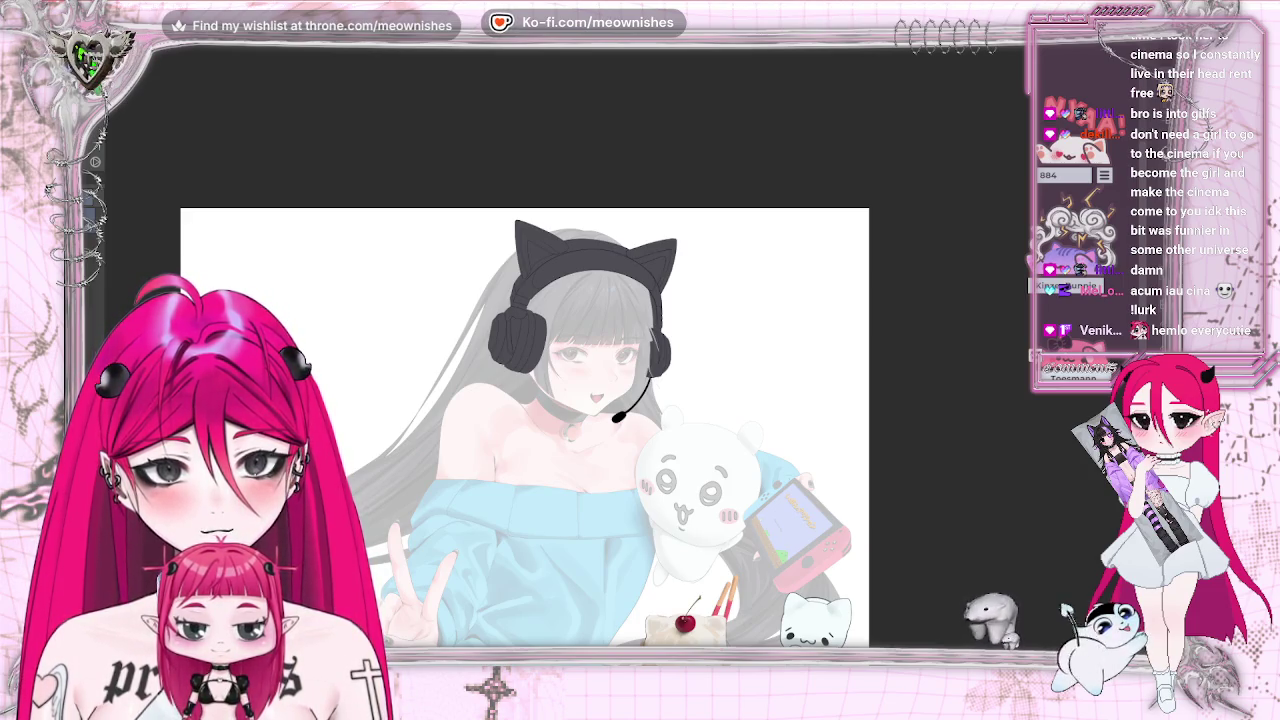
key("m")
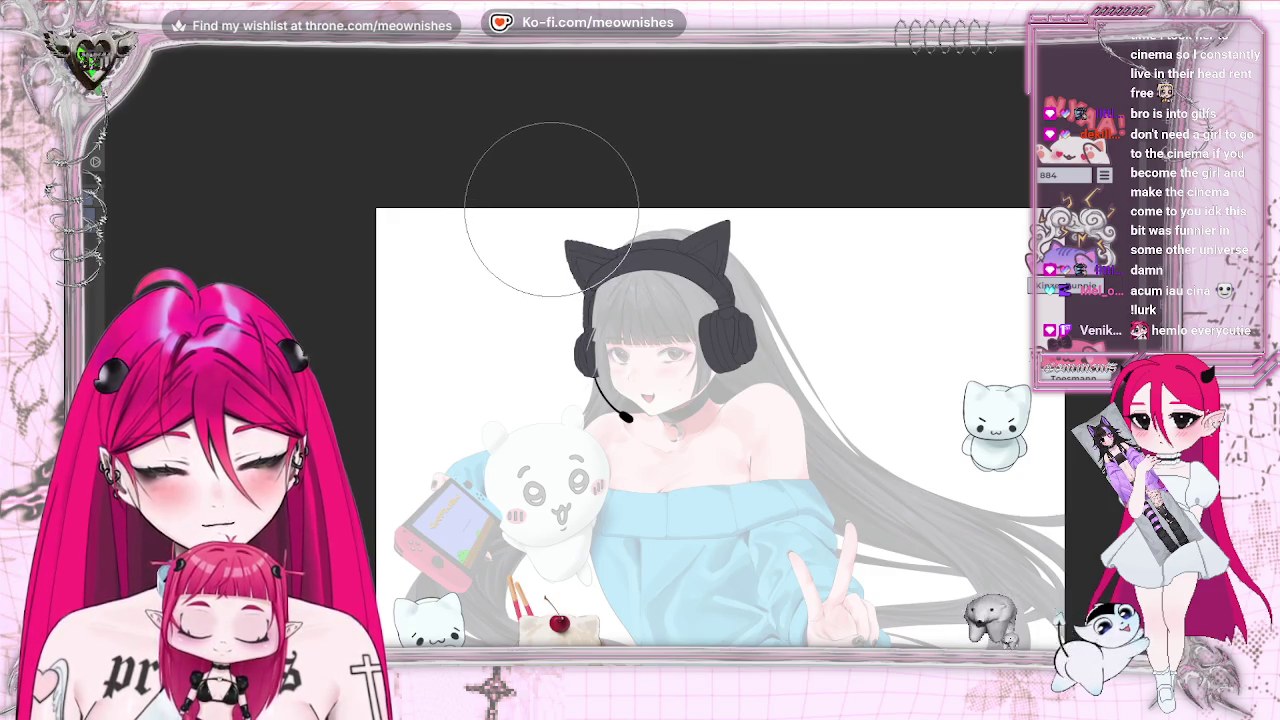
key("m")
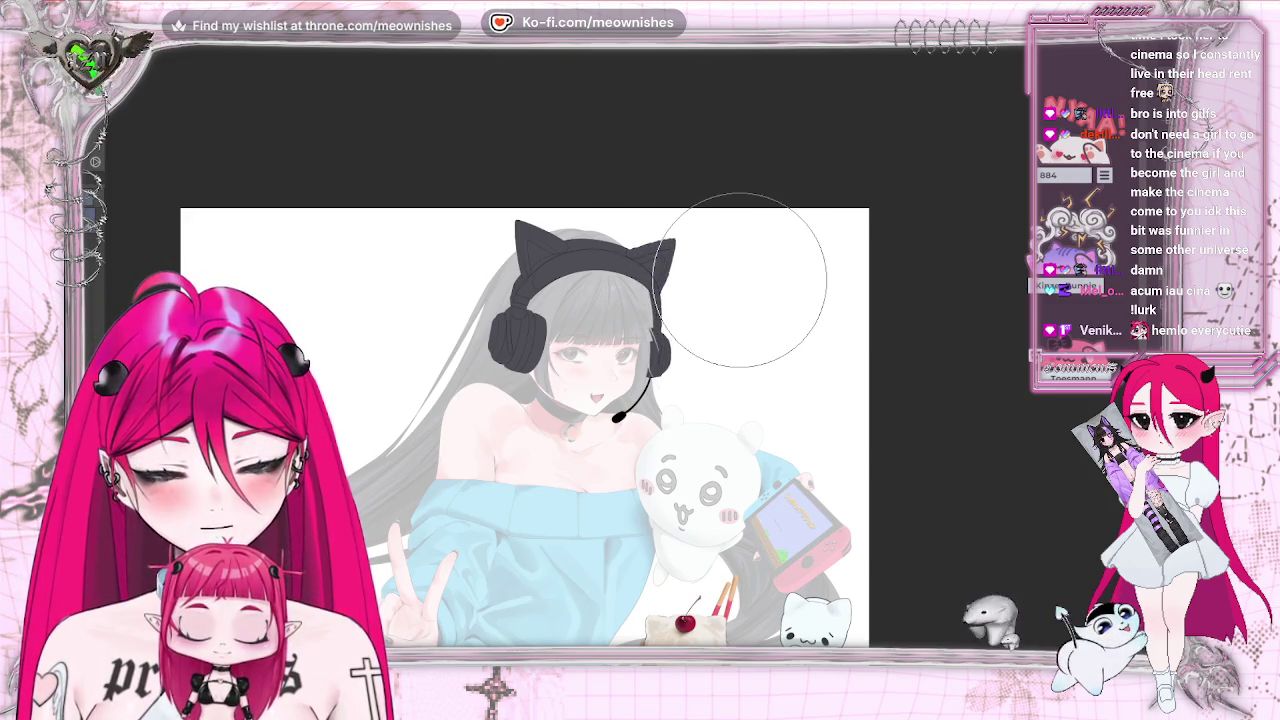
key("m")
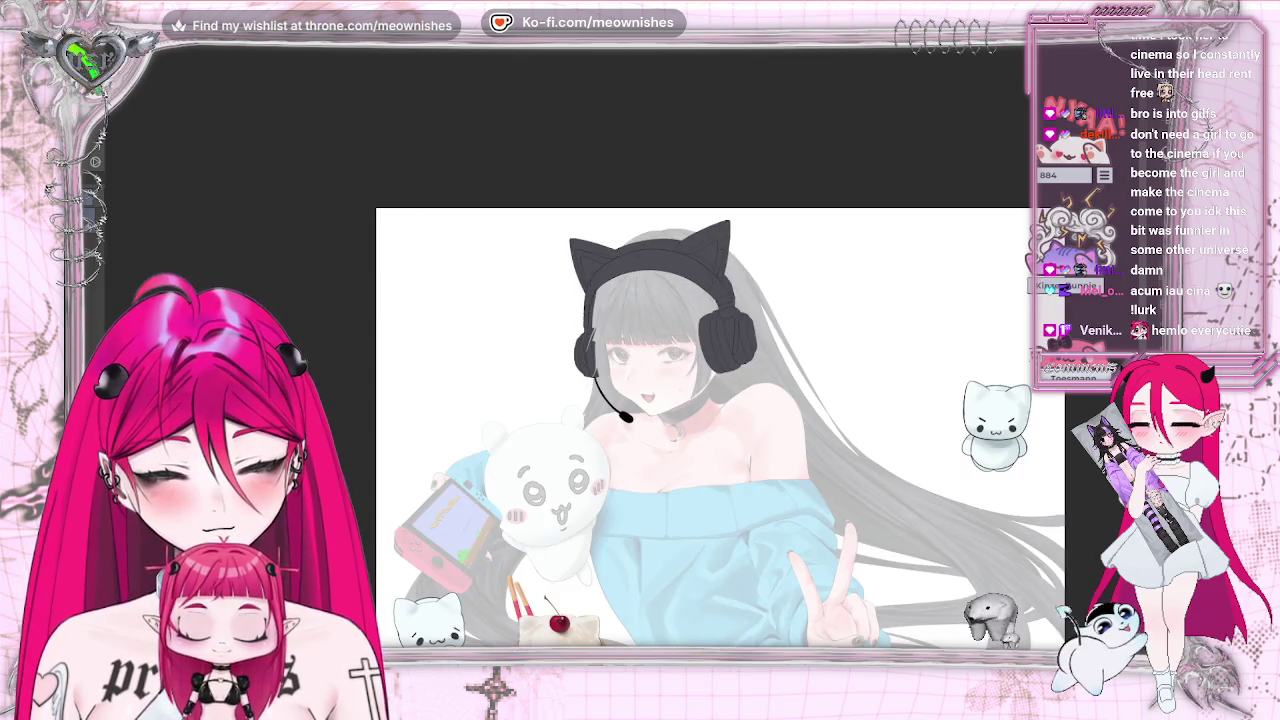
key("ctrl+0")
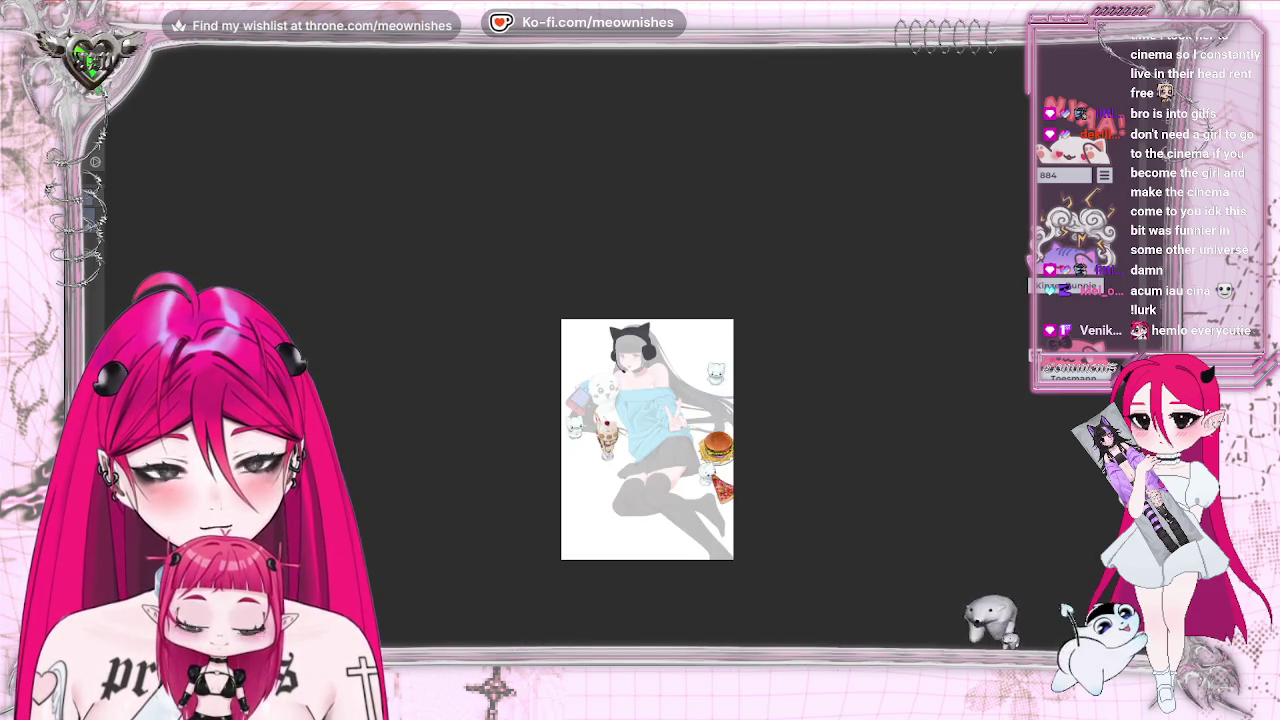
key("ctrl+plus")
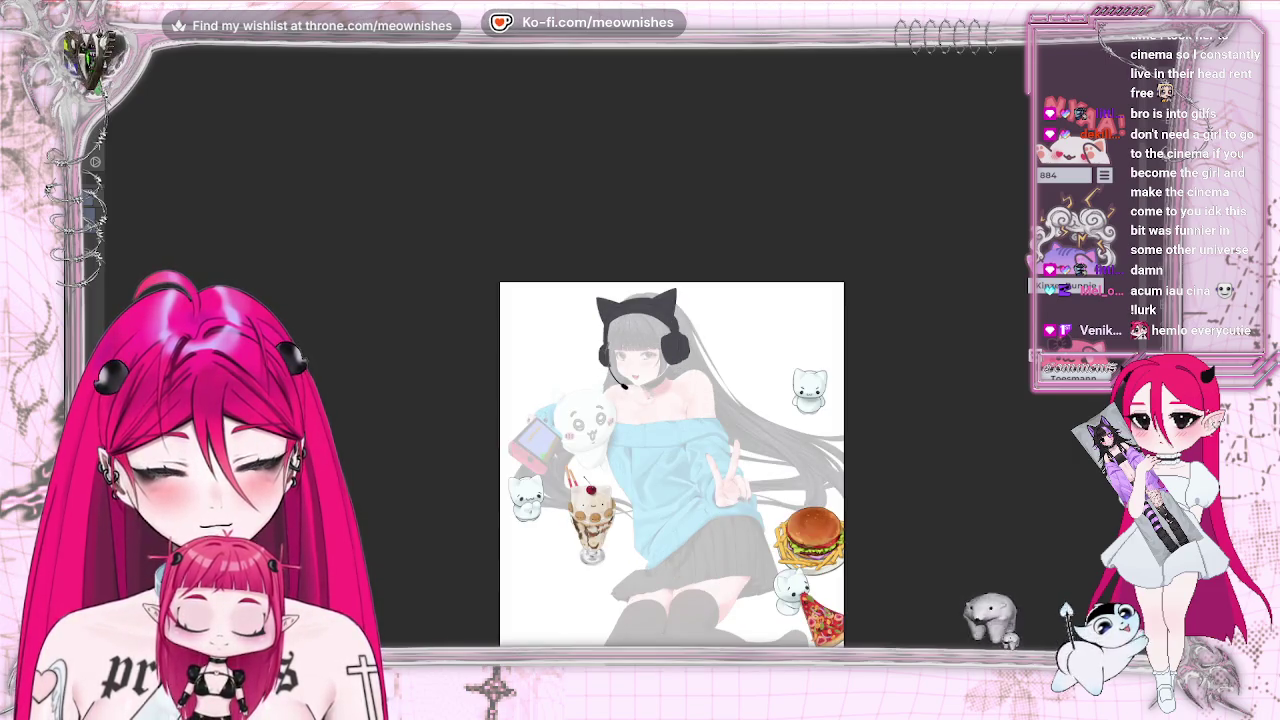
key("m")
scroll(628, 344, "up", 5)
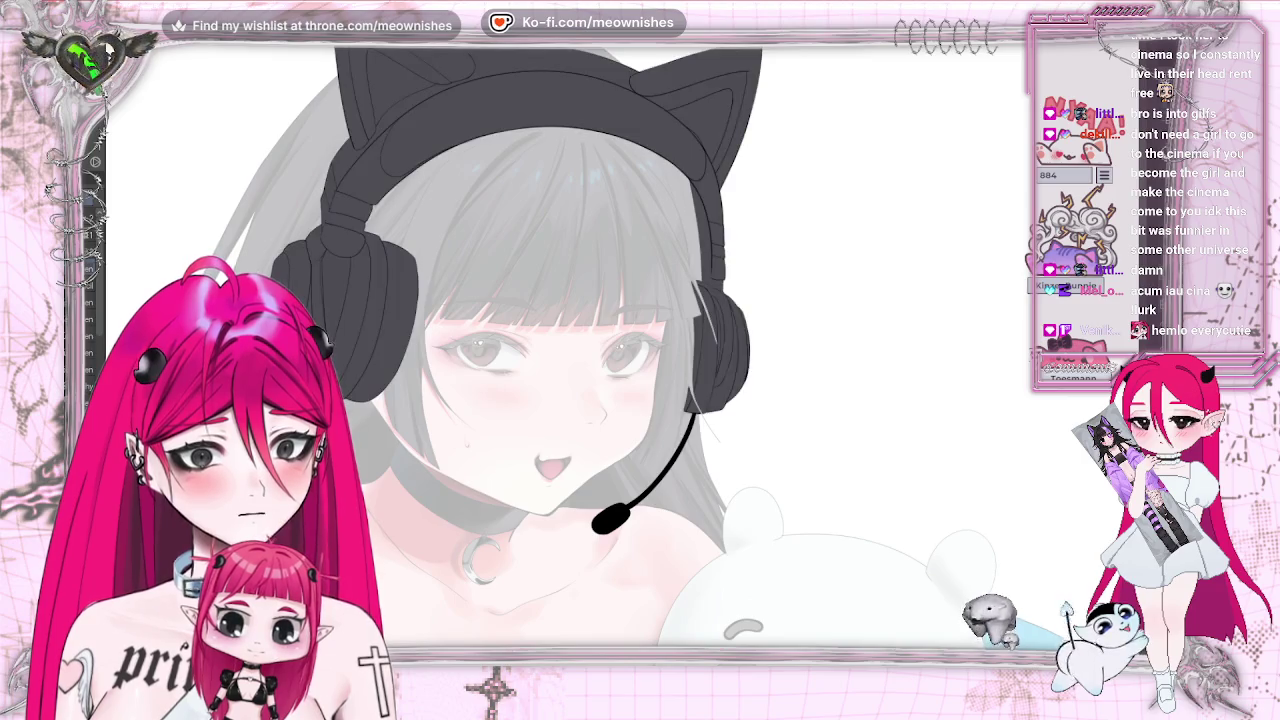
Mirror the view and scroll around the headphones to inspect the microphone boom
key("h")
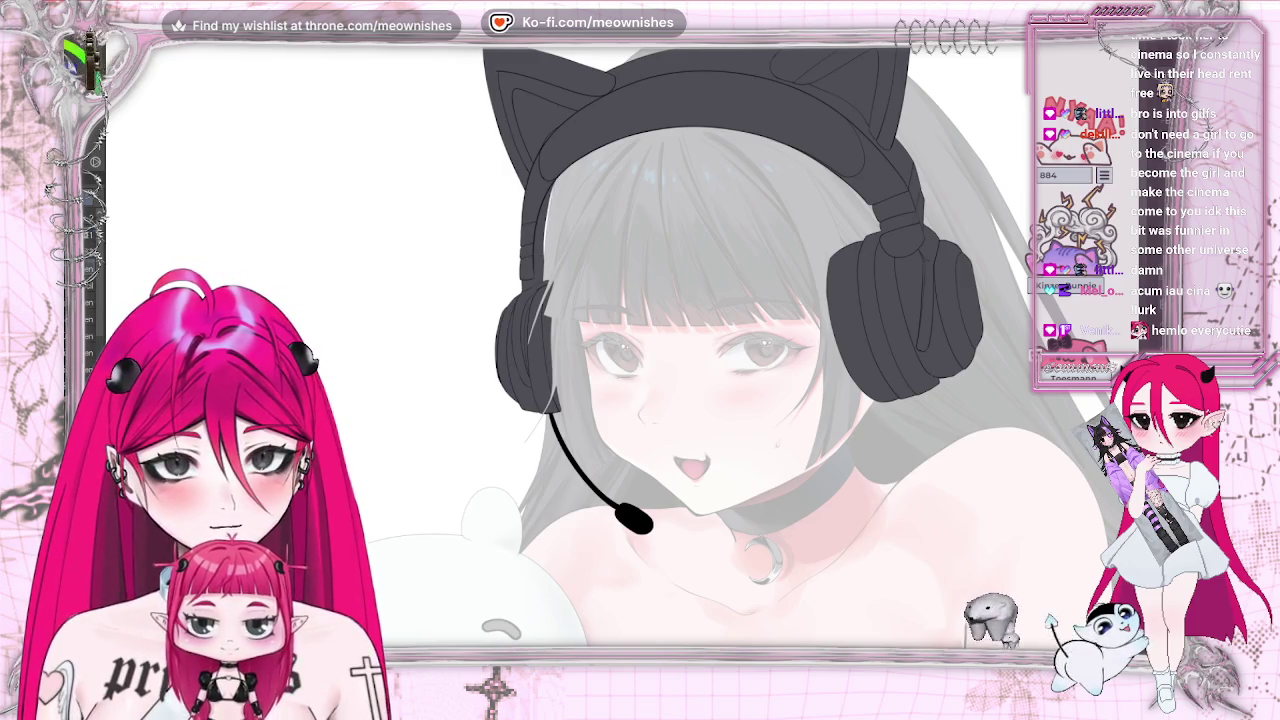
scroll(615, 354, "up", 2)
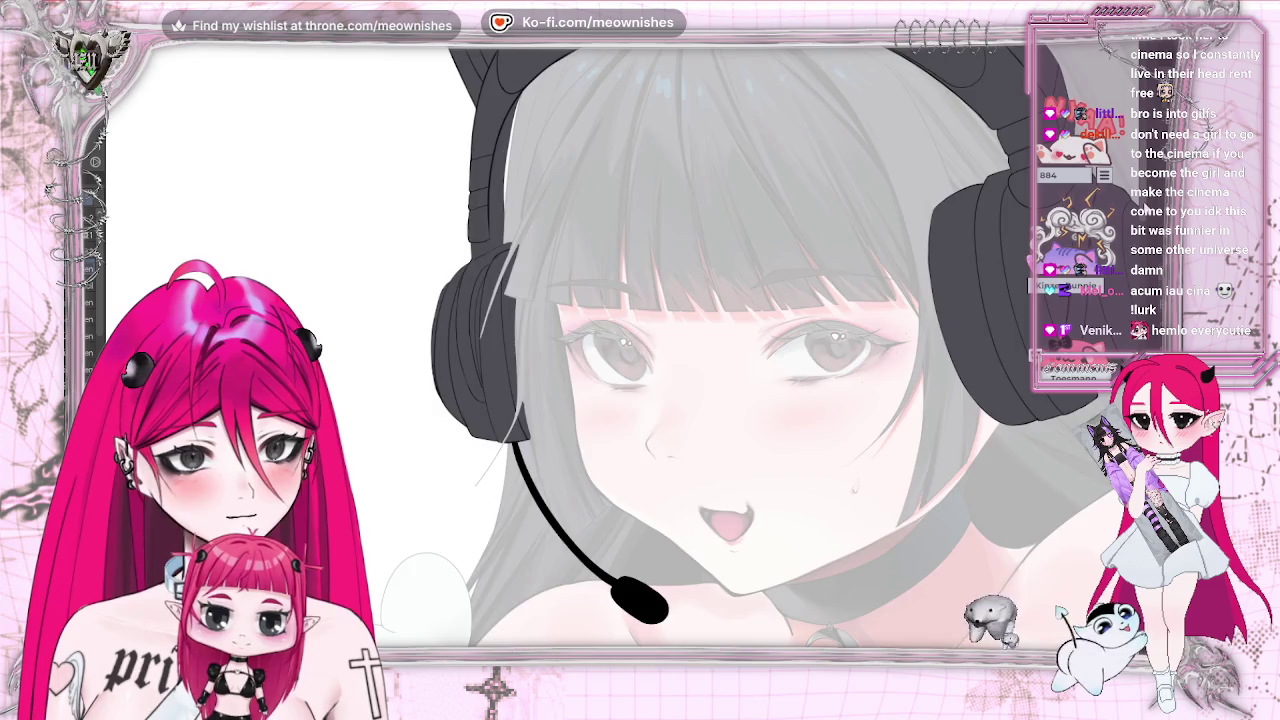
scroll(720, 350, "up", 3)
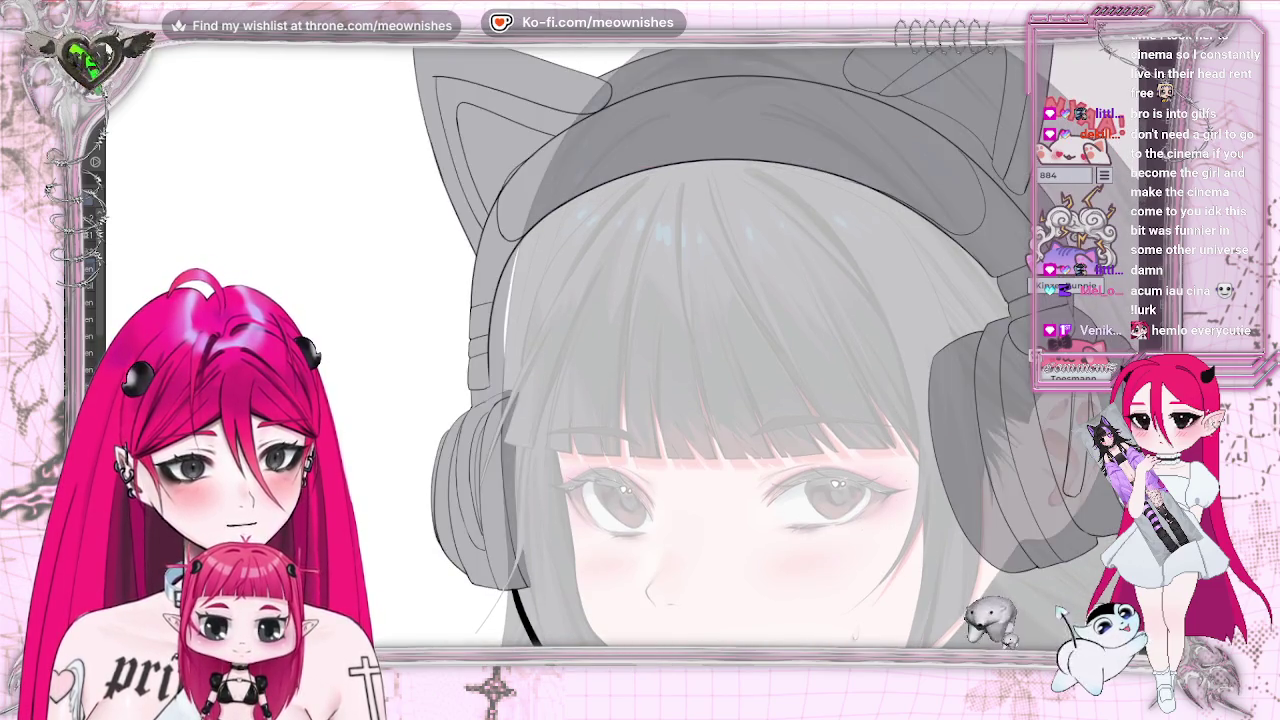
scroll(603, 340, "up", 1)
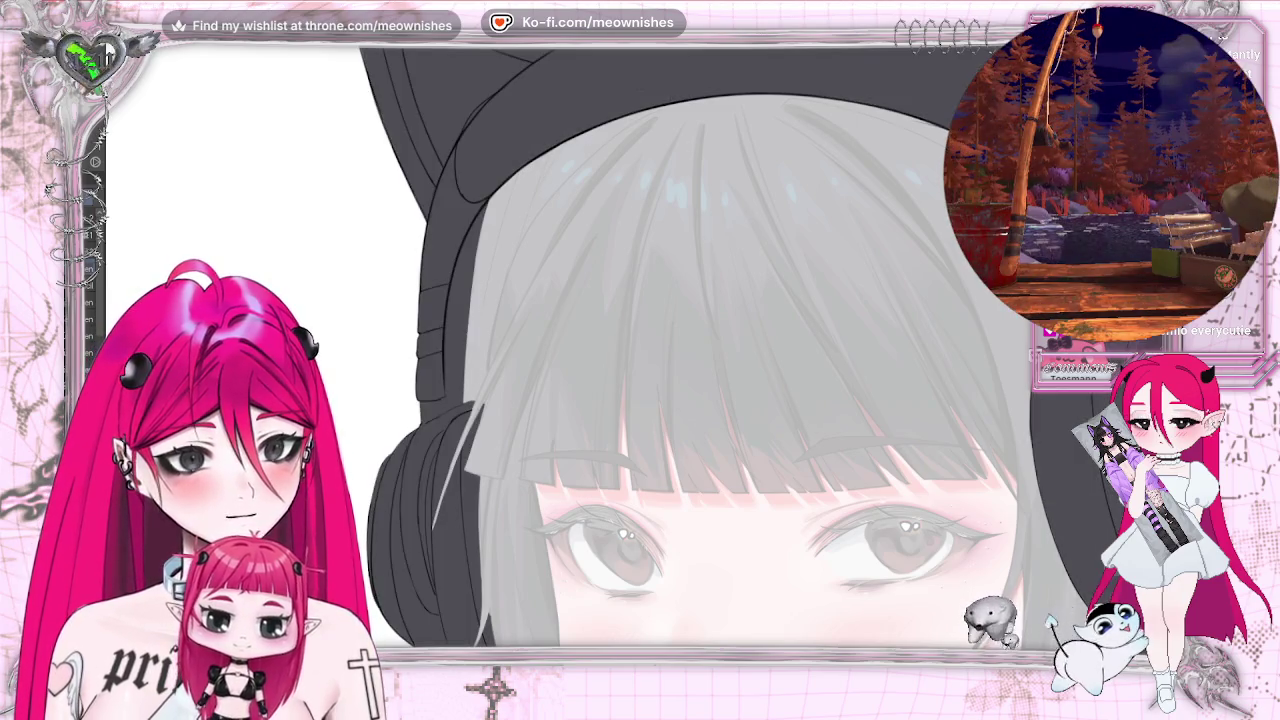
scroll(586, 346, "down", 2)
scroll(586, 346, "down", 2)
scroll(586, 346, "down", 3)
scroll(586, 346, "down", 2)
scroll(600, 370, "up", 2)
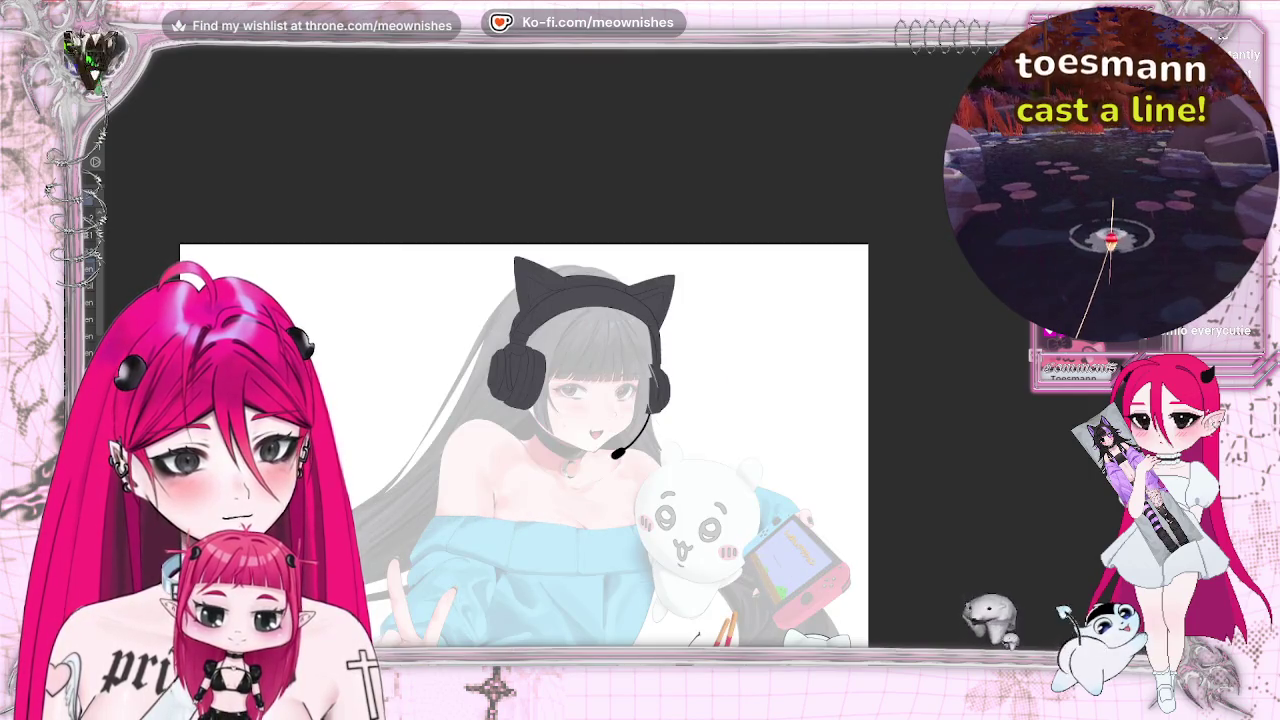
scroll(600, 370, "up", 3)
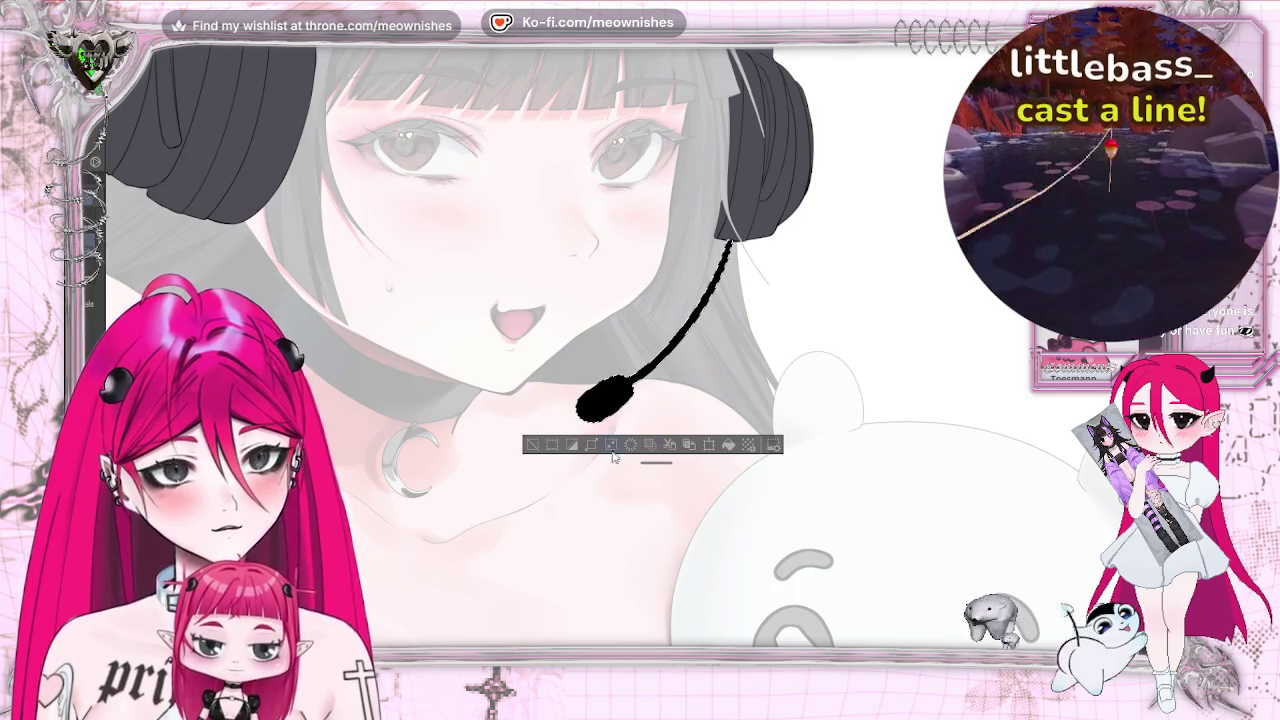
Delete the black-filled microphone boom, deselect, and zoom in on the neck area
left_click(611, 444)
key("Return")
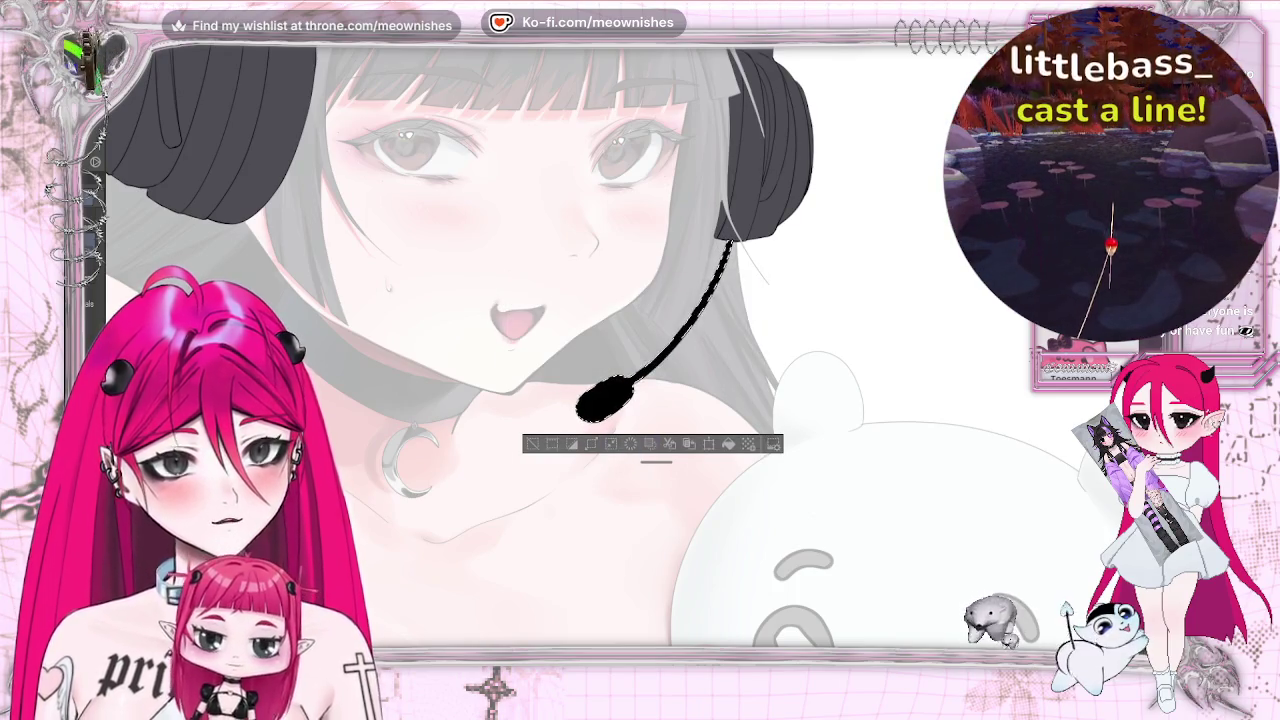
key("ctrl+z")
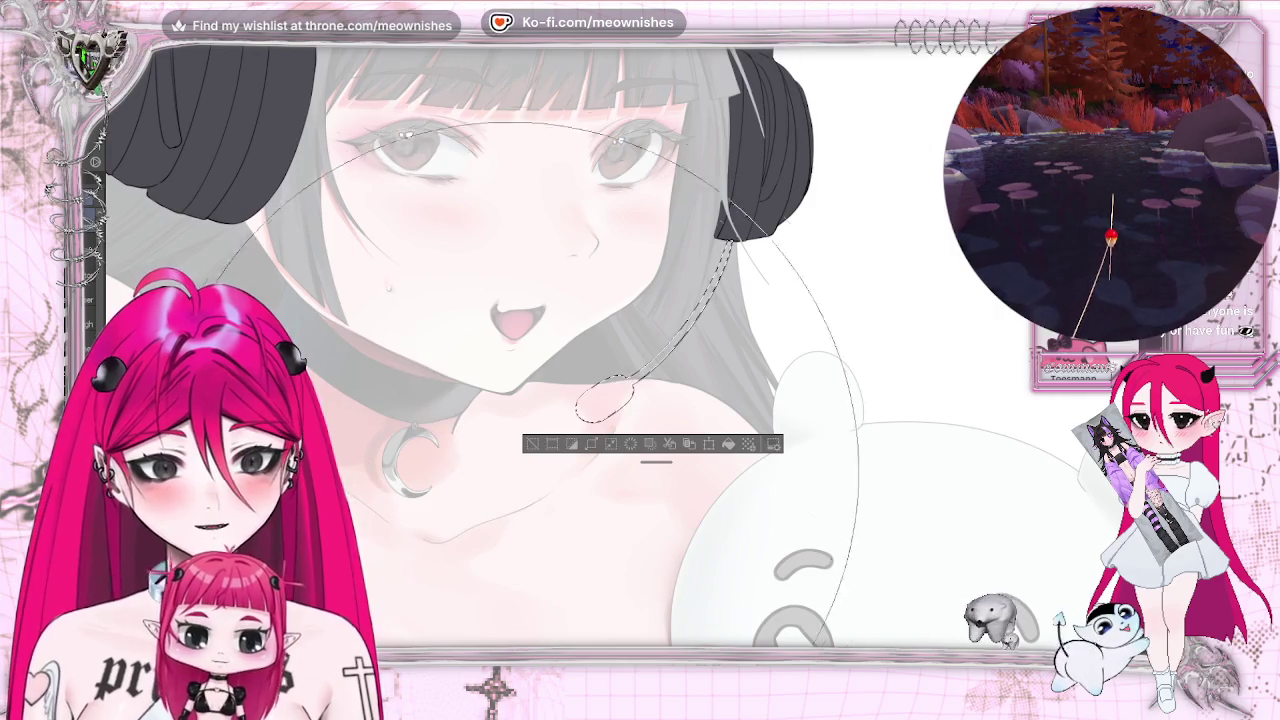
key("ctrl+d")
scroll(624, 358, "up", 3)
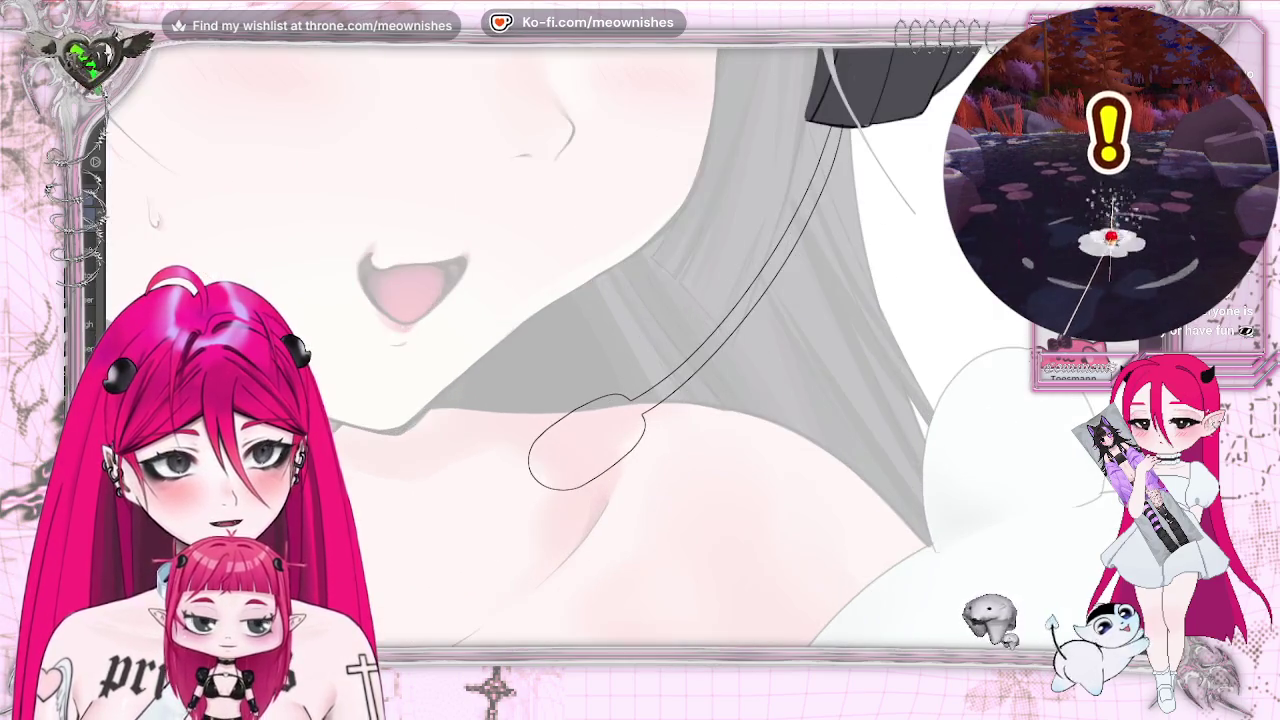
scroll(624, 358, "up", 2)
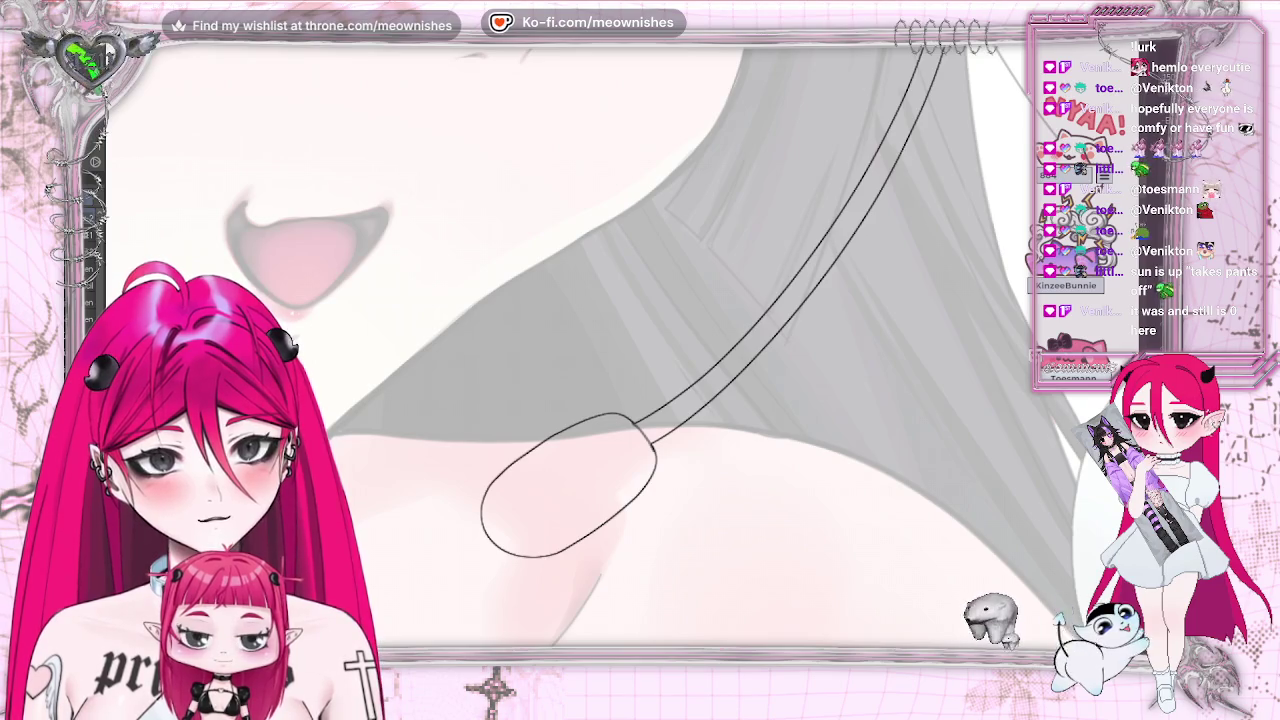
With a smaller pen on a rotated canvas, ink the microphone oval's left edge
mouse_move(640, 360)
left_mouse_down()
mouse_move(600, 380)
mouse_move(700, 300)
left_mouse_up()
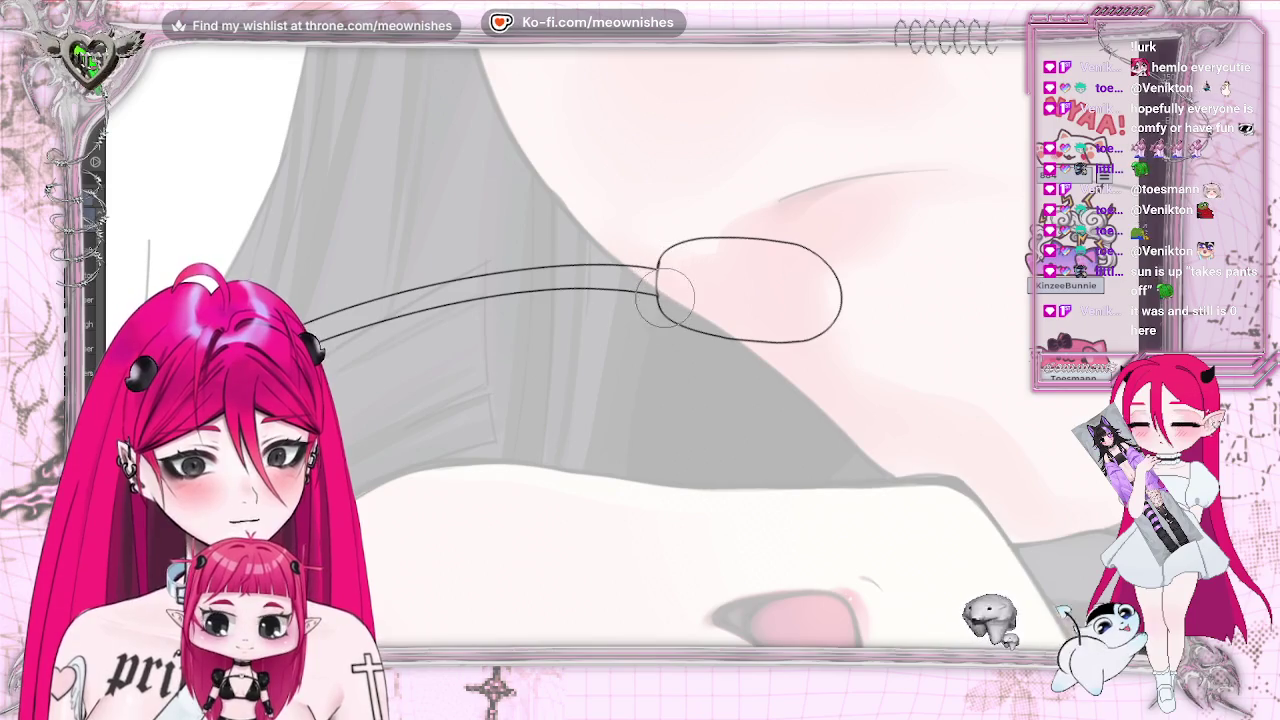
key("[")
key("[")
key("[")
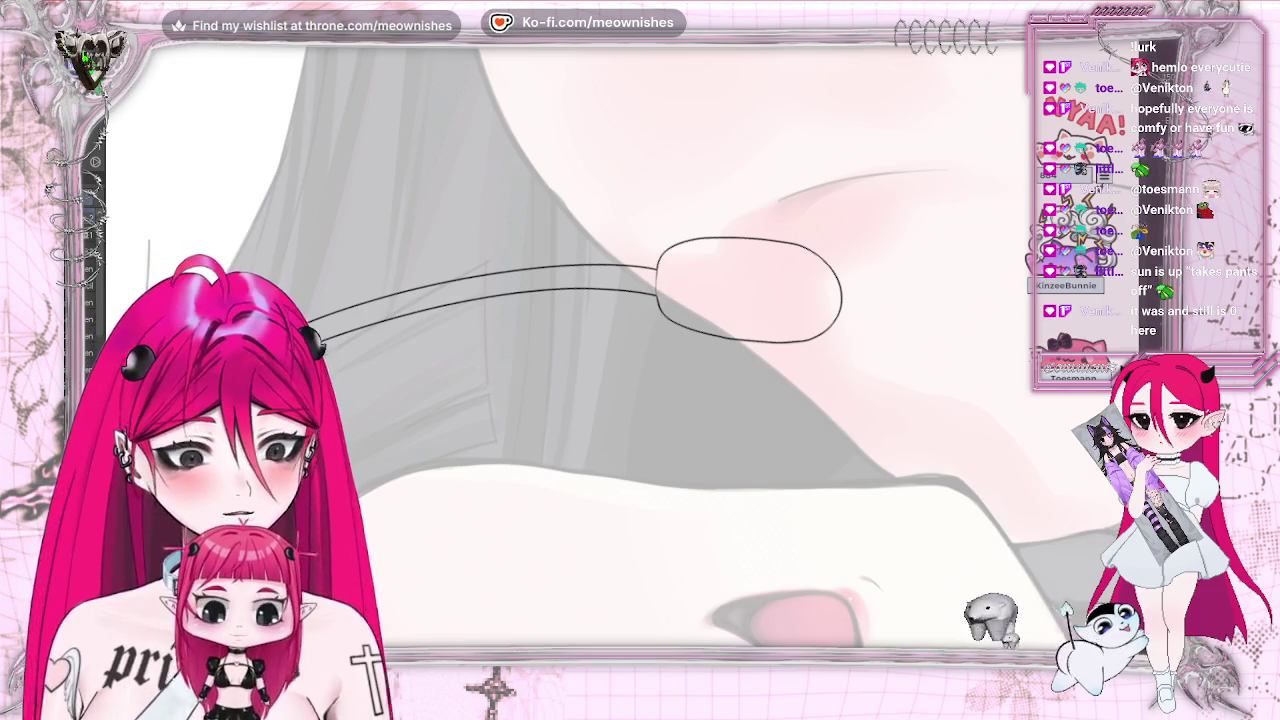
left_click_drag(654, 273, 657, 304)
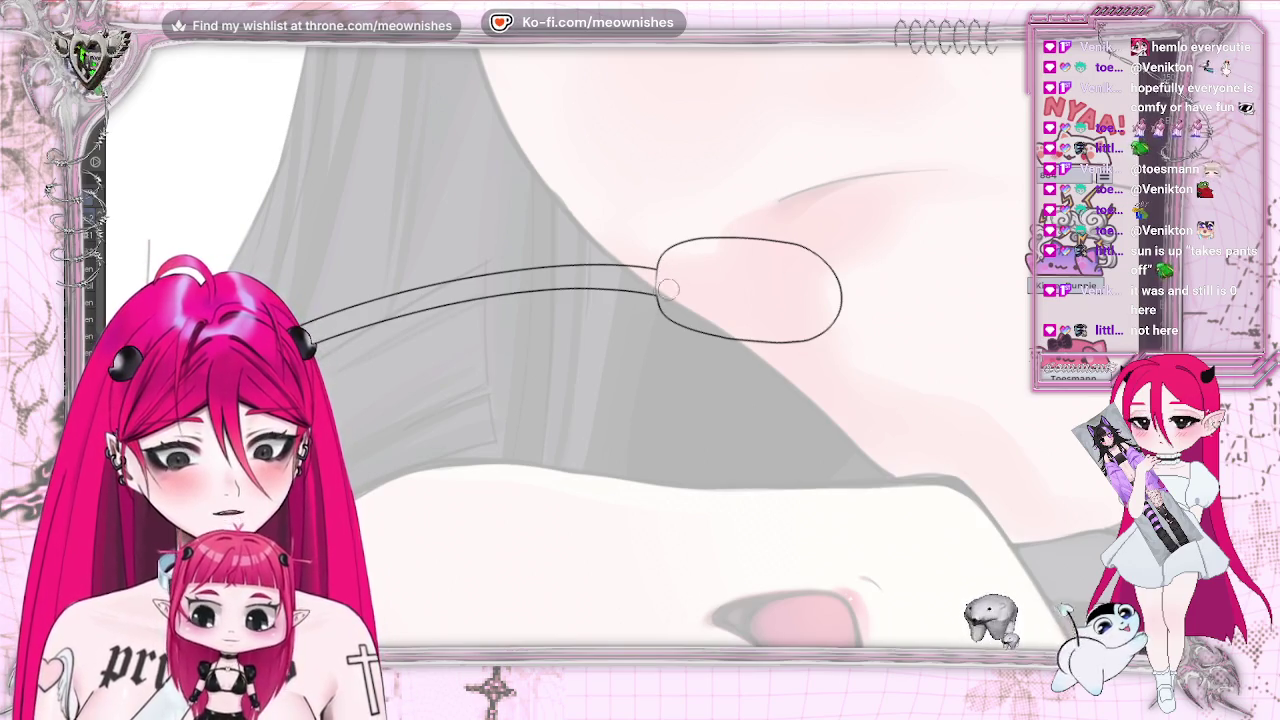
key("h")
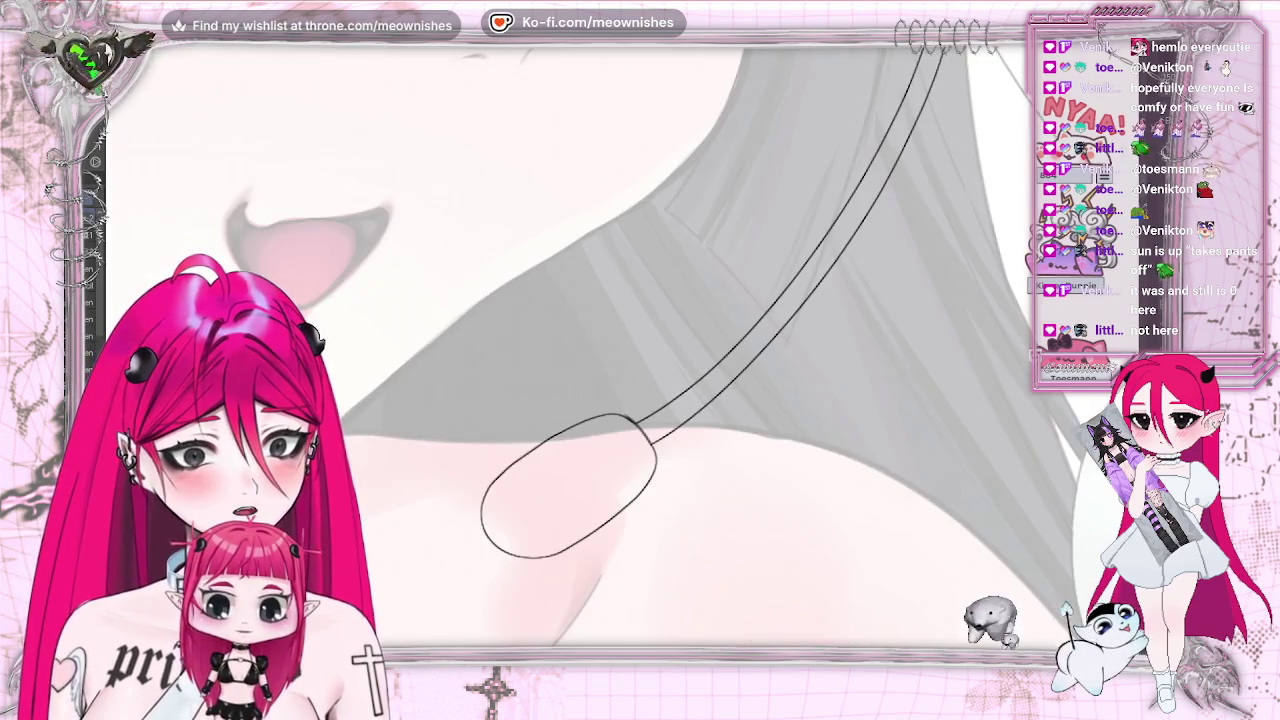
scroll(618, 371, "up", 2)
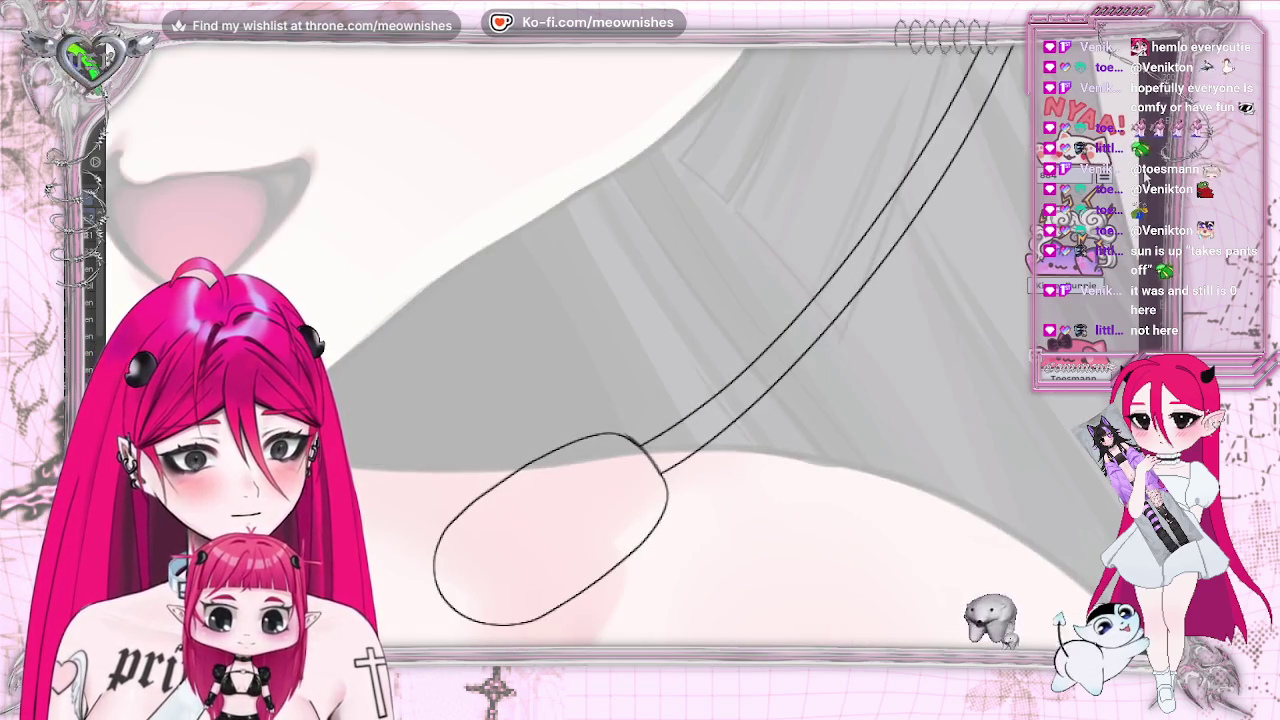
scroll(565, 345, "down", 5)
scroll(624, 354, "down", 3)
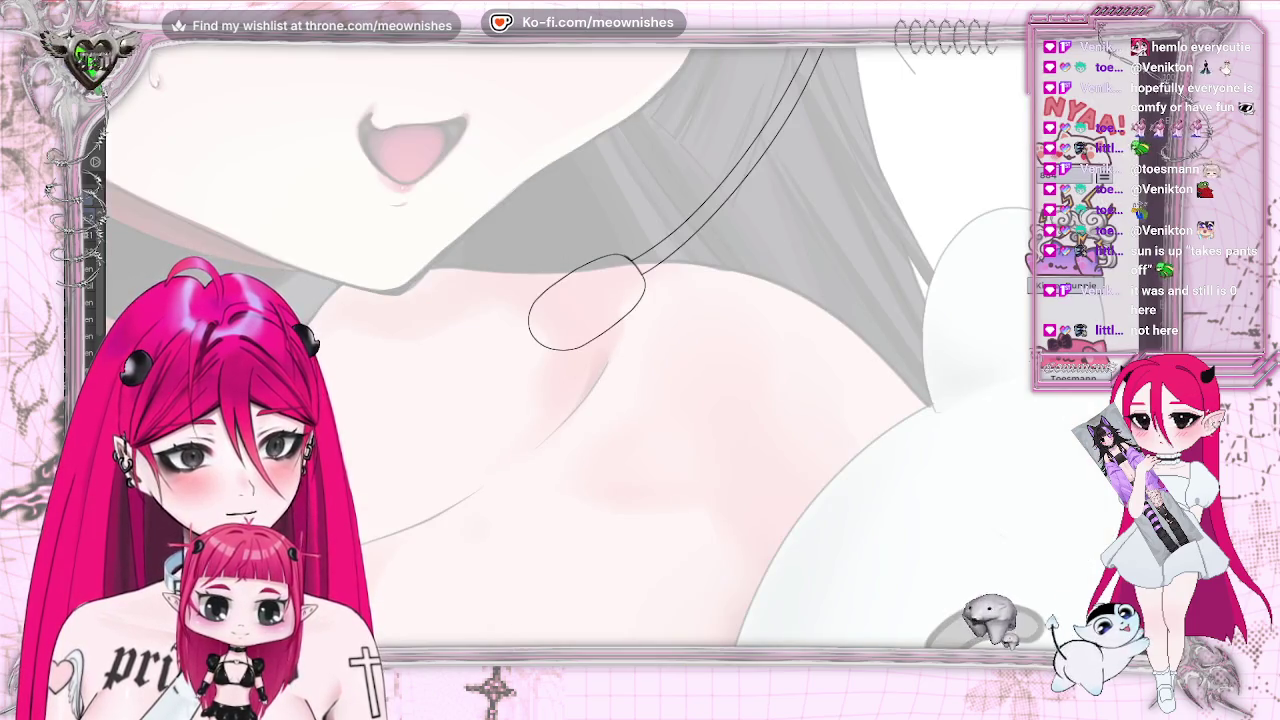
scroll(600, 345, "down", 3)
scroll(600, 345, "down", 1)
scroll(600, 345, "up", 4)
scroll(600, 345, "up", 1)
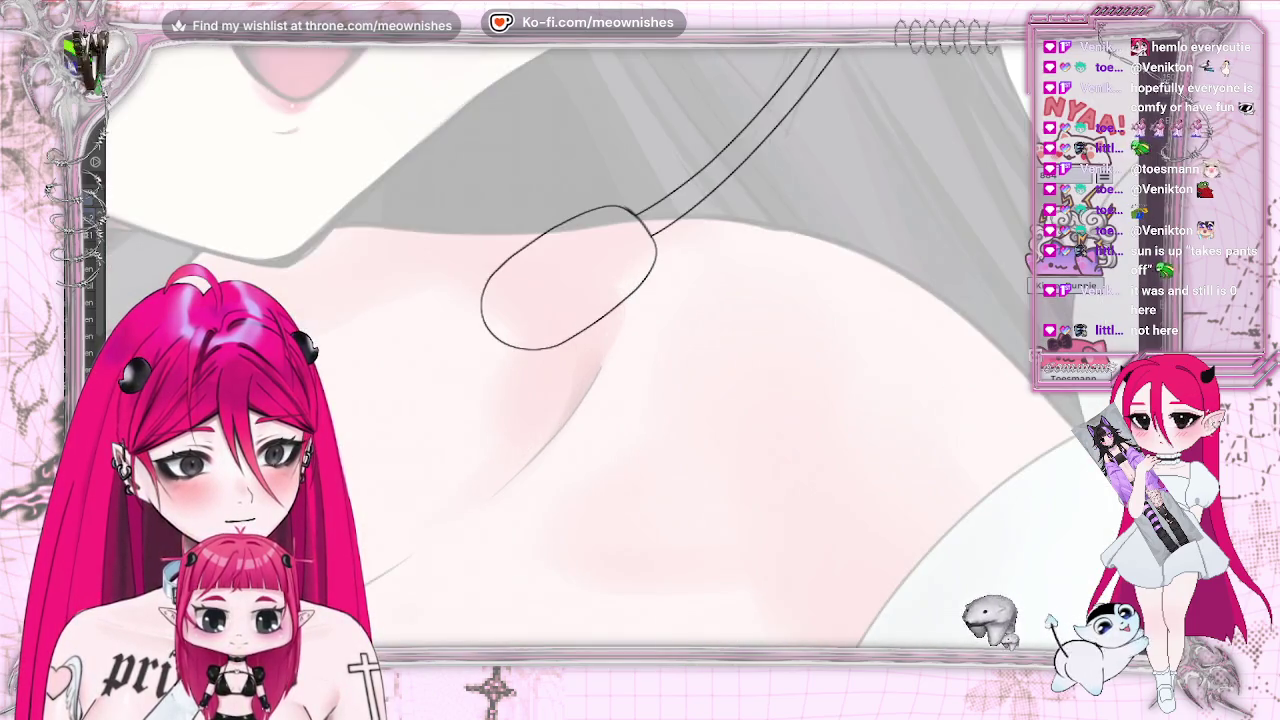
scroll(802, 156, "up", 1)
Ink and darken the oval's top edge, undoing a stray upper-left stroke
left_click_drag(442, 268, 553, 173)
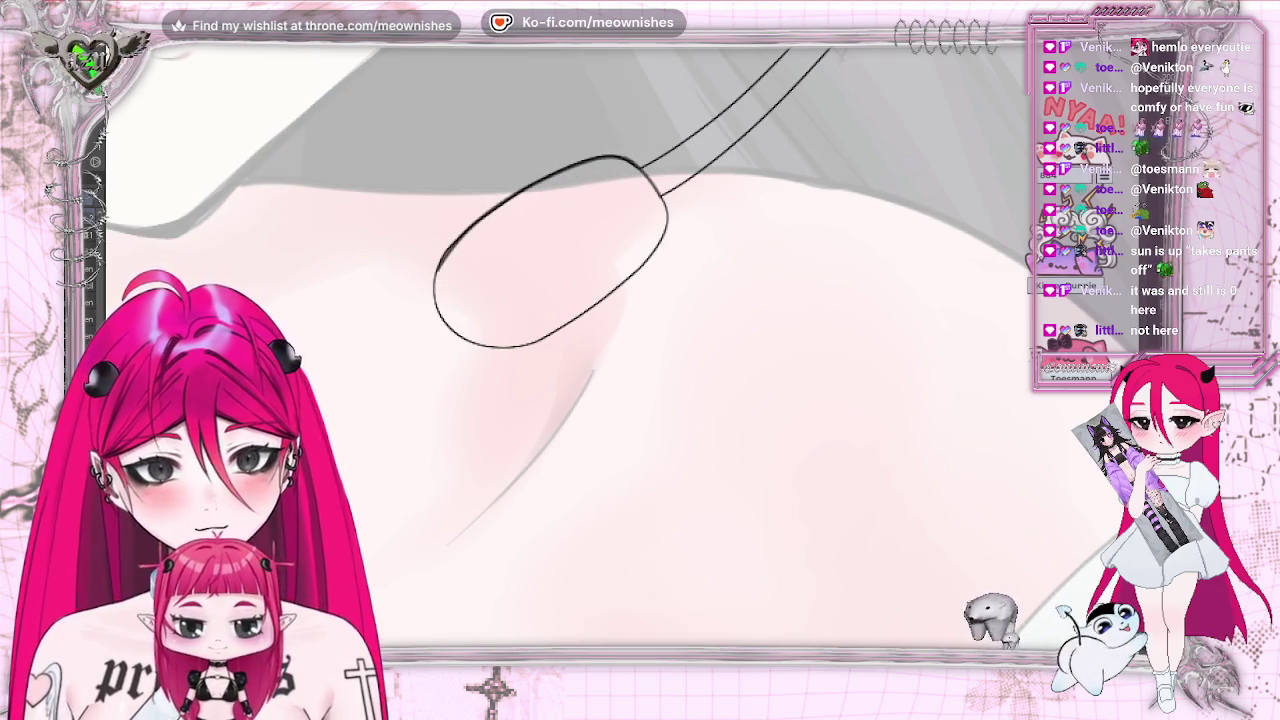
key("ctrl+z")
left_click_drag(541, 177, 618, 157)
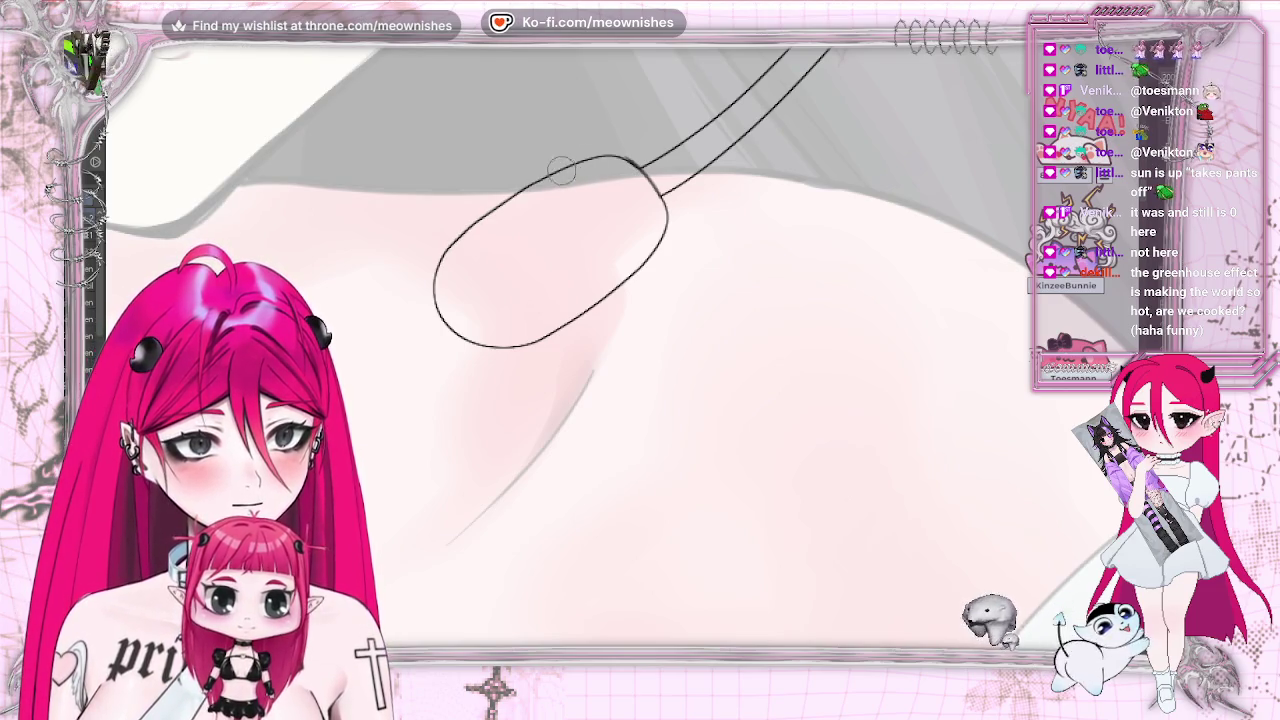
left_click_drag(522, 193, 626, 158)
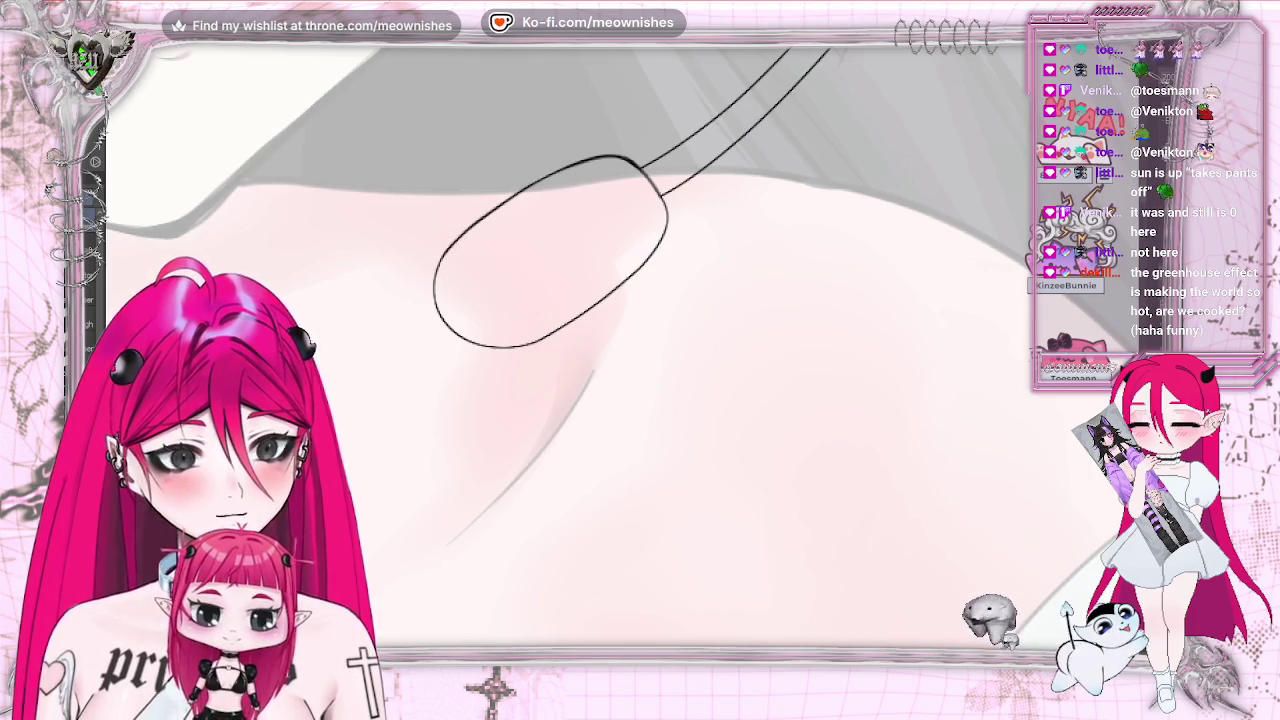
left_click_drag(625, 148, 520, 540)
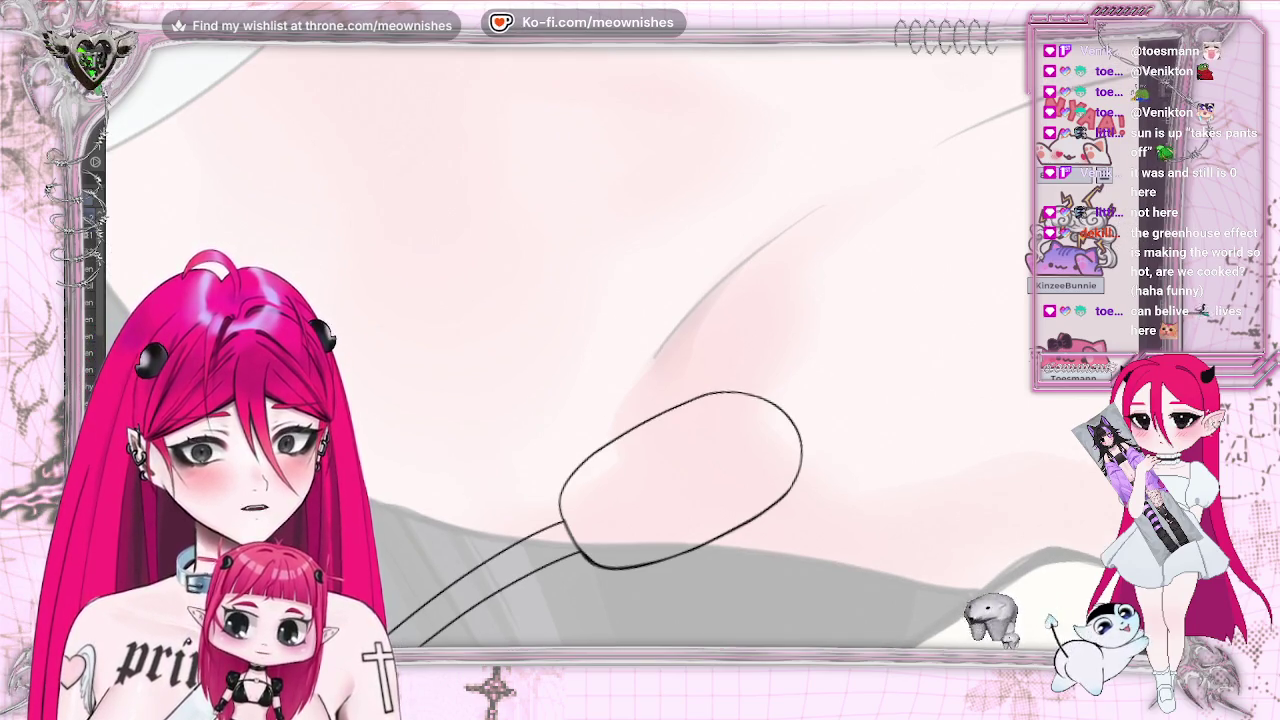
Erase a stretch of the oval's top-right edge and redraw its upper-left edge
scroll(680, 460, "up", 5)
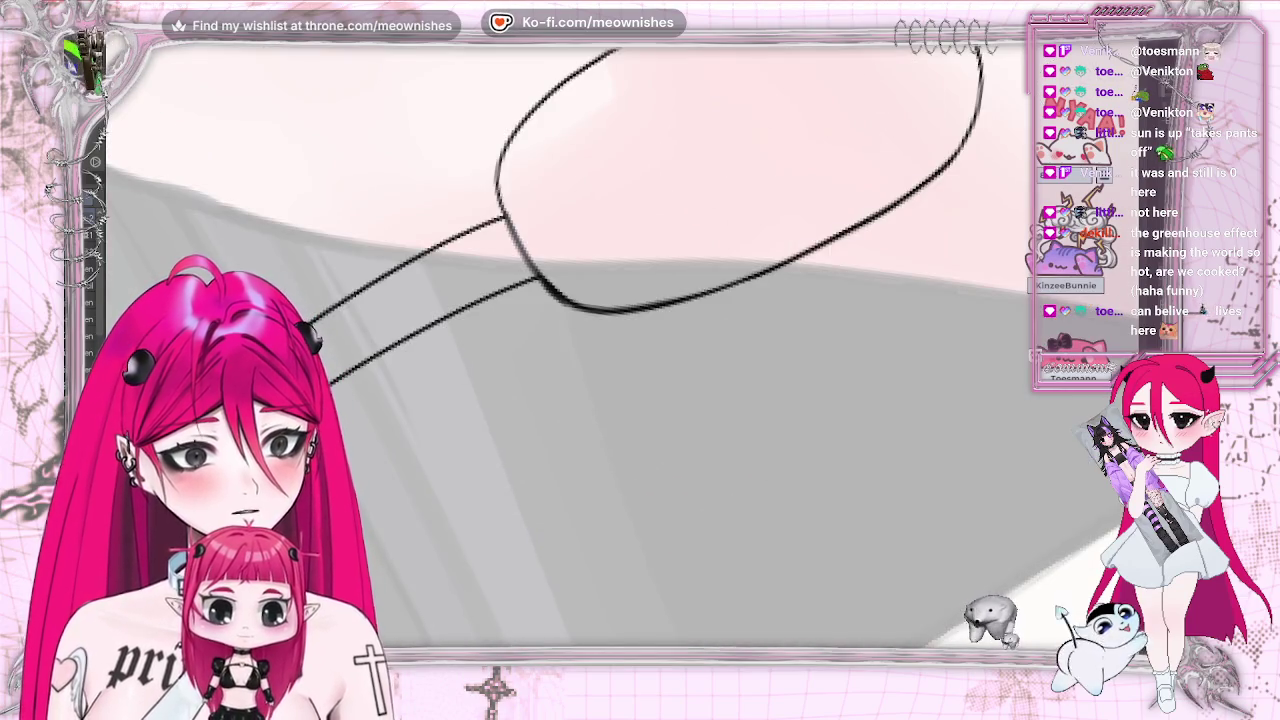
scroll(619, 215, "down", 3)
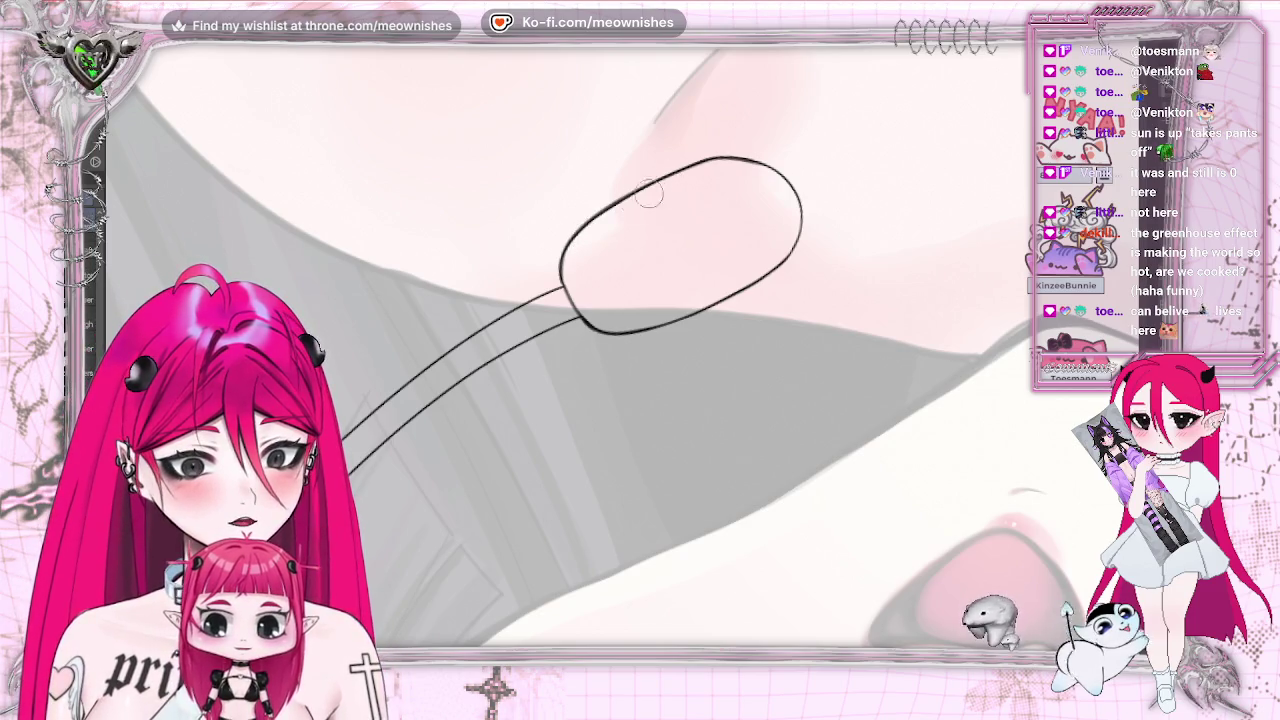
left_click_drag(754, 164, 785, 190)
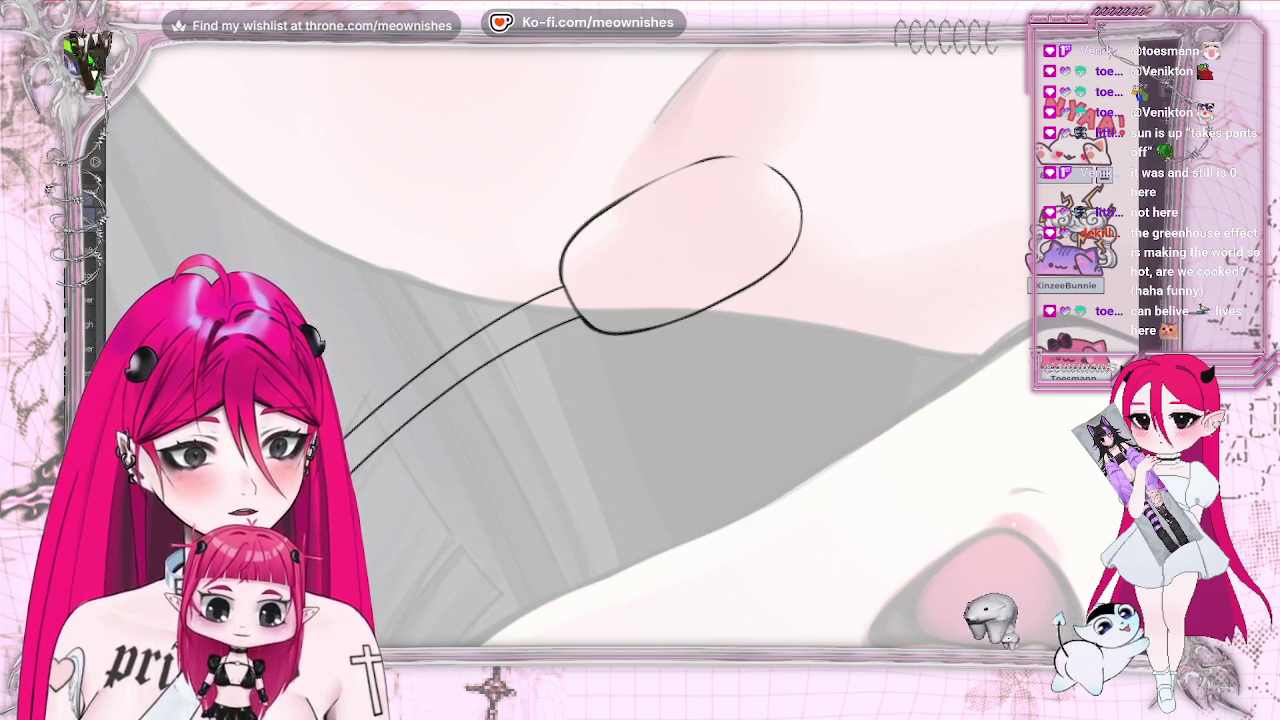
left_click_drag(605, 205, 707, 160)
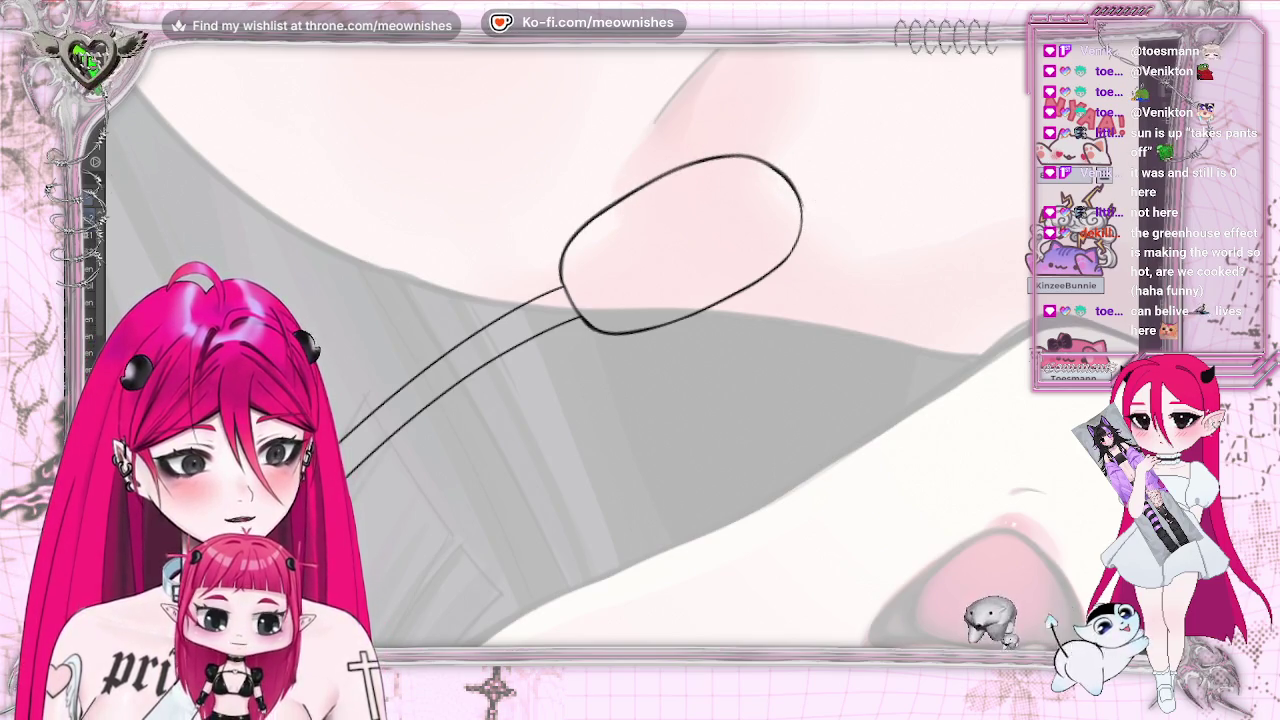
With the canvas upright again, darken the oval's left edge and bolden its lower-right edge
key("shift+space")
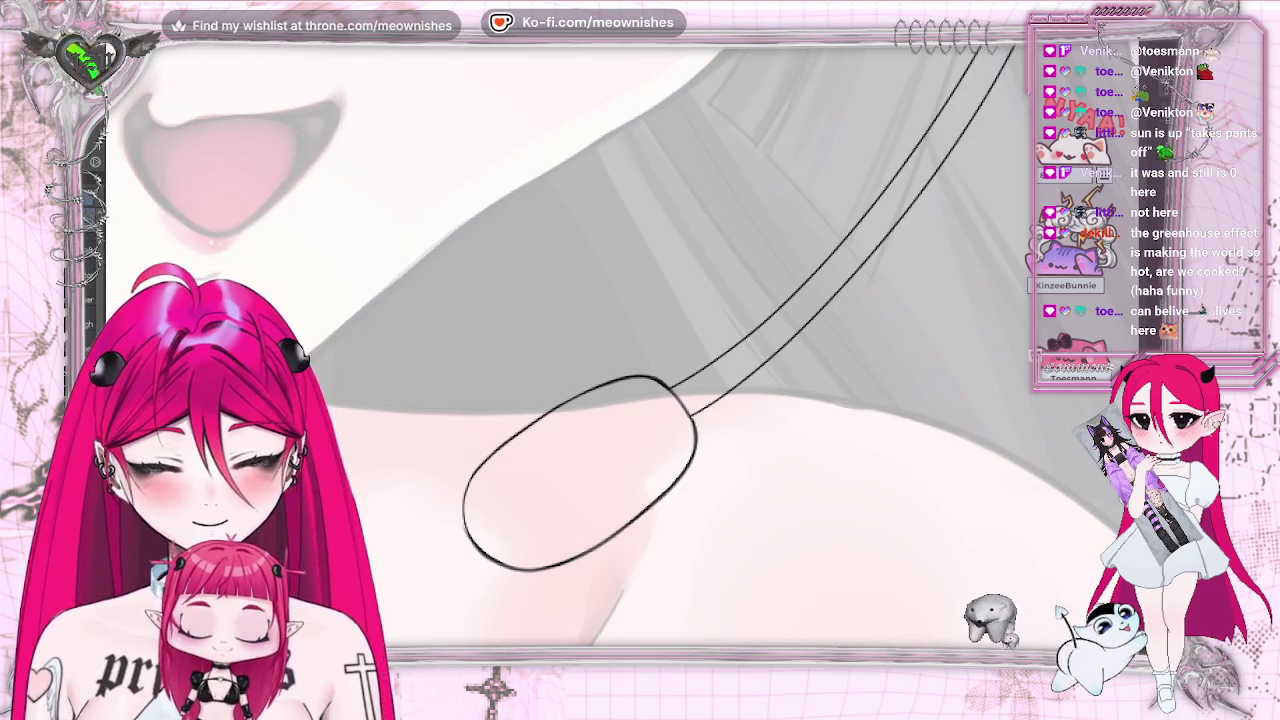
scroll(580, 340, "down", 5)
scroll(642, 316, "up", 1)
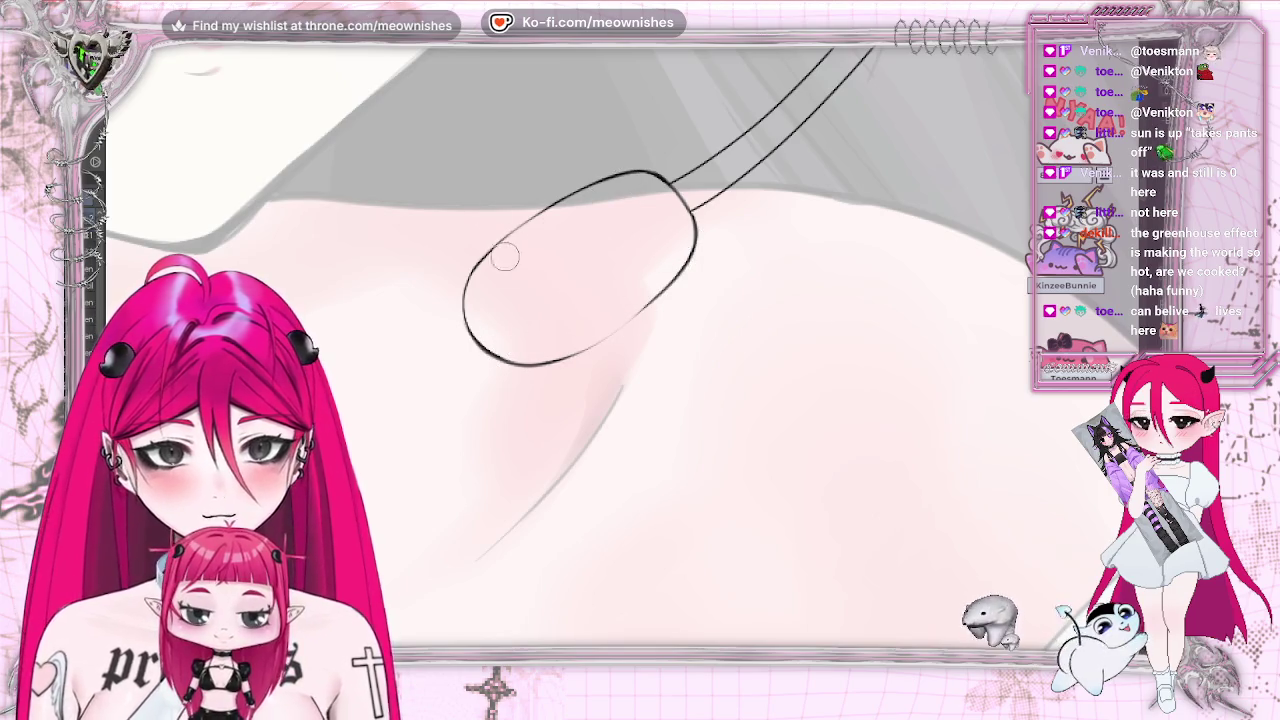
mouse_move(468, 328)
left_mouse_down()
mouse_move(533, 213)
mouse_move(612, 175)
left_mouse_up()
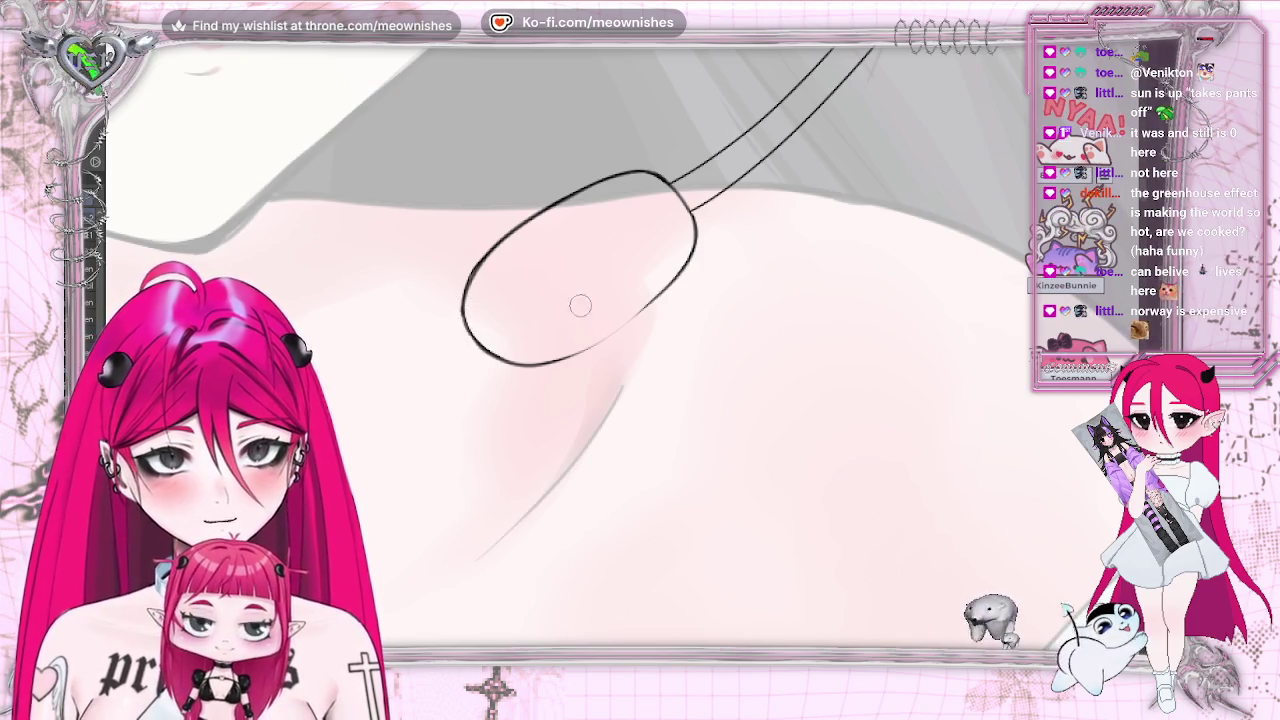
left_click_drag(547, 366, 690, 266)
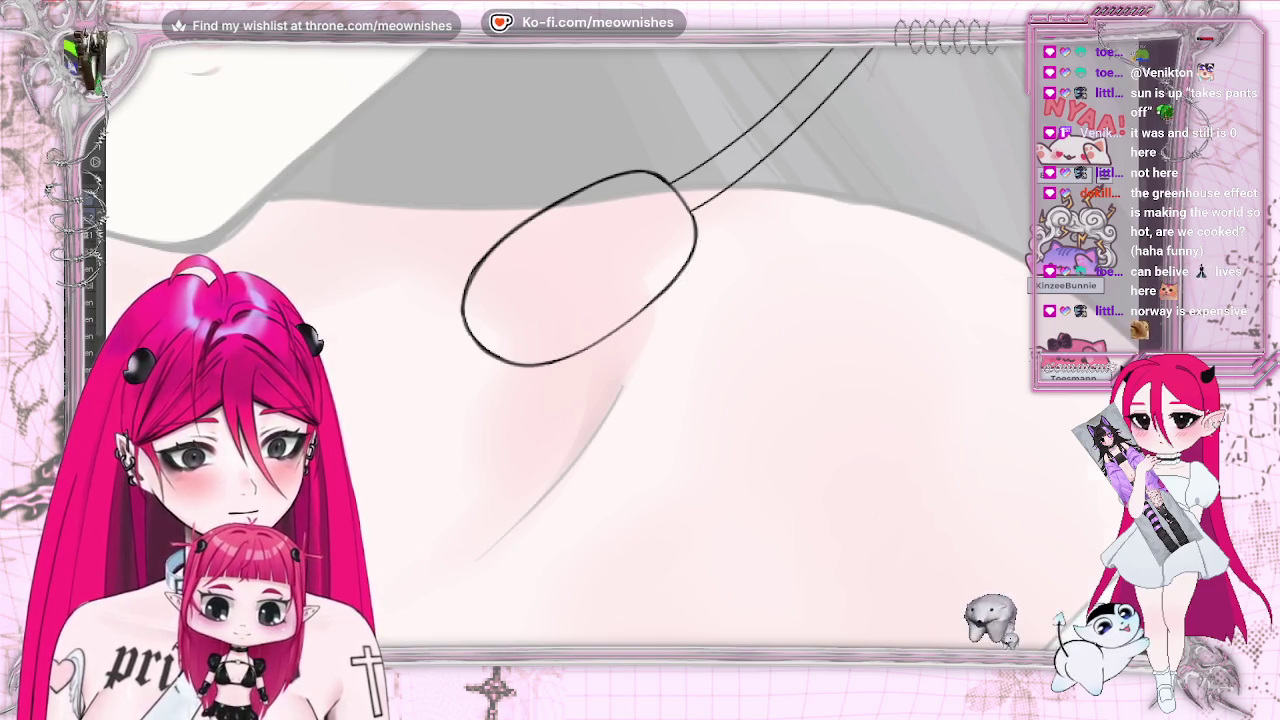
scroll(570, 345, "down", 5)
scroll(570, 345, "up", 4)
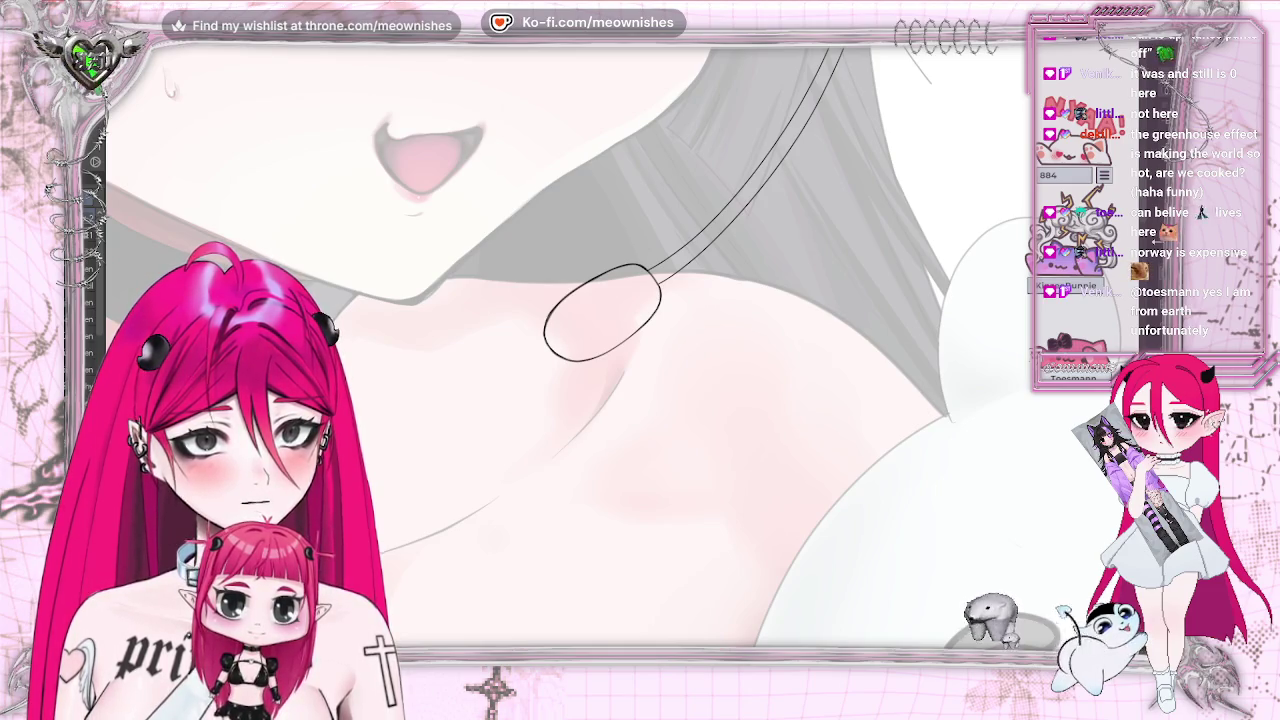
scroll(570, 345, "up", 3)
scroll(620, 340, "up", 2)
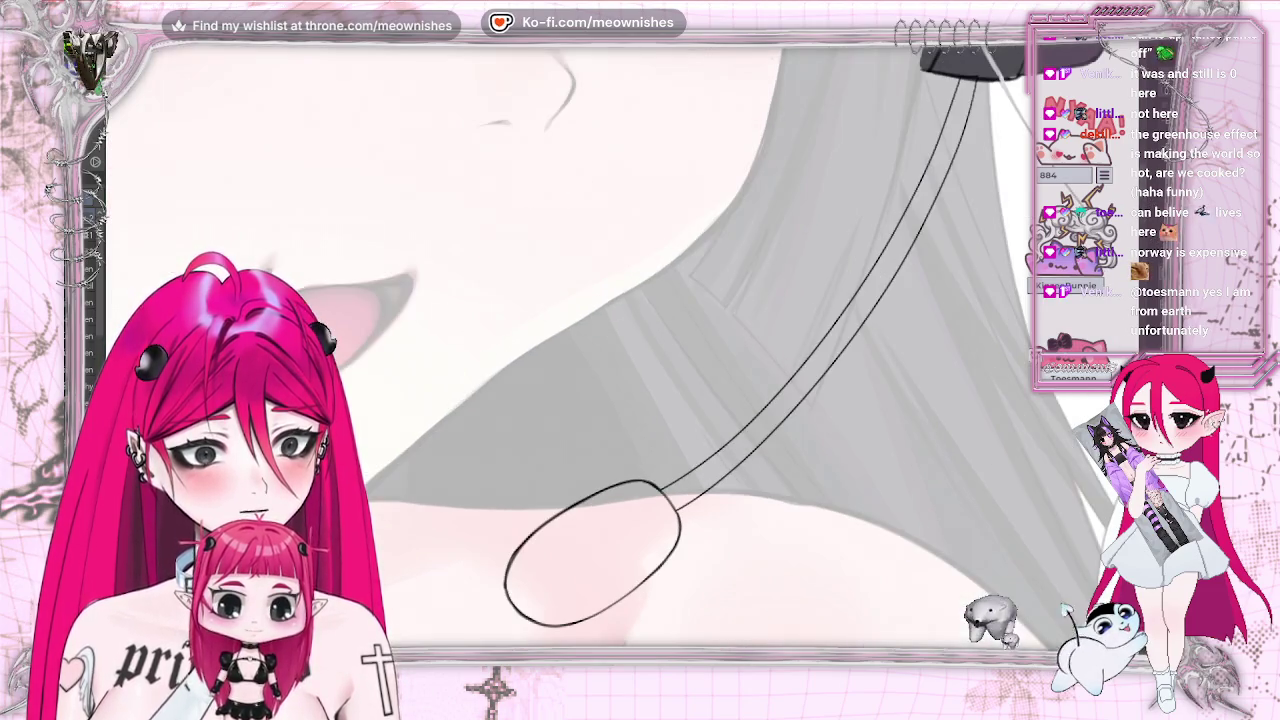
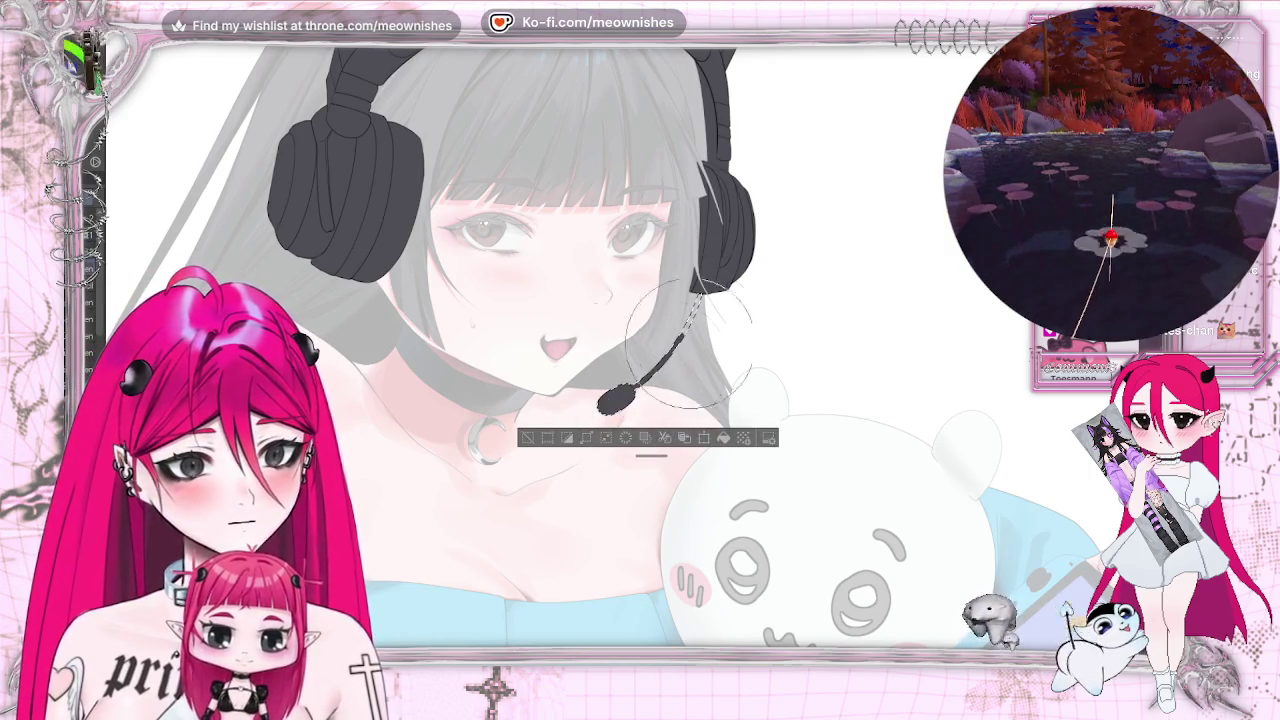
Commit the moved microphone over the girl's mouth and clear the selection
key("ctrl+d")
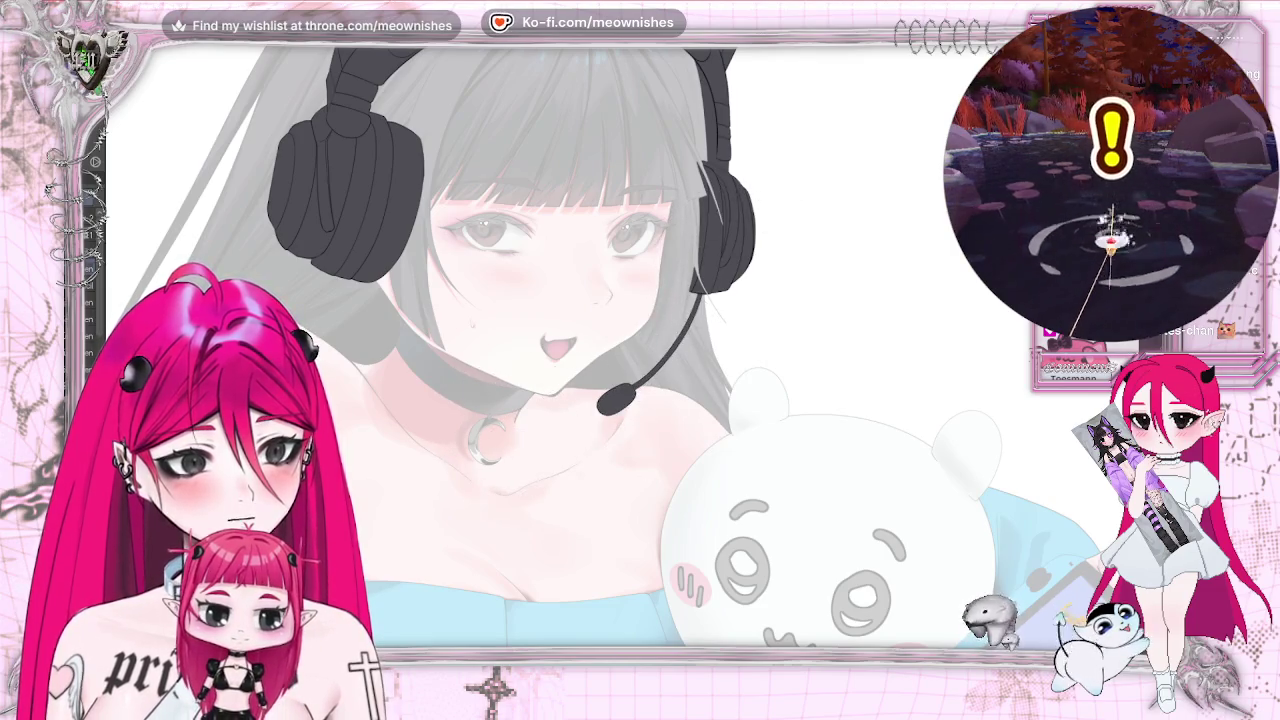
scroll(640, 350, "down", 3)
scroll(640, 350, "down", 2)
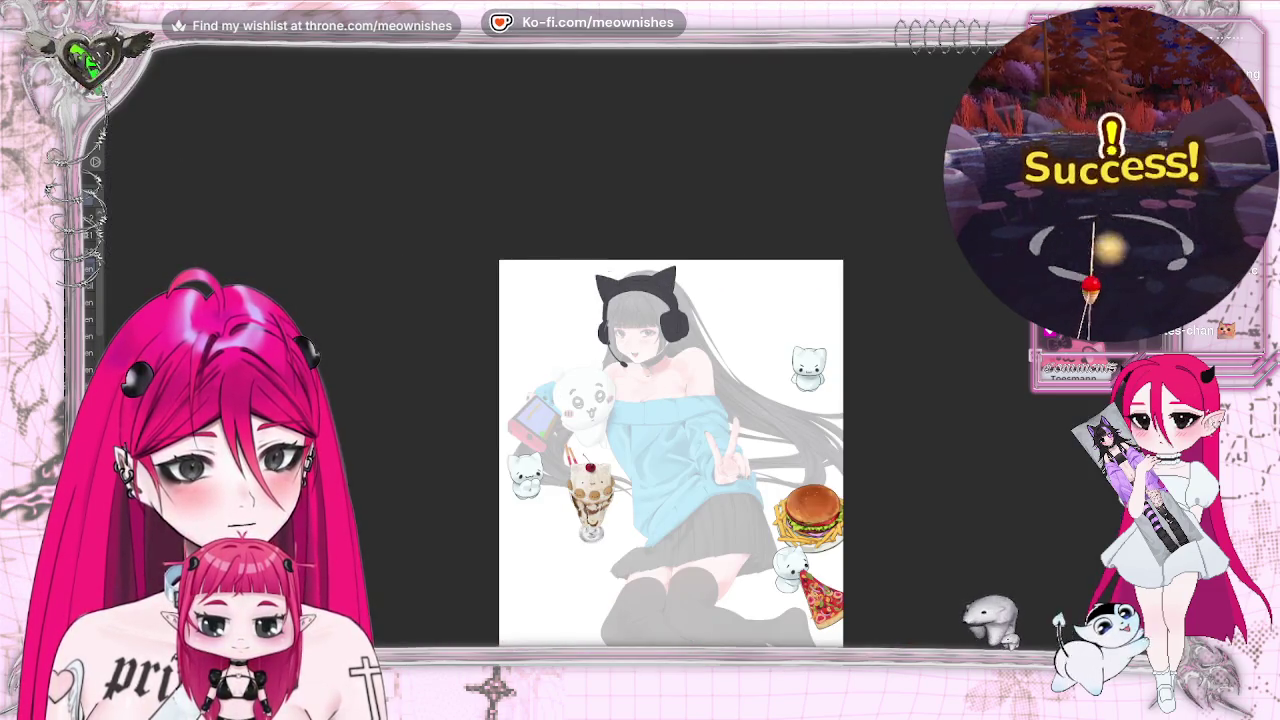
Flip the canvas horizontally and zoom around to check the drawing
key("h")
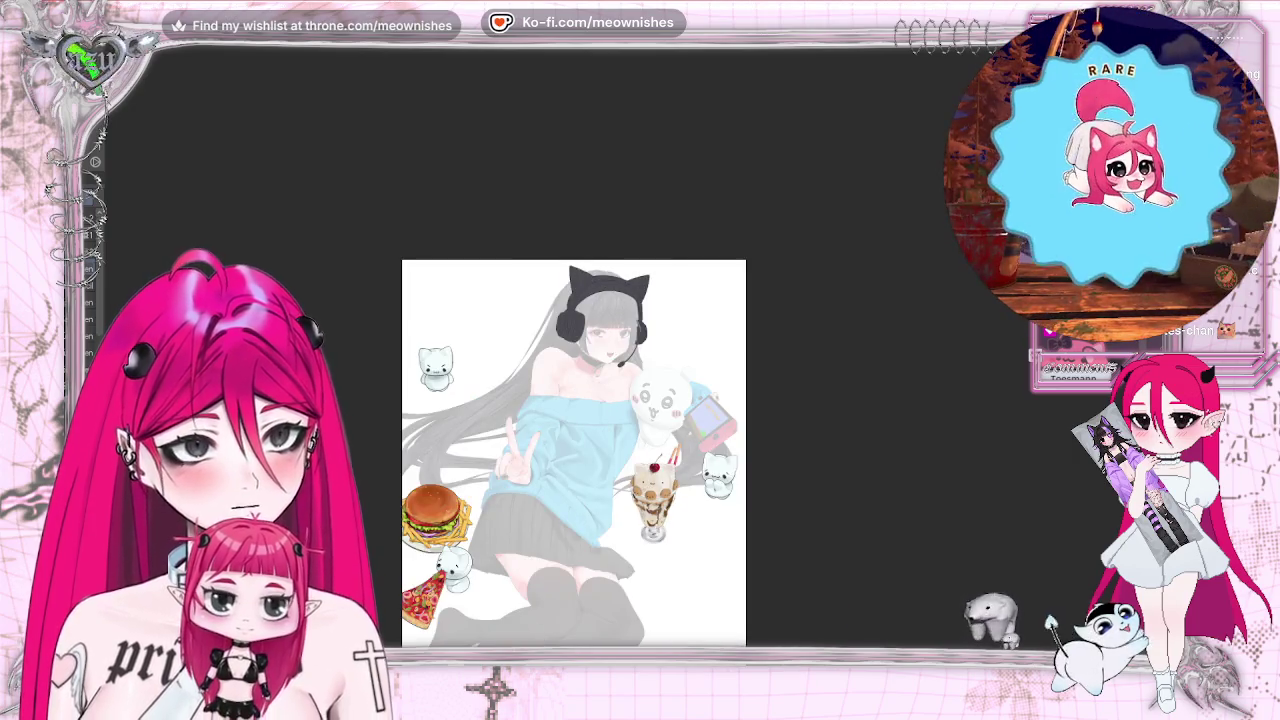
scroll(616, 327, "up", 2)
scroll(616, 327, "up", 1)
scroll(616, 327, "up", 1)
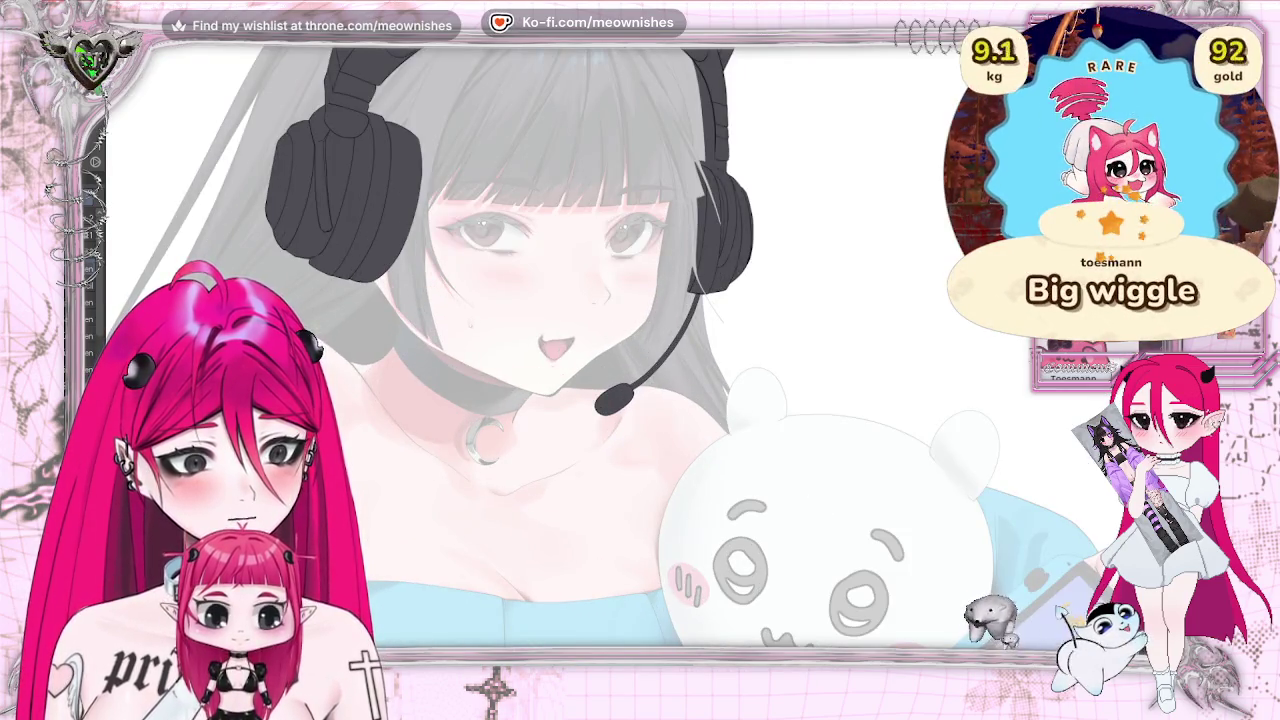
scroll(616, 327, "down", 4)
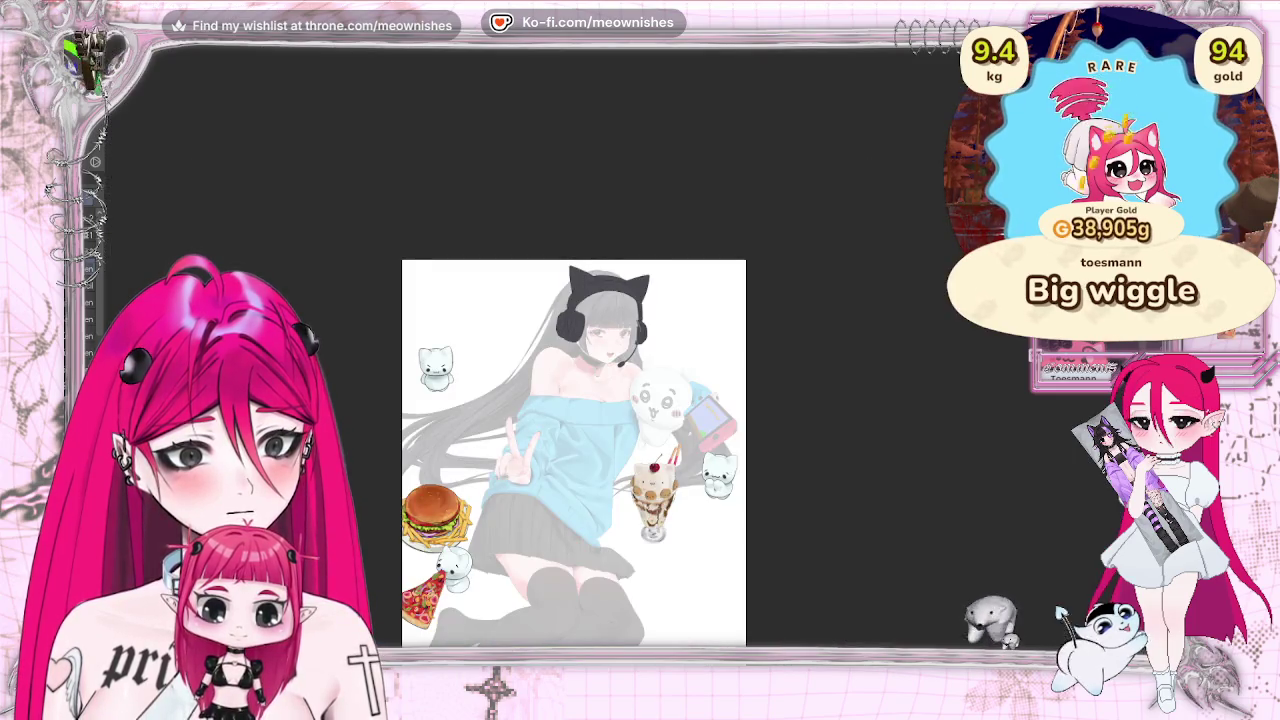
scroll(620, 335, "up", 4)
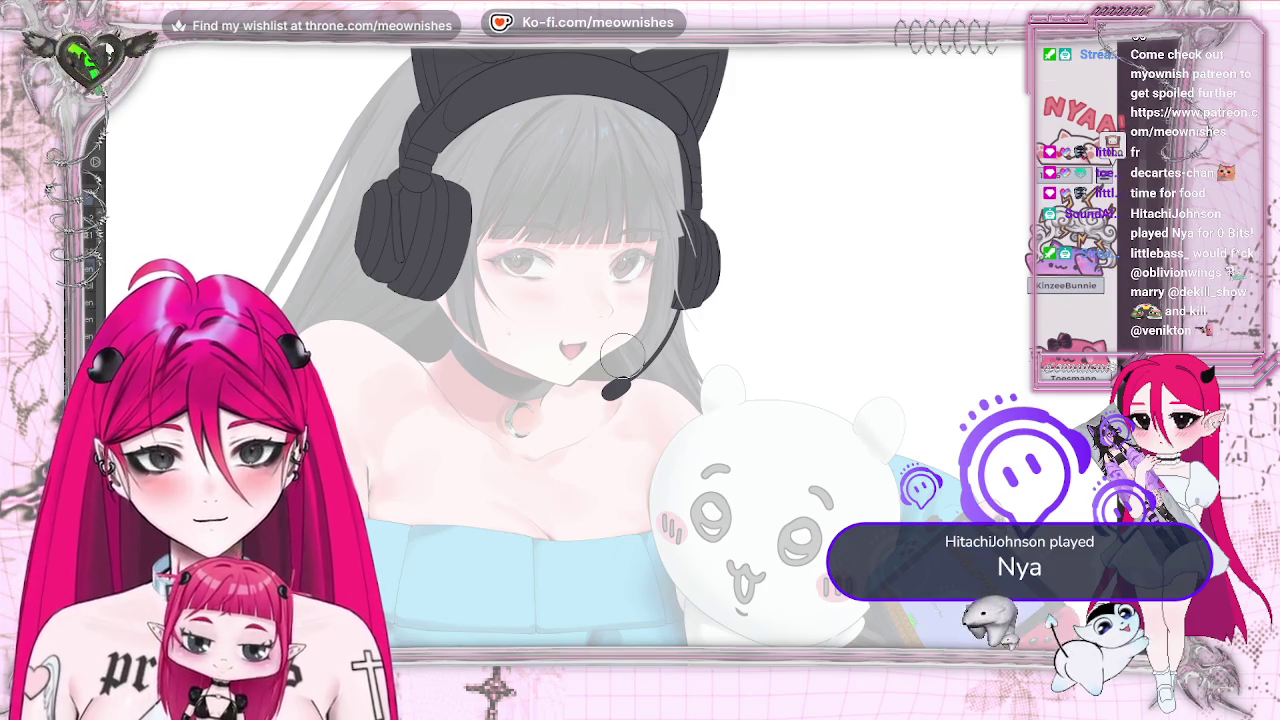
scroll(622, 355, "up", 3)
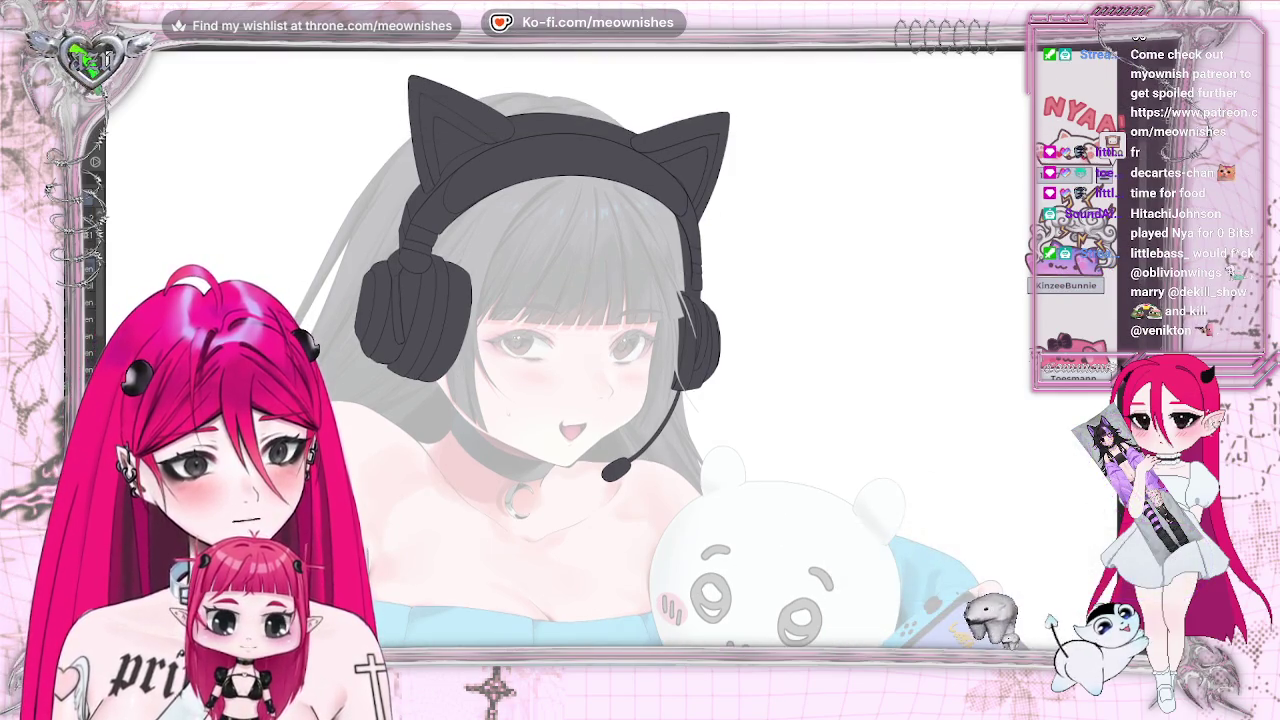
Paint the headset's cat ears, headband and earcups light blue with a large brush
mouse_move(900, 140)
left_mouse_down()
mouse_move(344, 154)
mouse_move(655, 295)
mouse_move(790, 215)
mouse_move(765, 440)
mouse_move(745, 245)
mouse_move(375, 355)
left_mouse_up()
scroll(565, 350, "down", 3)
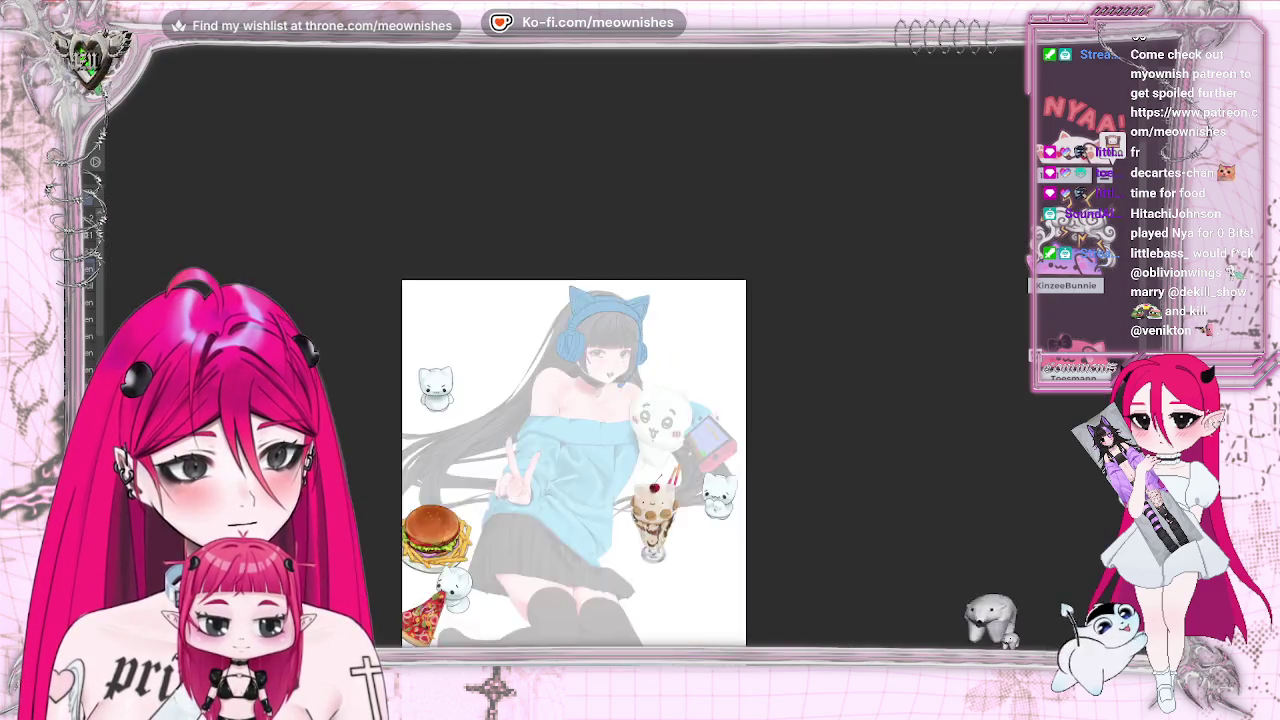
scroll(565, 350, "down", 2)
scroll(565, 350, "up", 3)
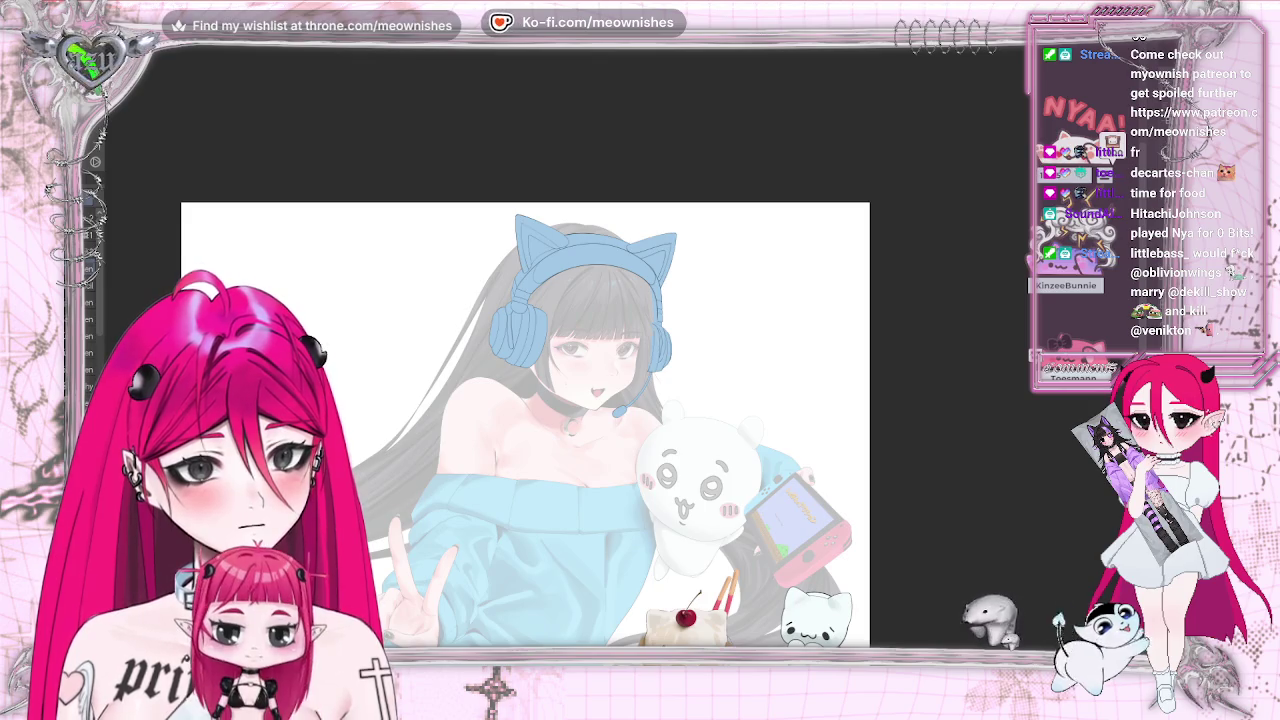
scroll(565, 350, "down", 2)
scroll(565, 350, "down", 1)
scroll(565, 350, "up", 1)
scroll(565, 350, "up", 4)
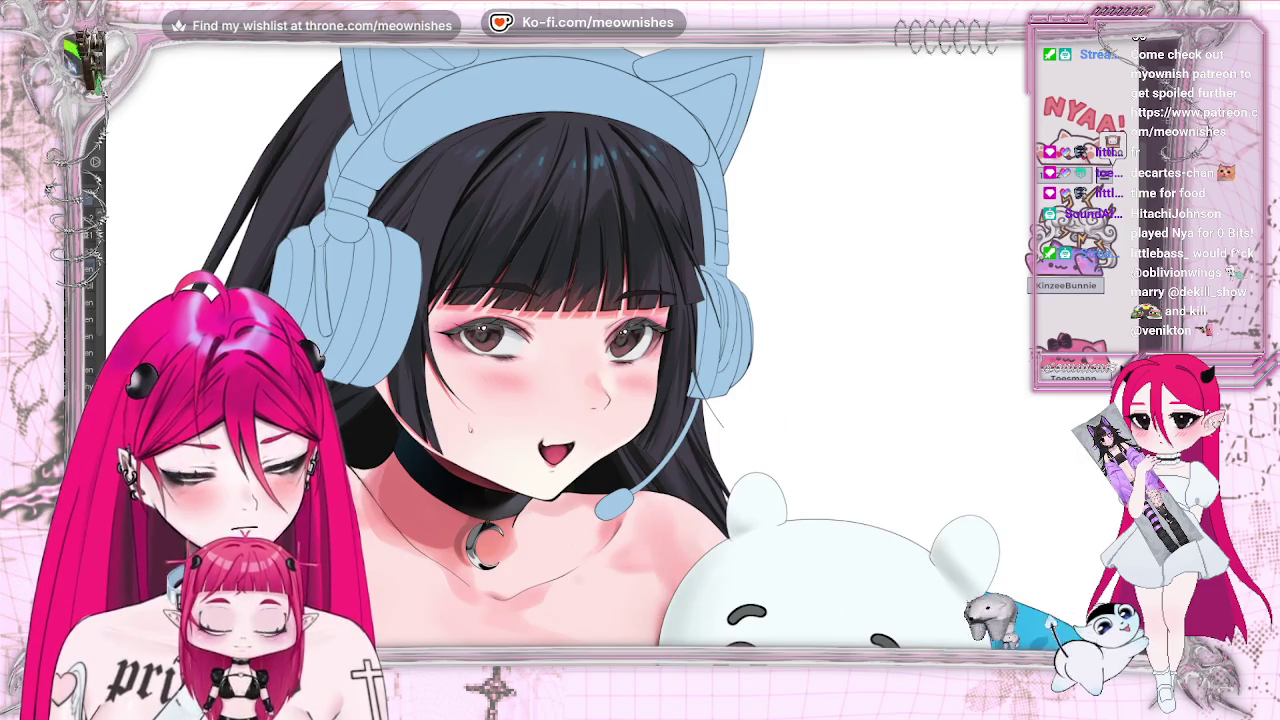
scroll(565, 350, "up", 2)
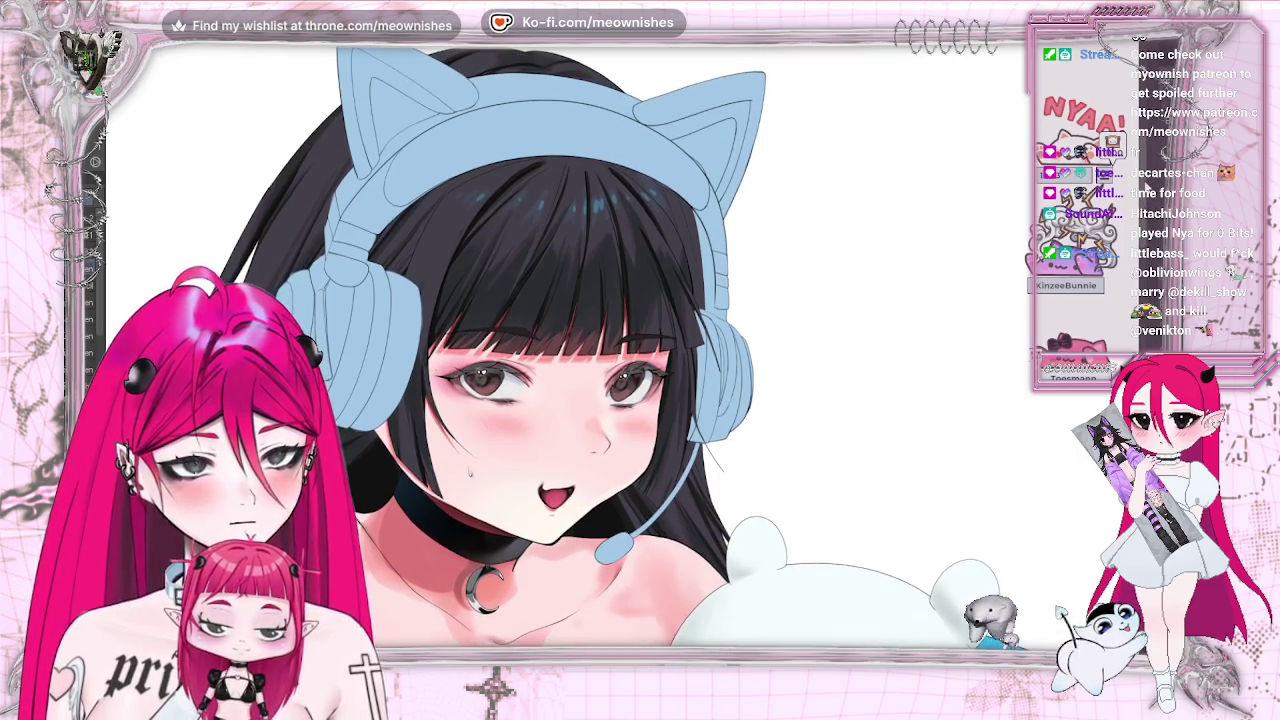
scroll(565, 350, "up", 1)
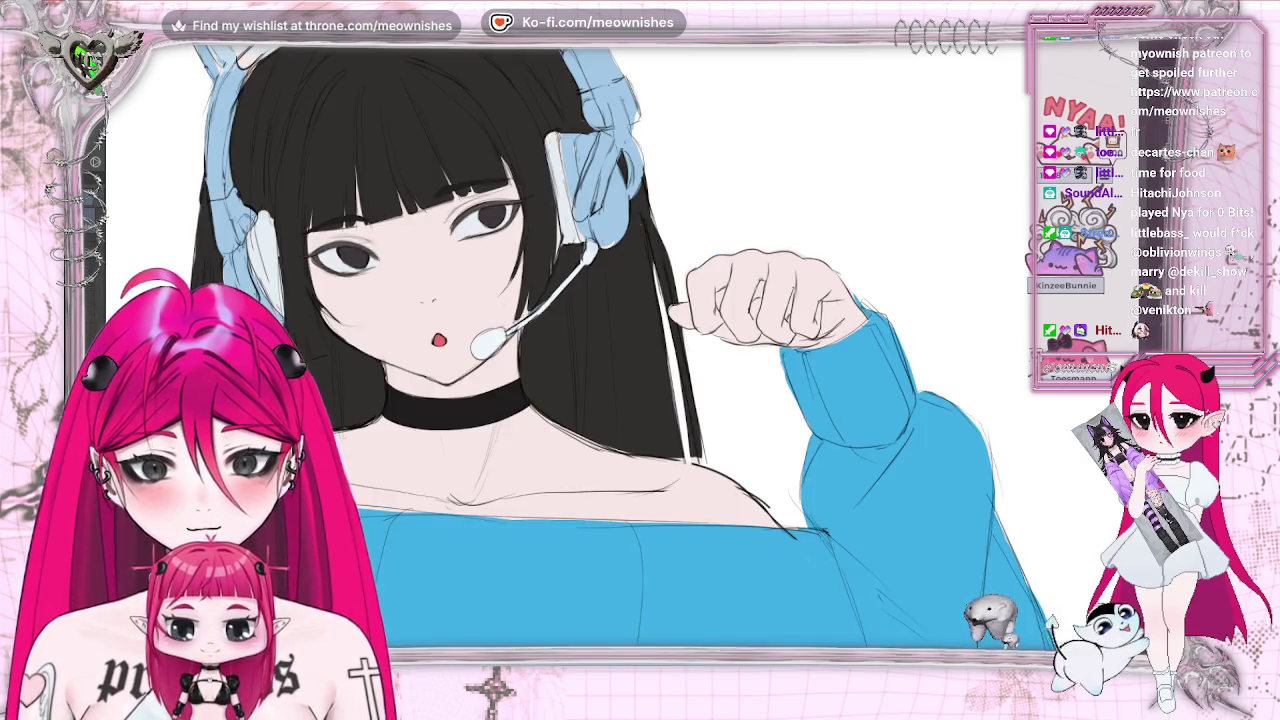
scroll(568, 57, "up", 3)
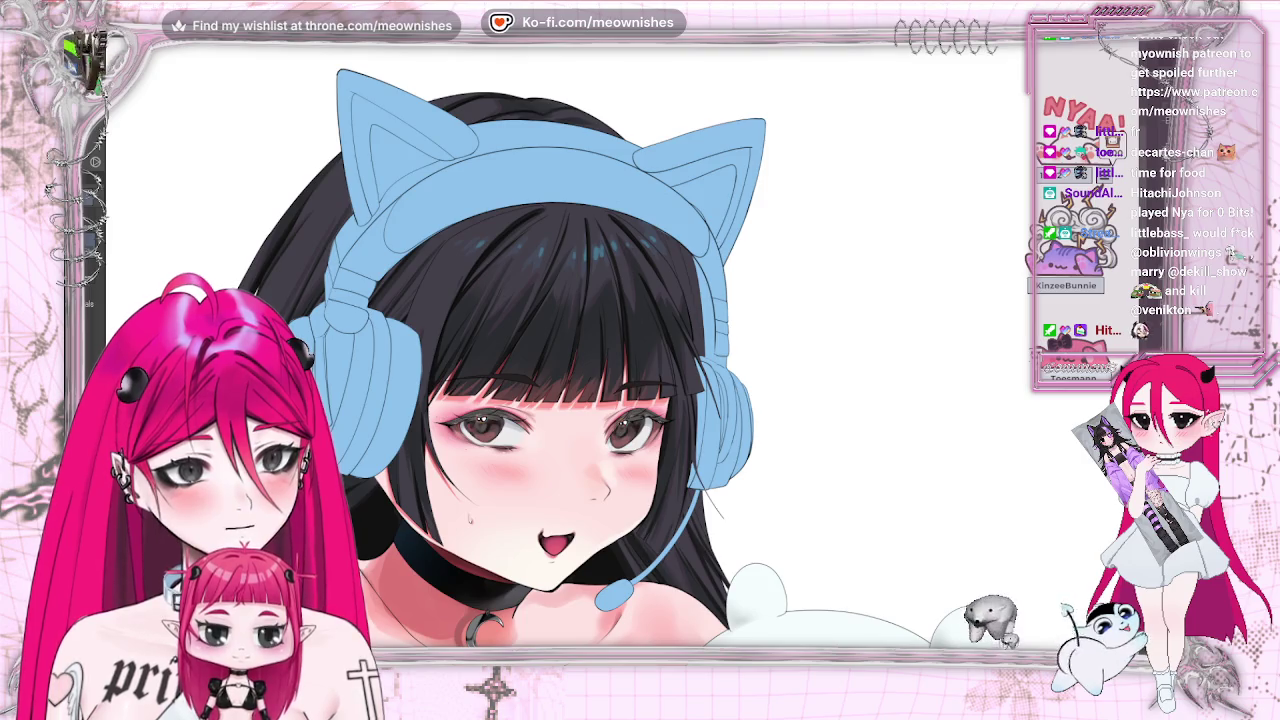
Select and fill both inner cat ears, then paint them a lighter blue
left_click(395, 117)
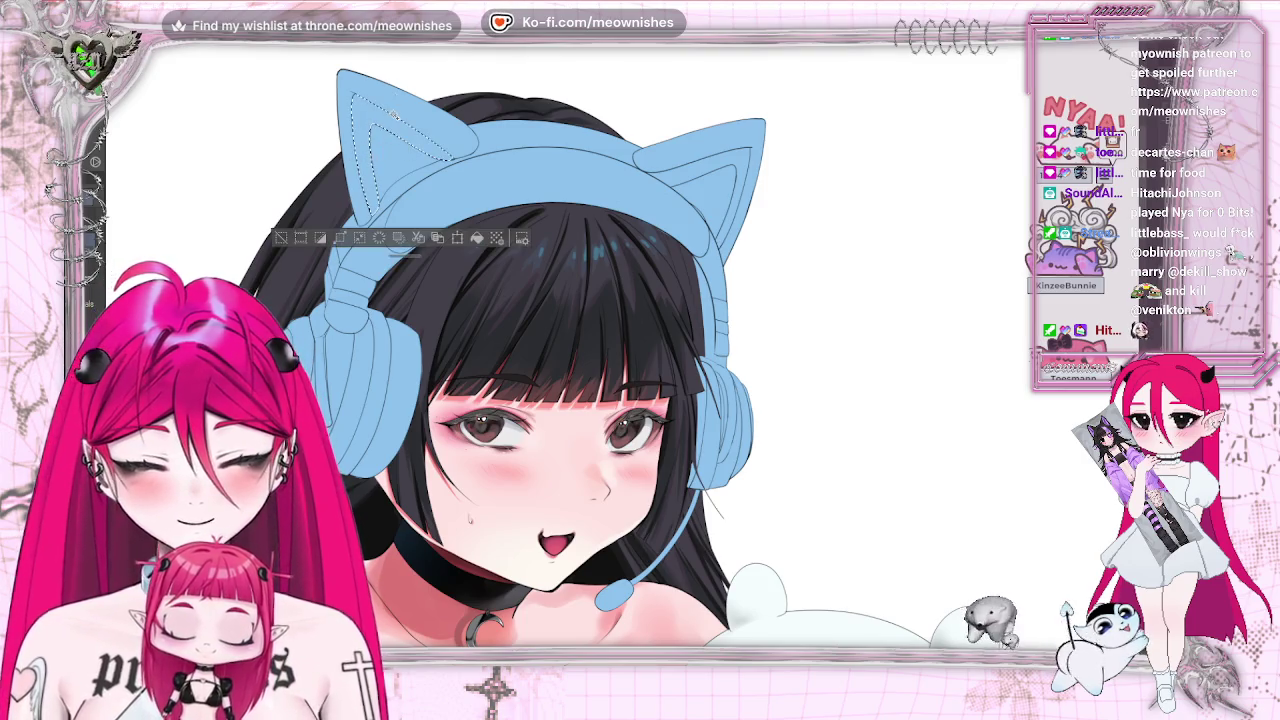
left_click(740, 190, "shift")
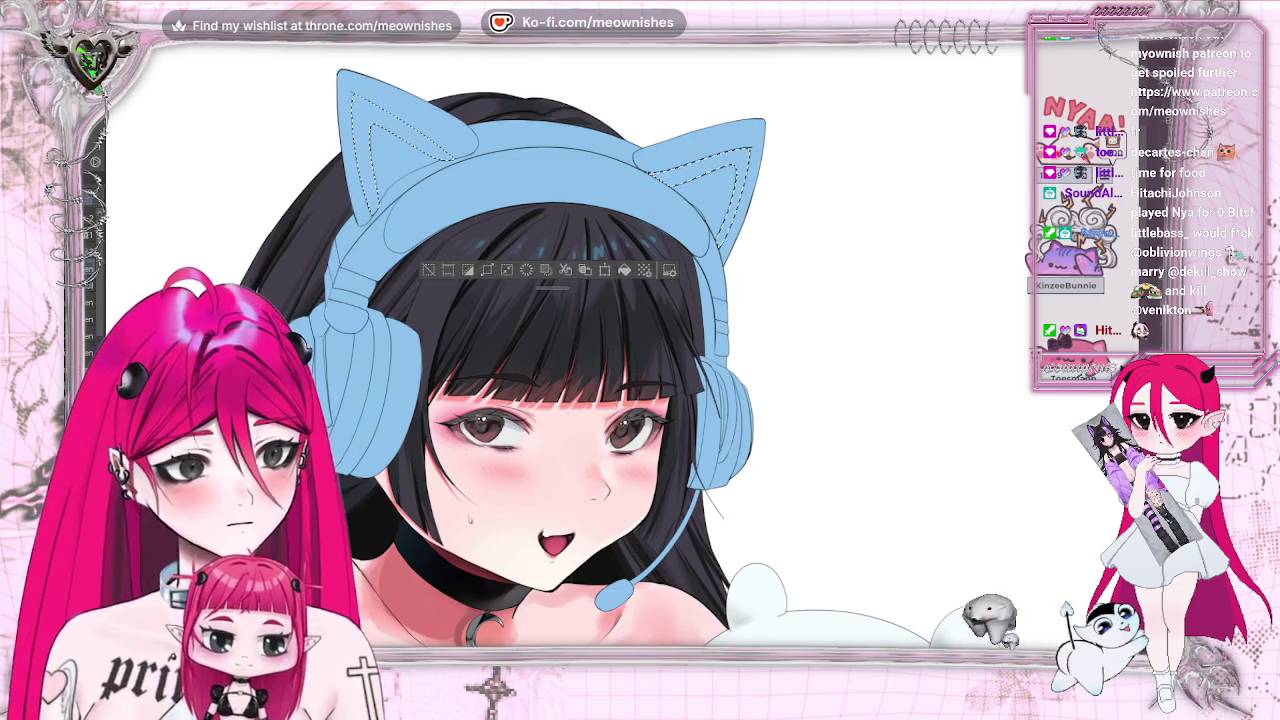
left_click(625, 270)
left_click(429, 270)
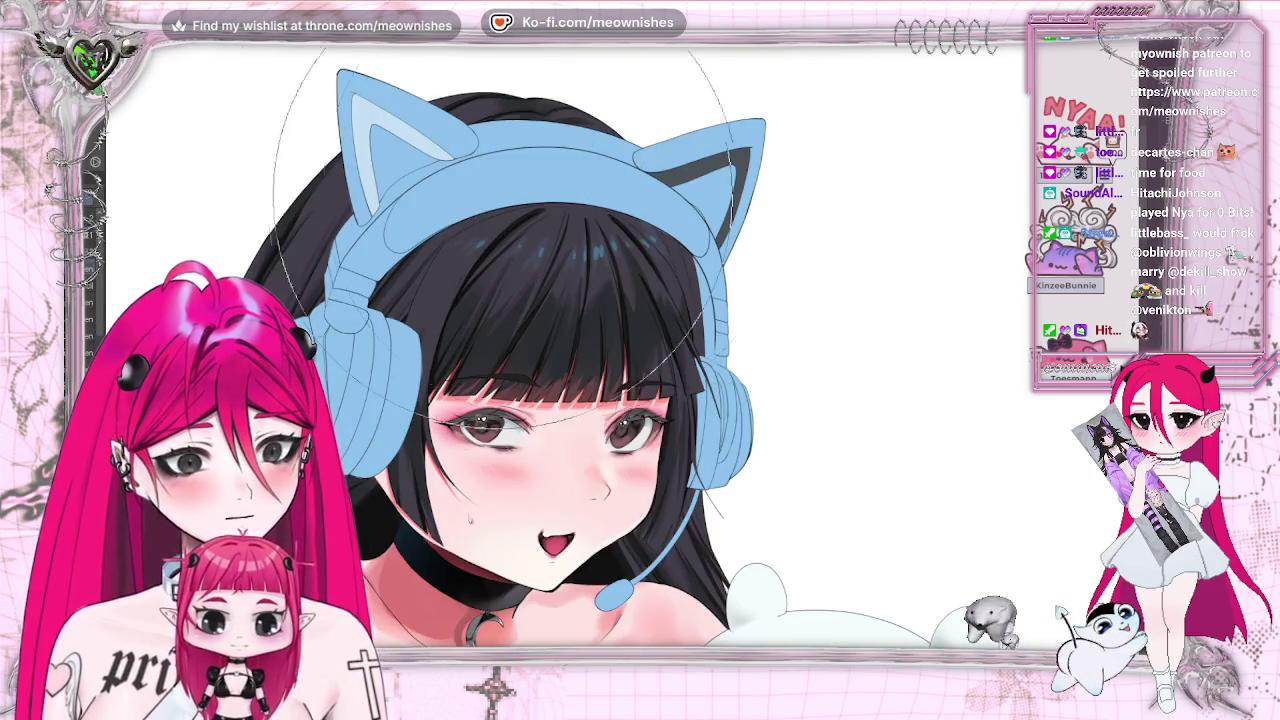
left_click_drag(620, 170, 470, 185)
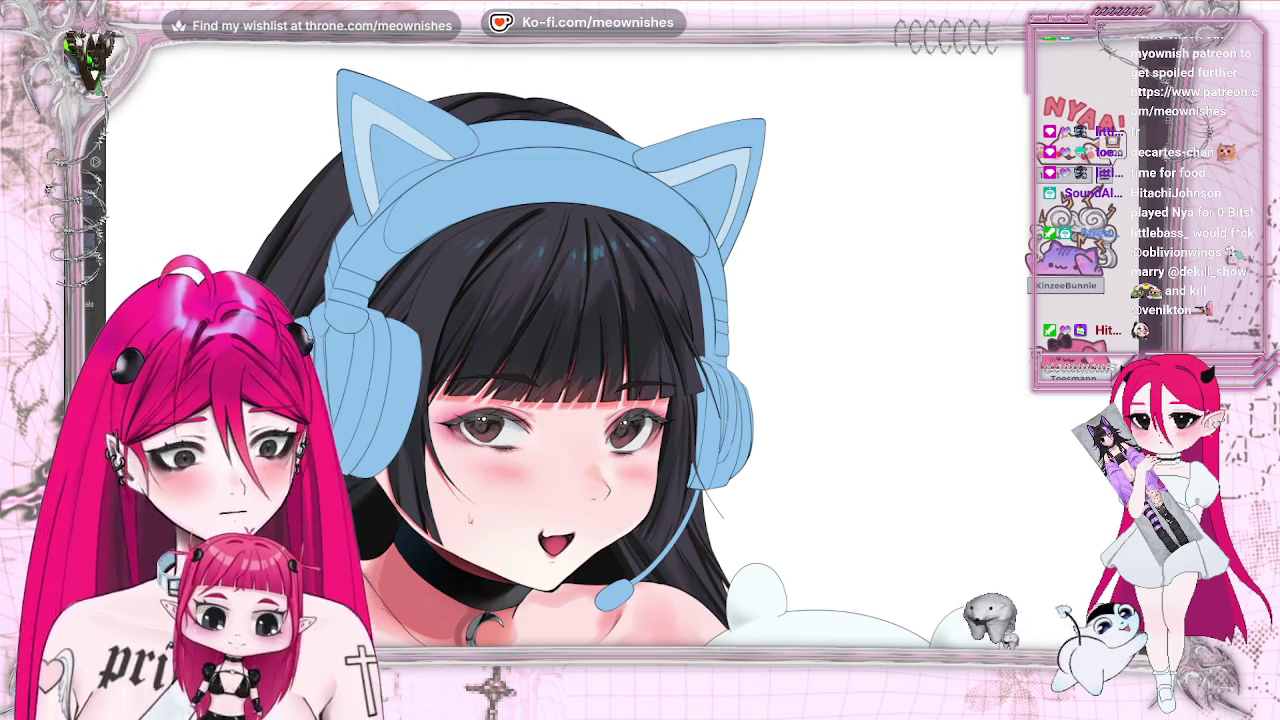
Select the blue inner ears together with the headband, then deselect them
left_click(395, 205, "shift")
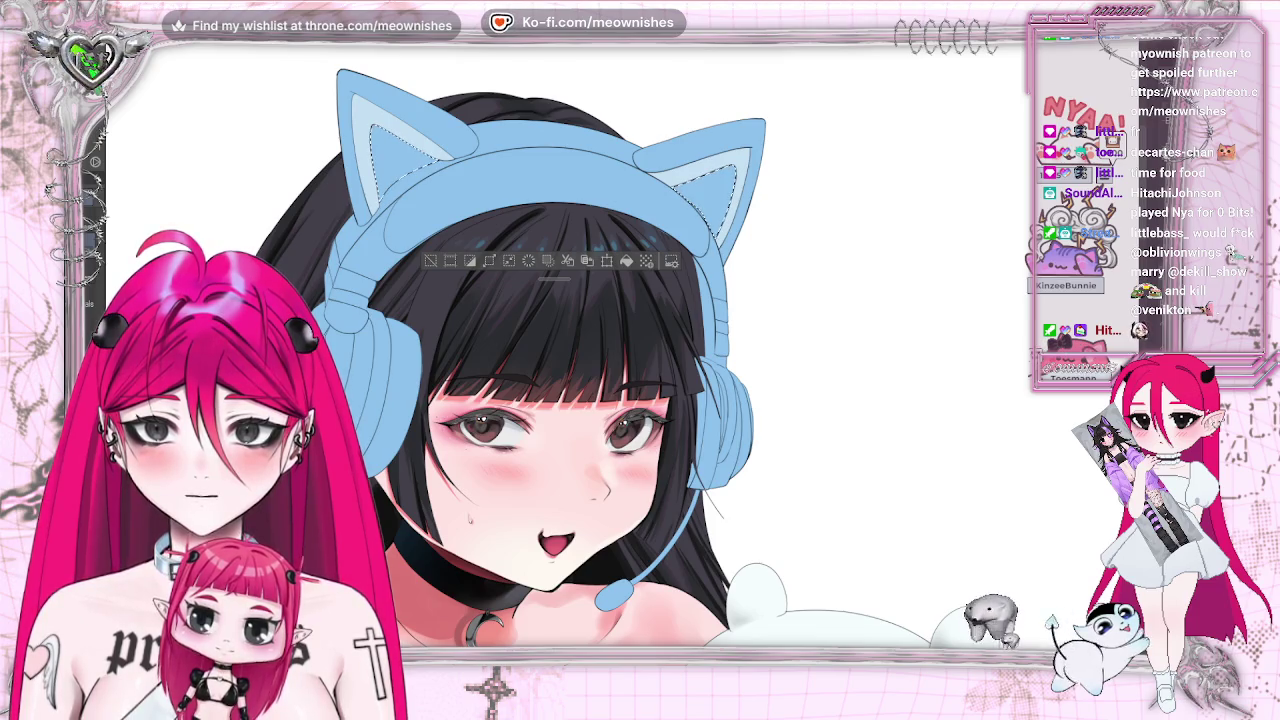
left_click(376, 416, "shift")
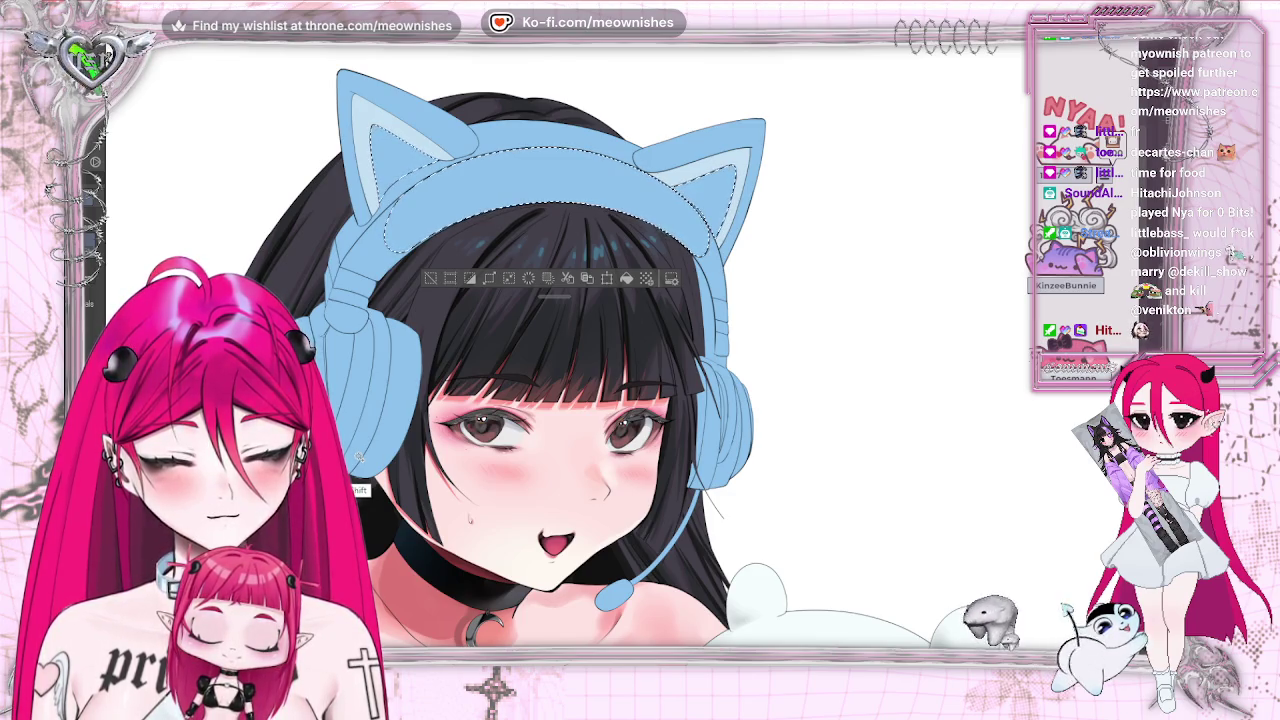
key("shift")
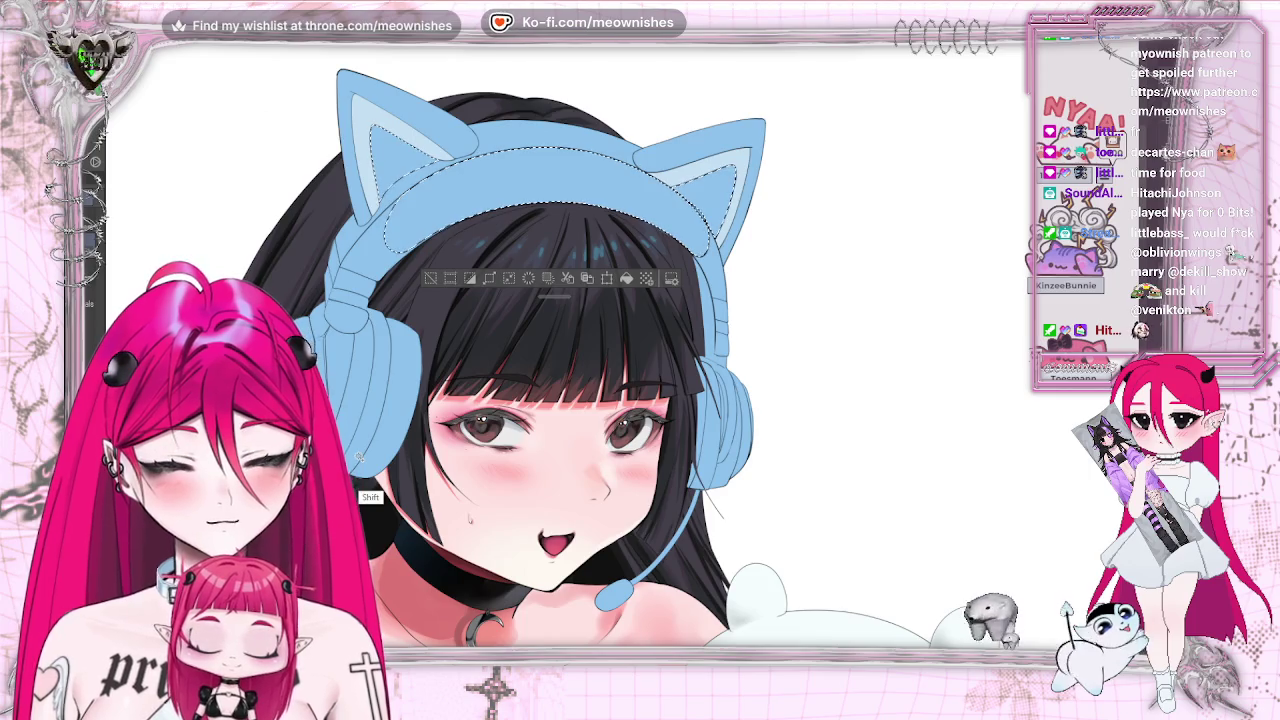
left_click(447, 281)
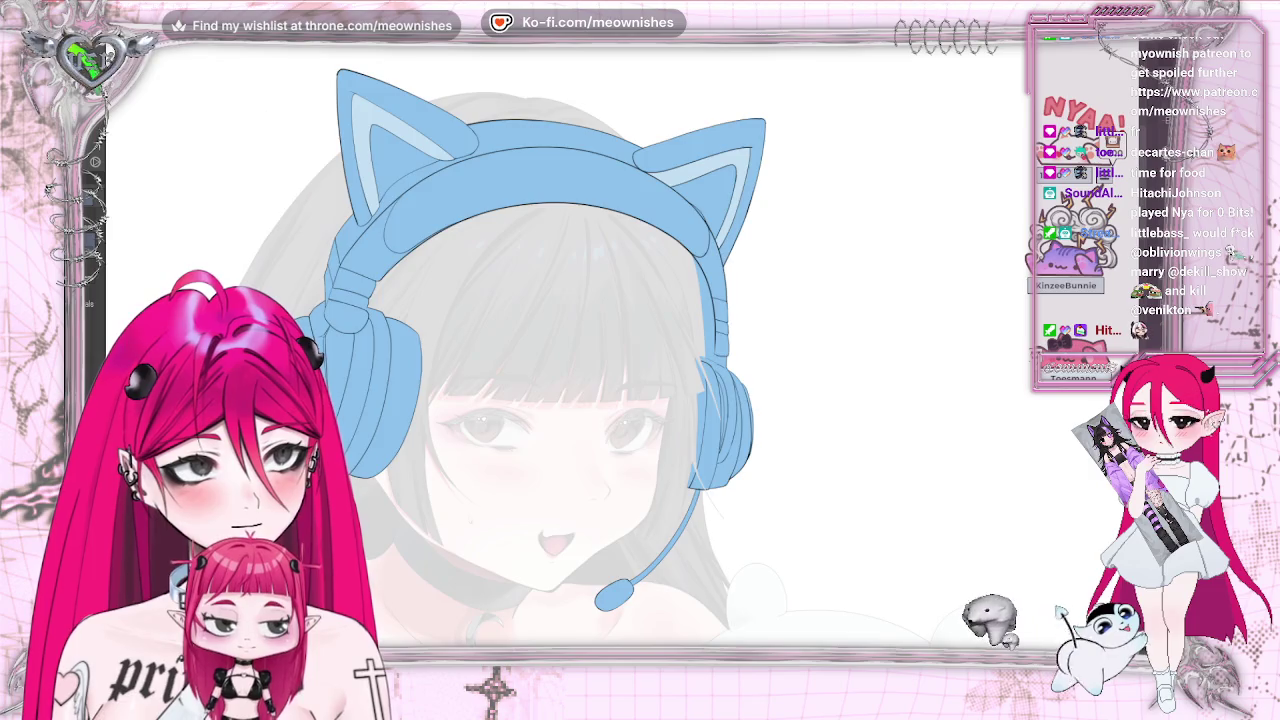
Fit the whole illustration in view, lower the headset layer's opacity, and mirror the view
key("ctrl+0")
scroll(640, 360, "up", 5)
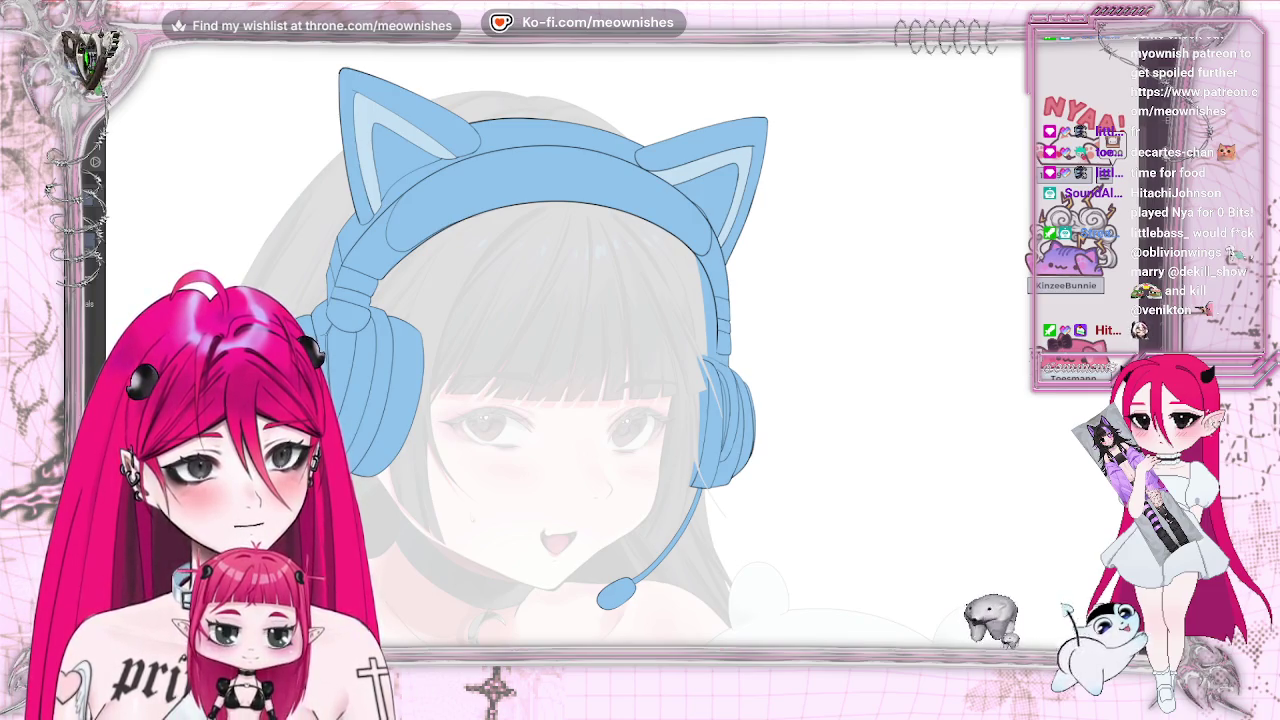
key("5")
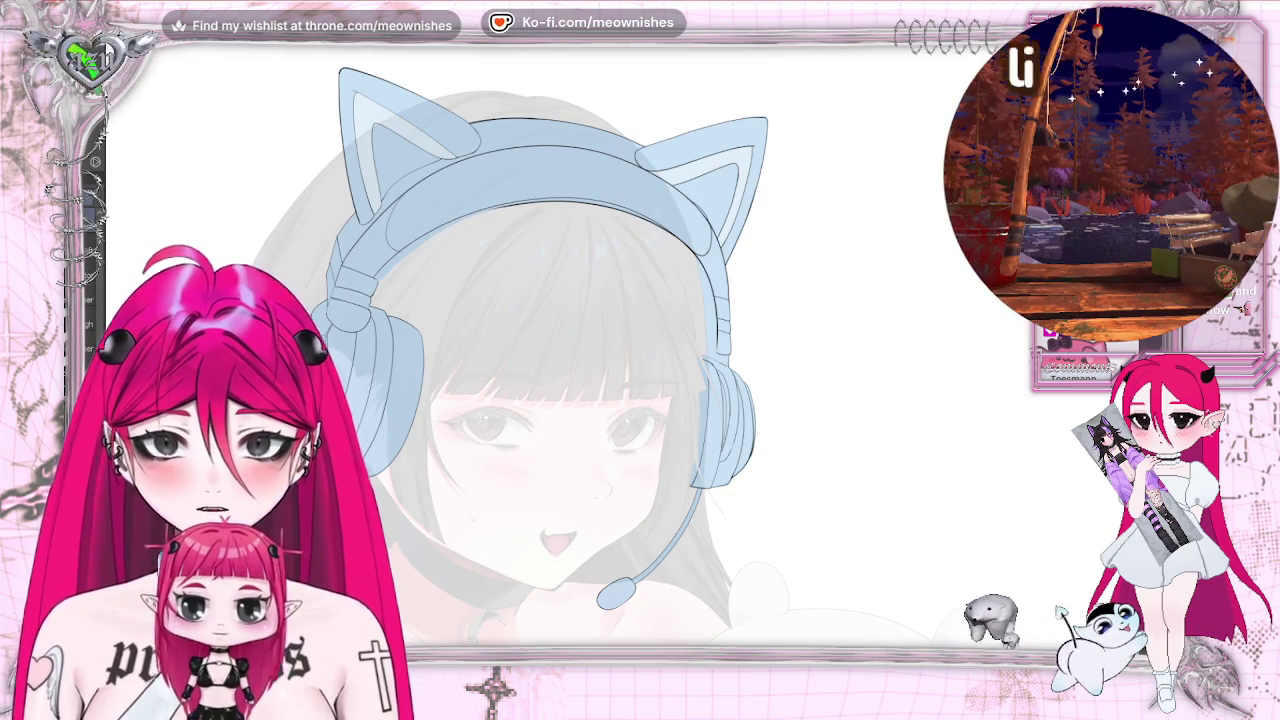
key("m")
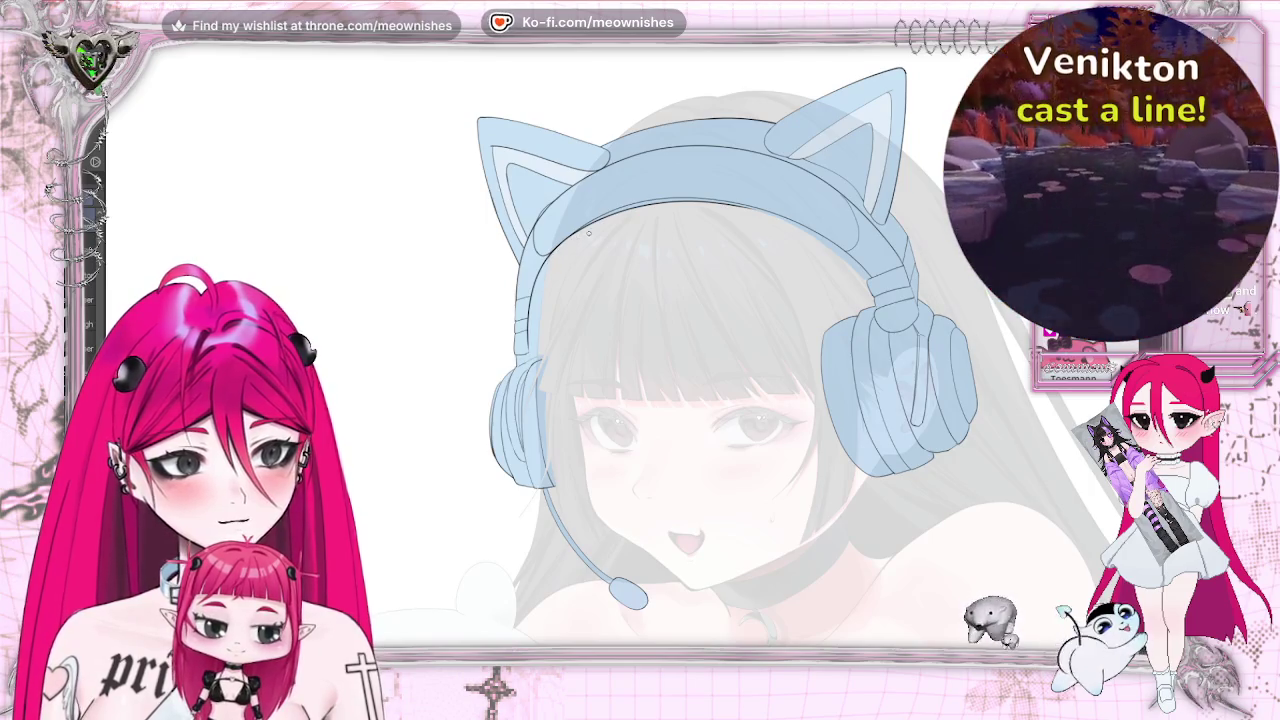
key("ctrl+plus")
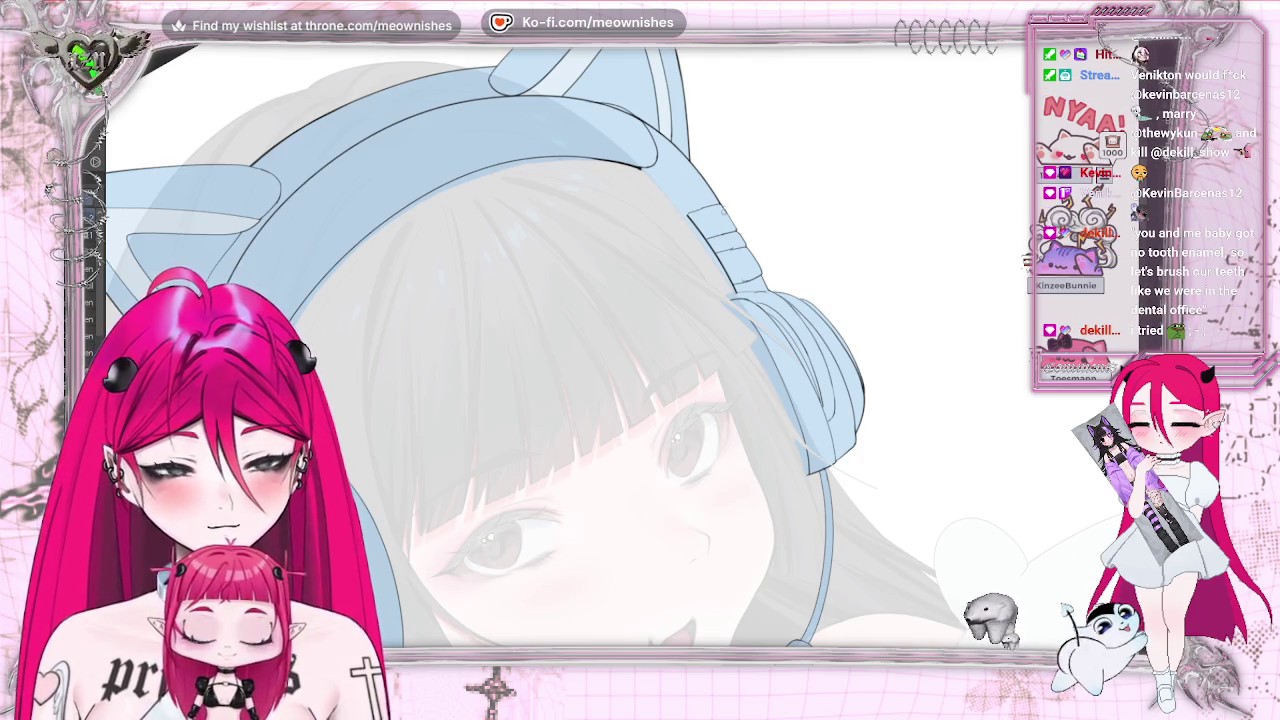
left_click_drag(600, 350, 640, 300)
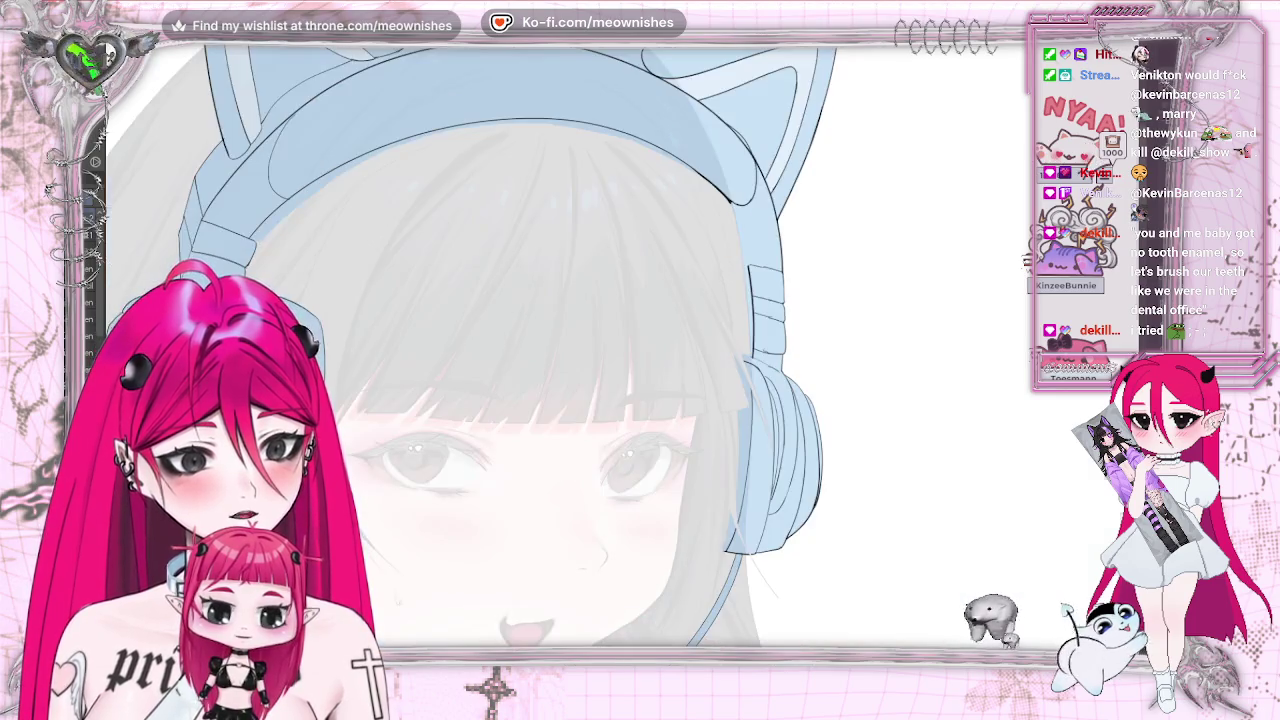
left_click_drag(627, 184, 727, 184)
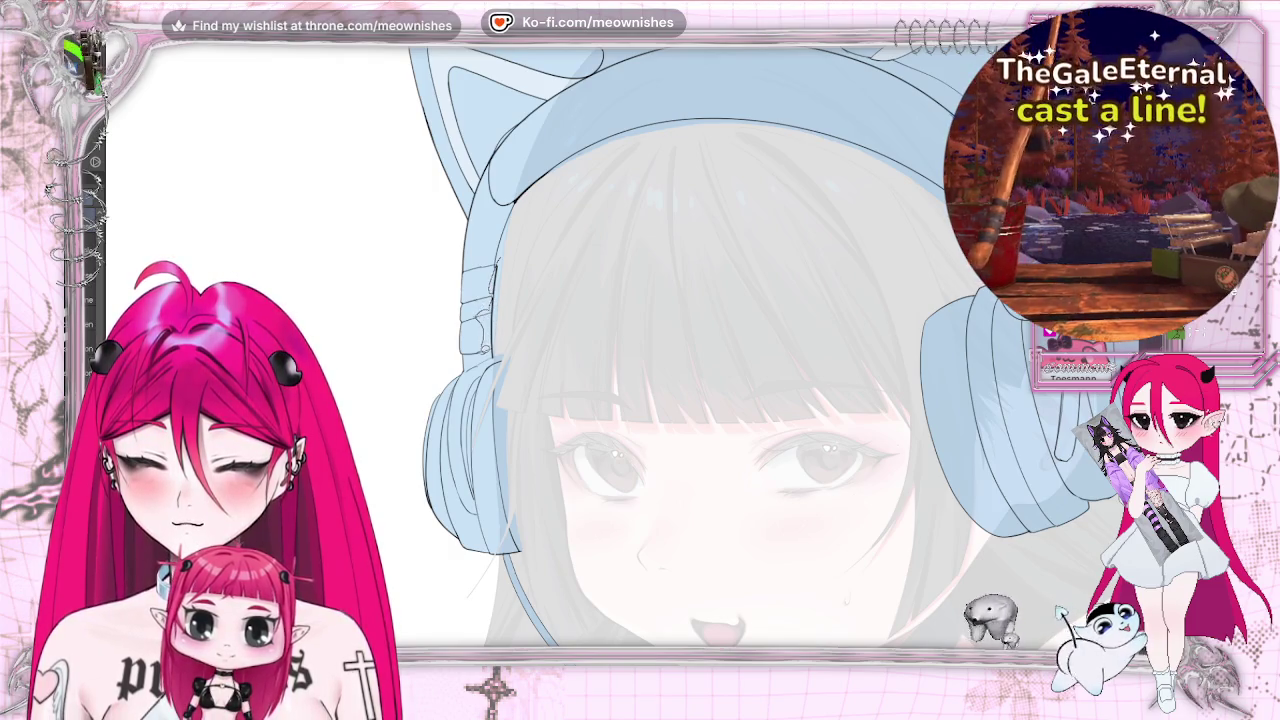
left_click_drag(516, 282, 500, 345)
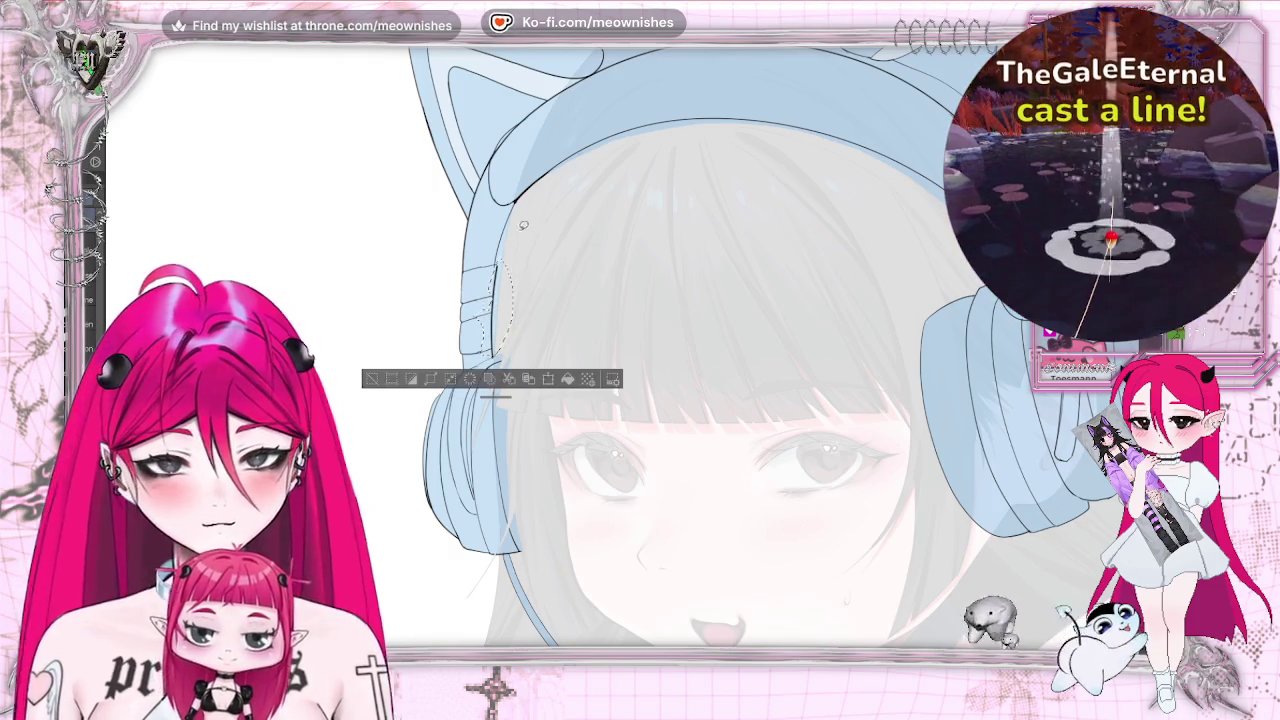
Transform the selected headphone piece a few pixels right, commit it and deselect
left_click(548, 380)
left_click_drag(503, 313, 506, 312)
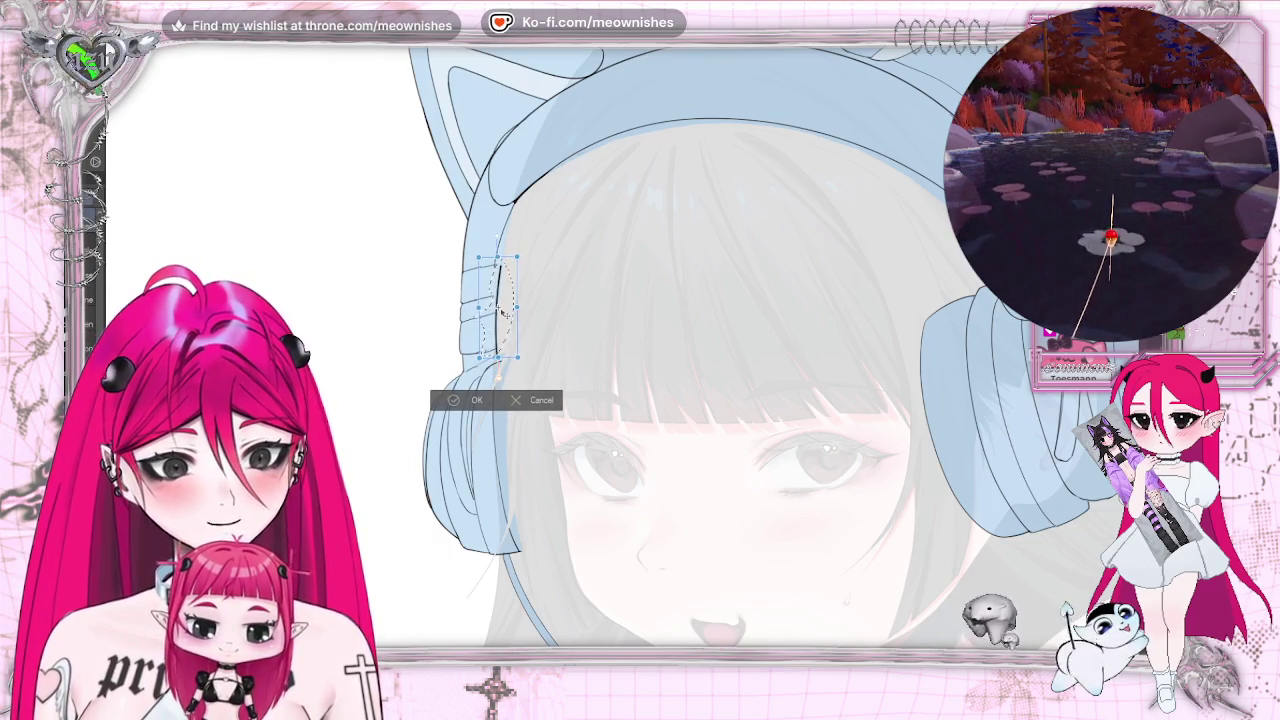
left_click(447, 400)
key("ctrl+d")
key("ctrl+plus")
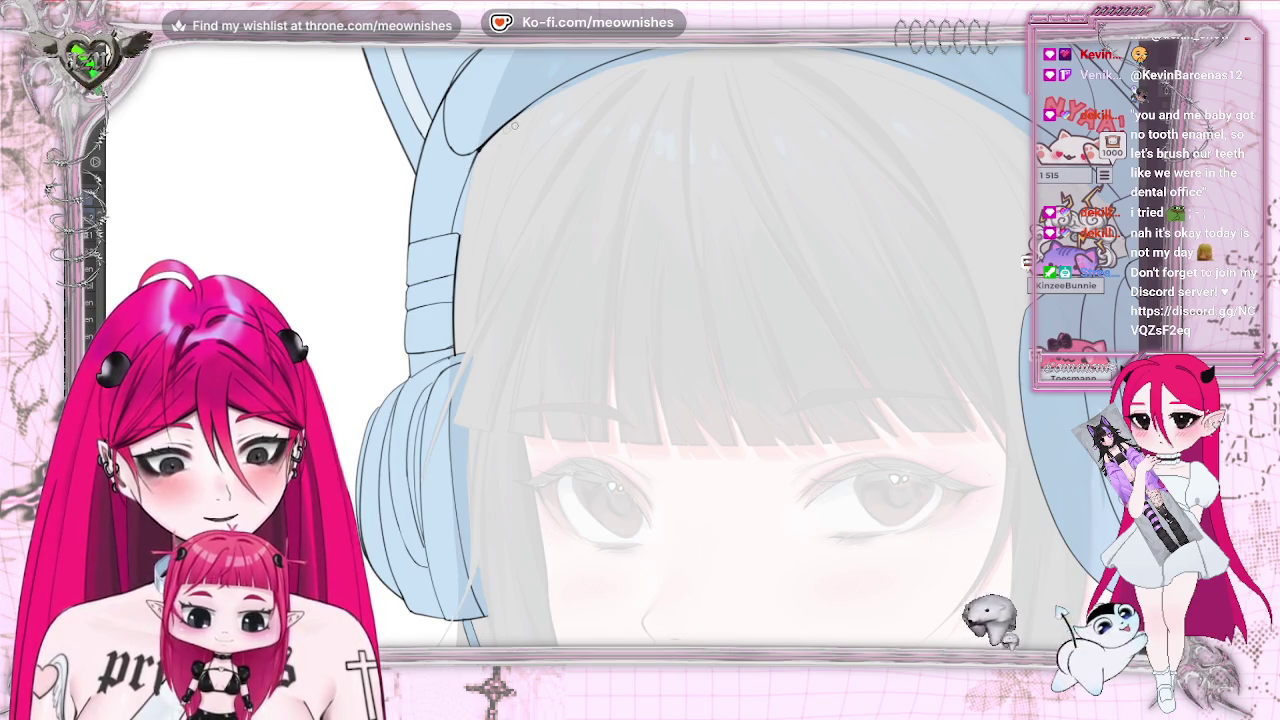
key("ctrl+0")
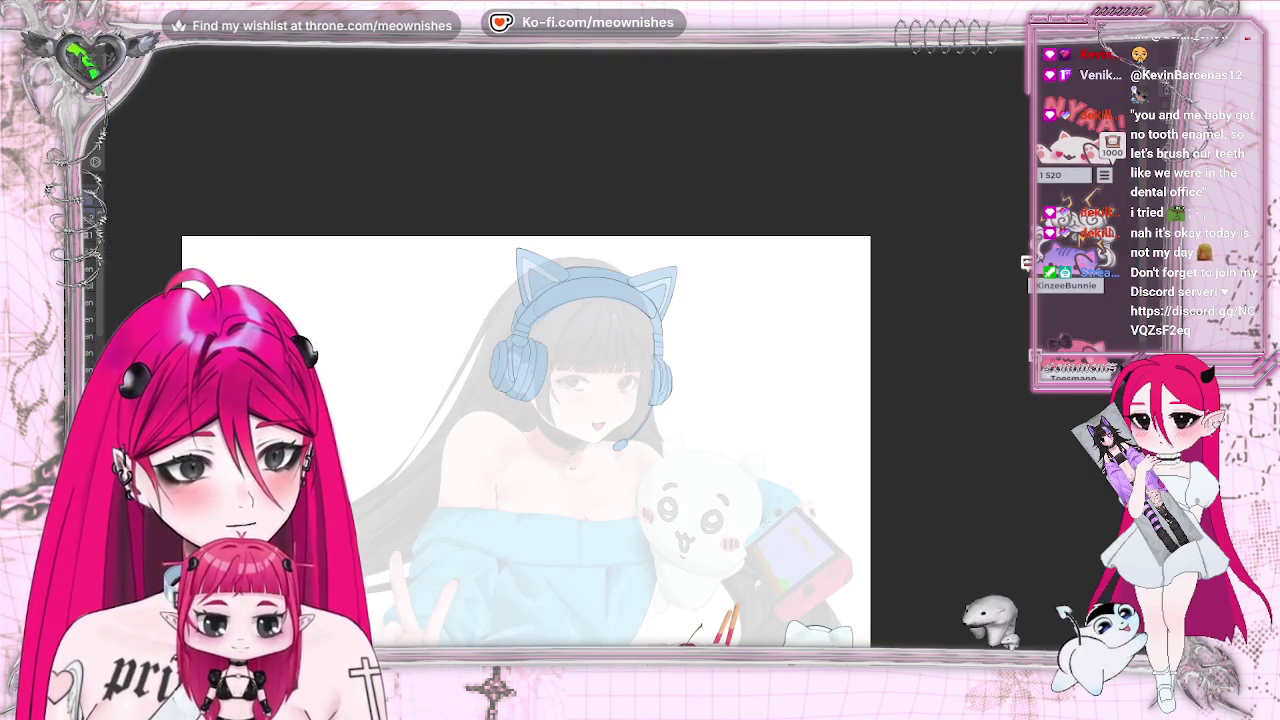
key("ctrl+plus")
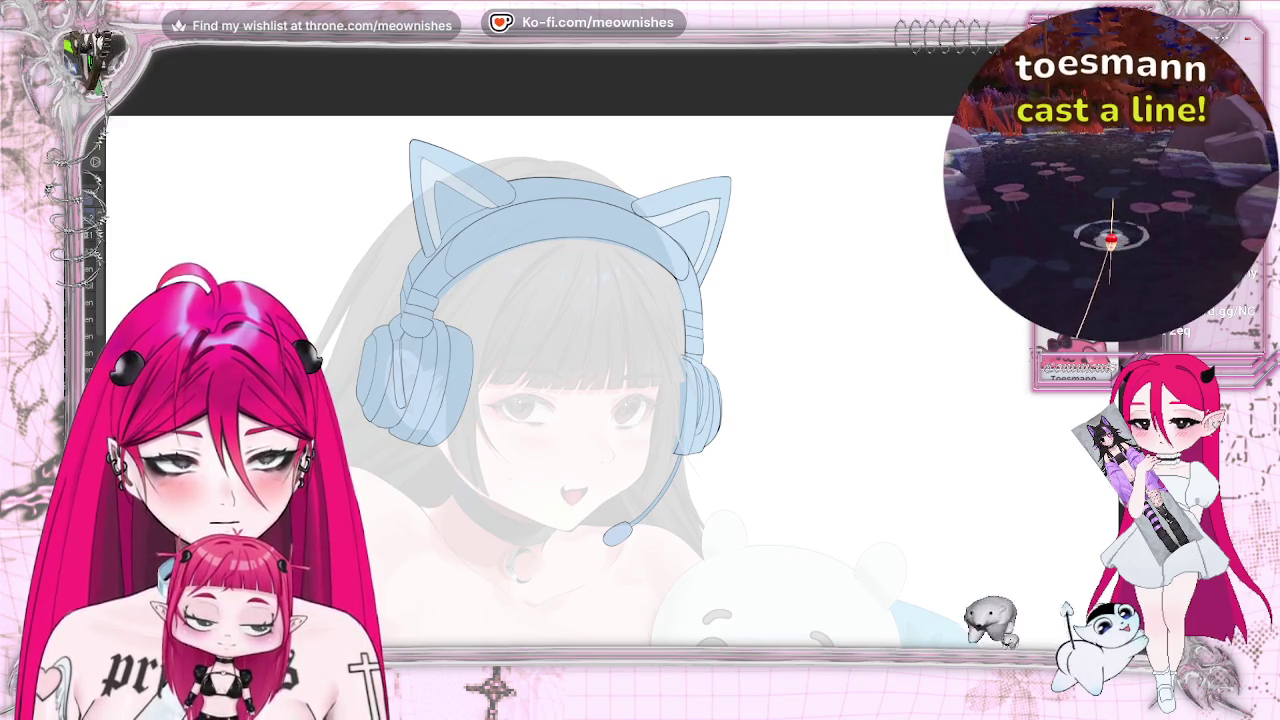
key("ctrl+plus")
key("ctrl+minus")
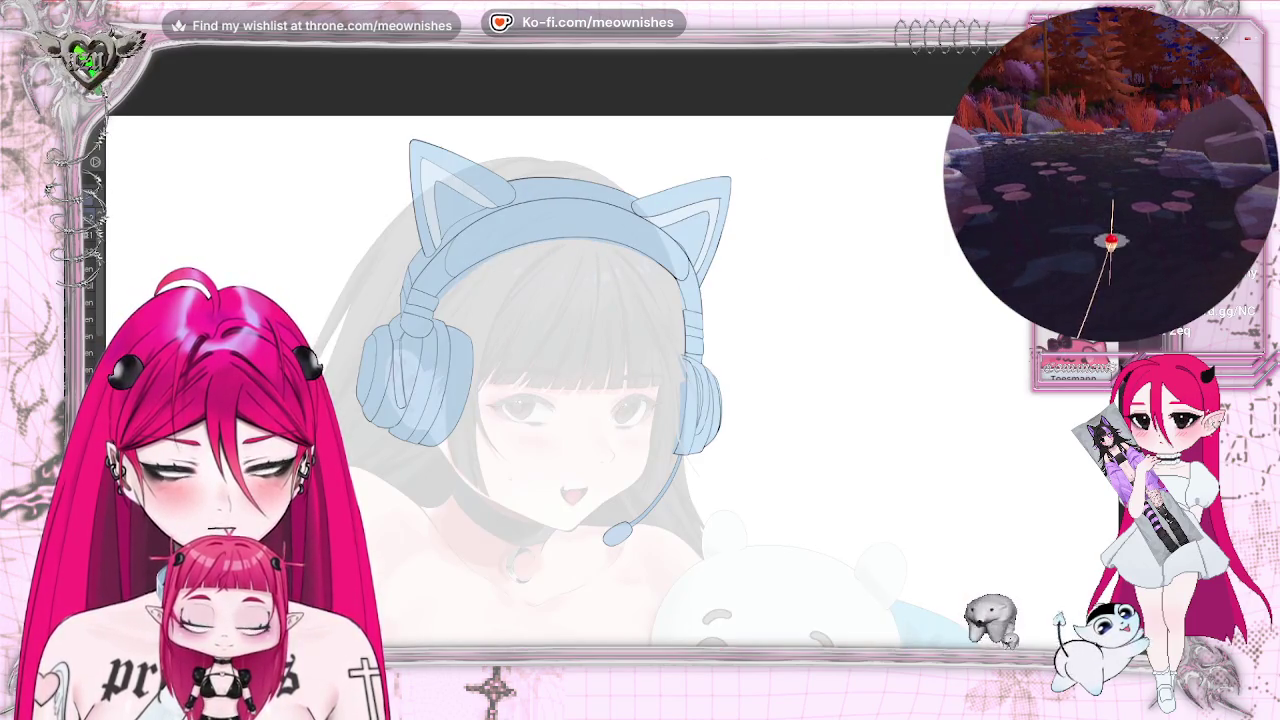
key("ctrl+minus")
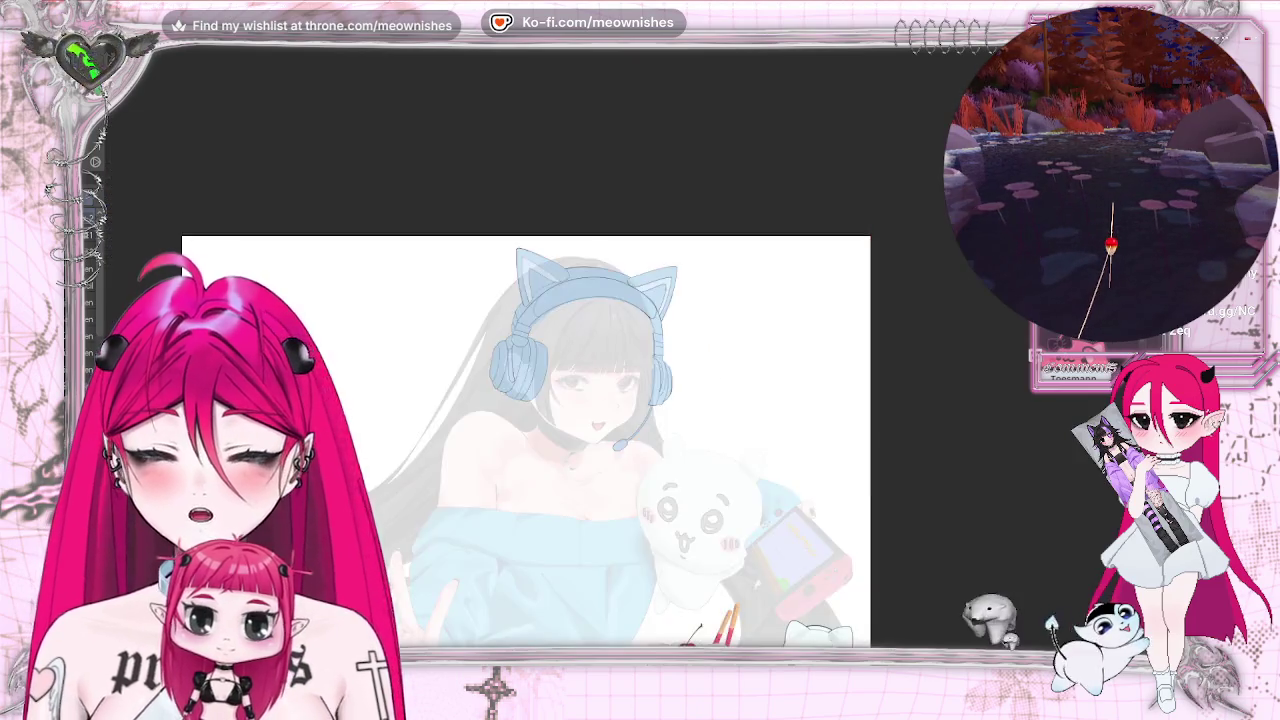
key("ctrl+minus")
key("ctrl+plus")
key("ctrl+plus")
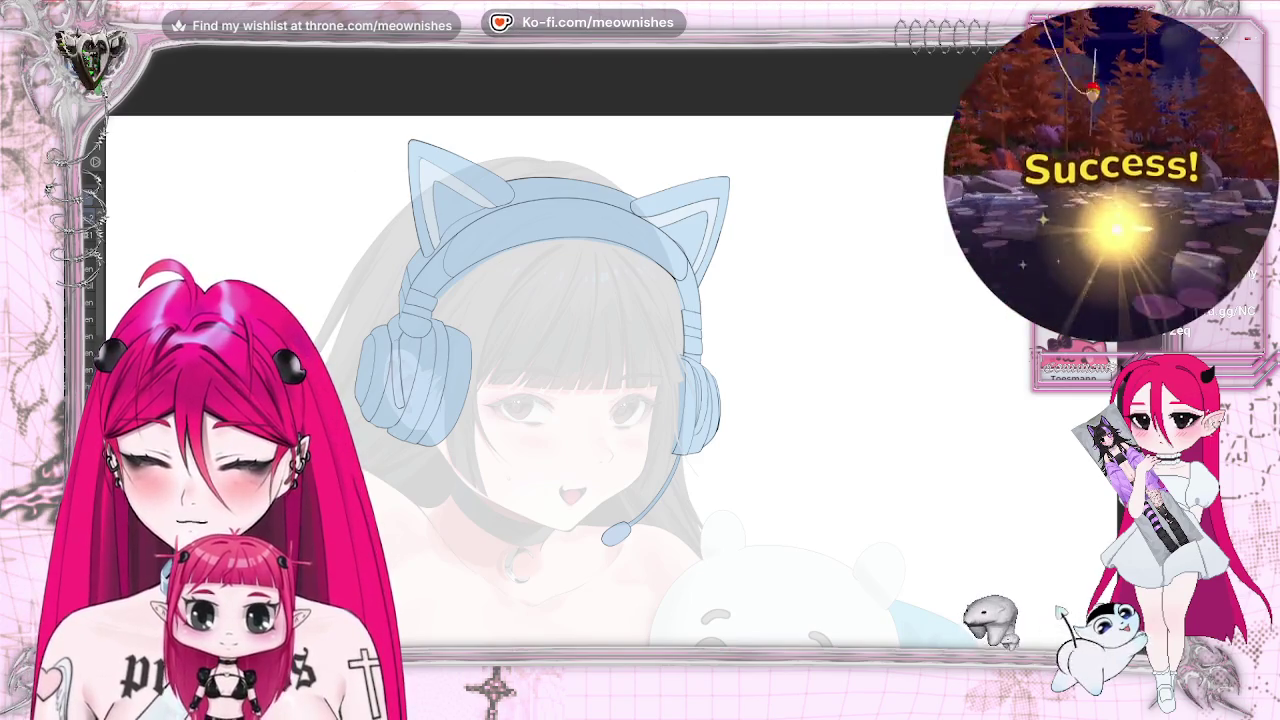
key("ctrl+plus")
key("ctrl+plus")
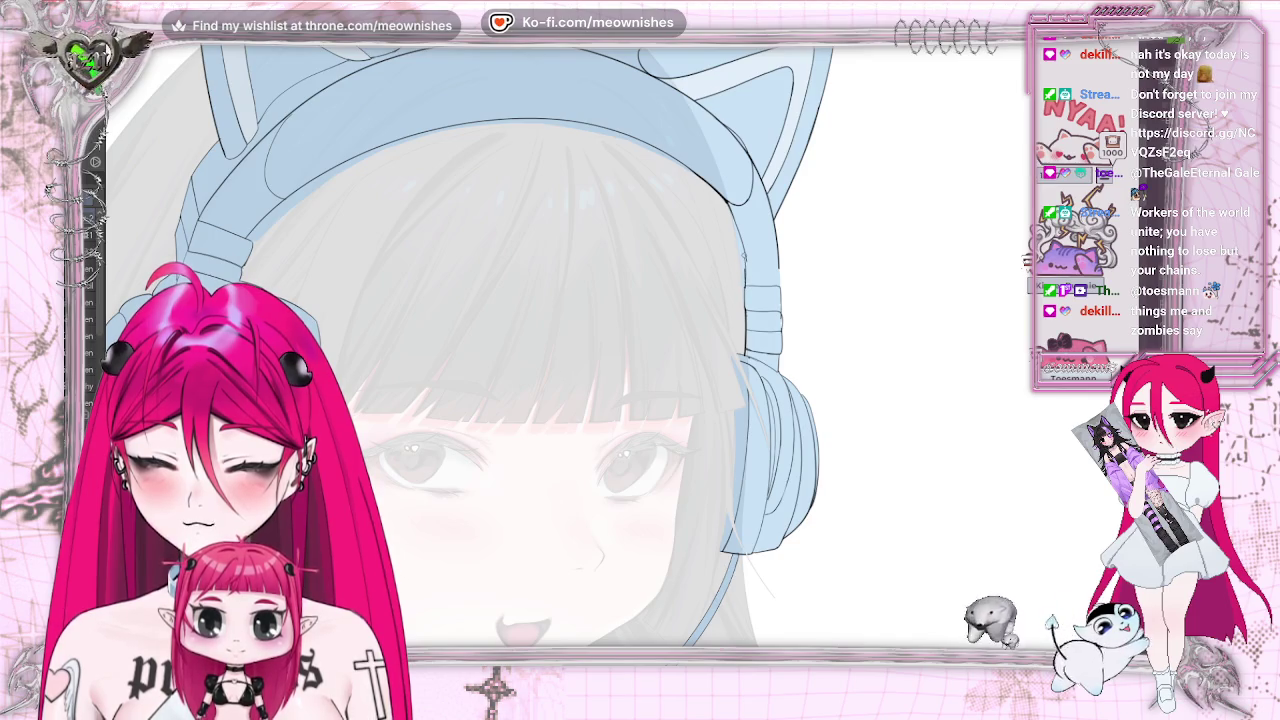
key("m")
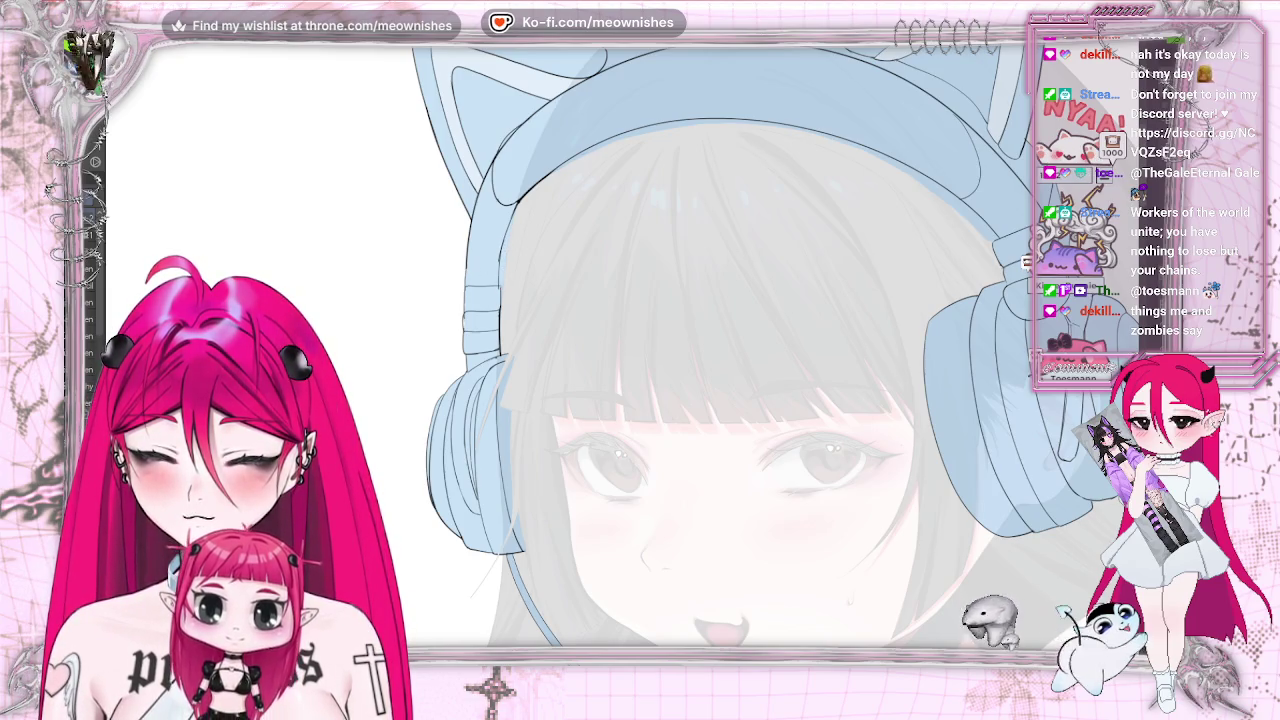
key("ctrl+plus")
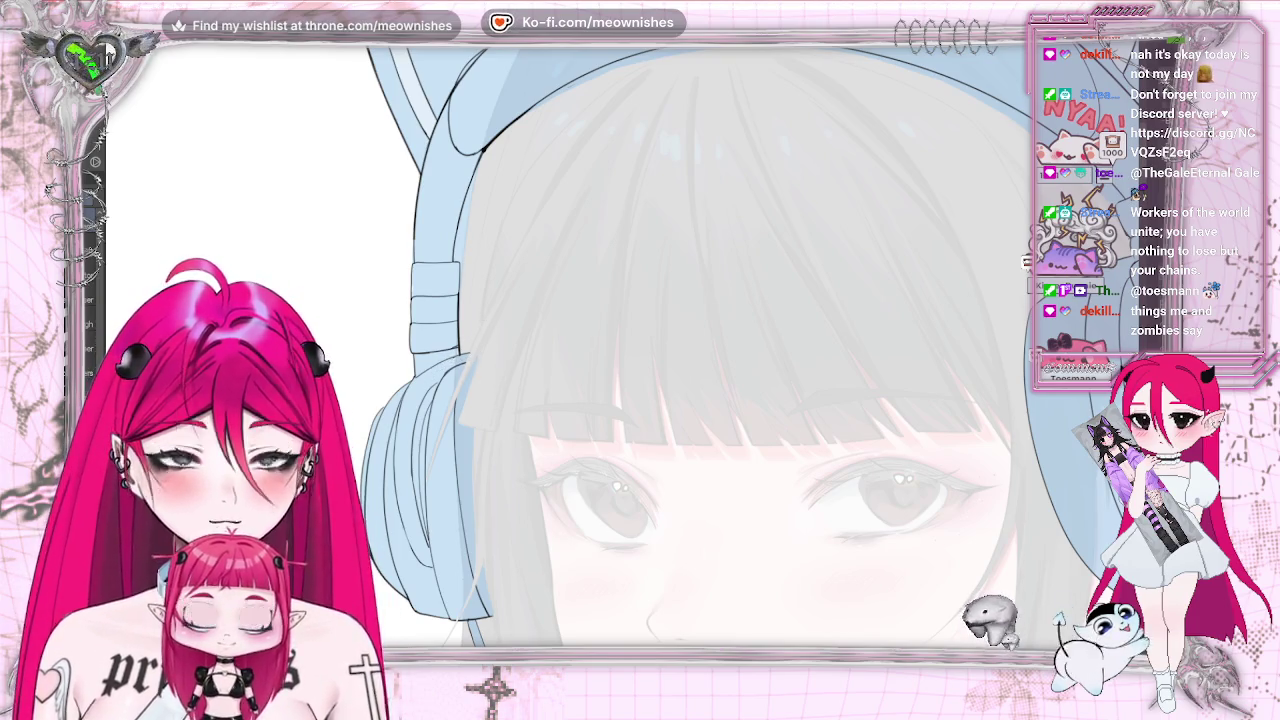
key("h")
key("ctrl+0")
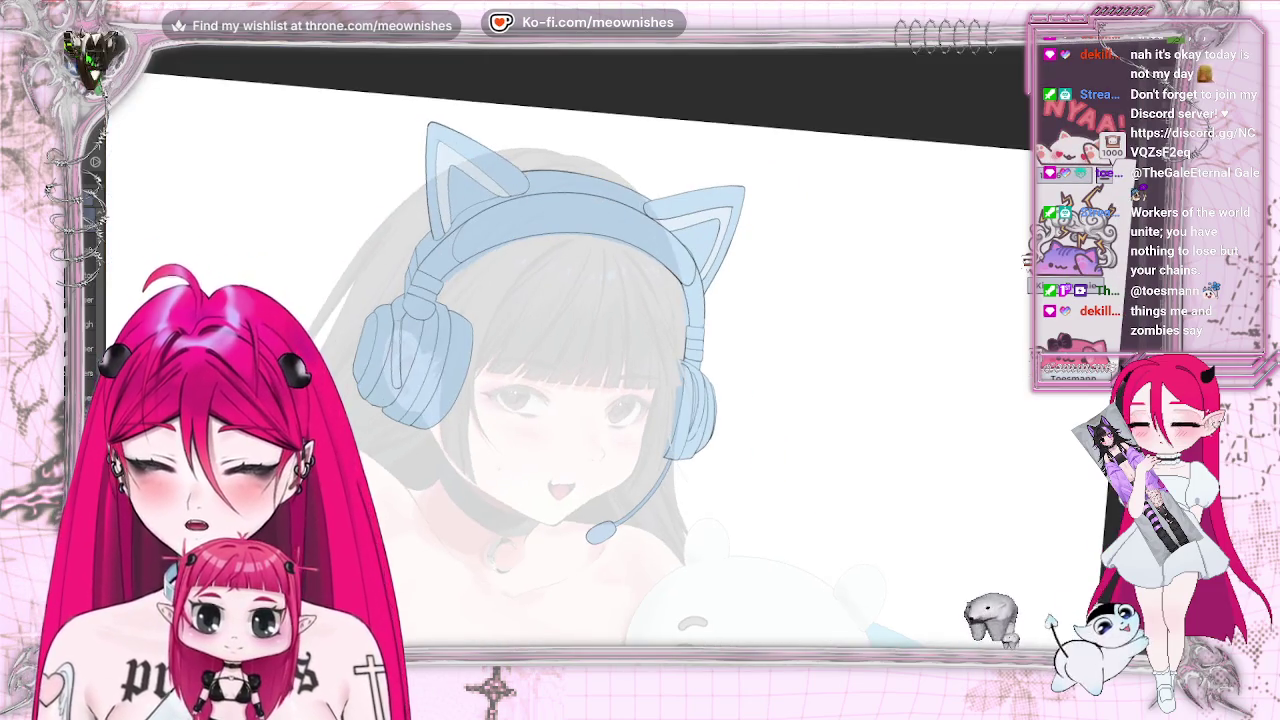
key("ctrl+alt+0")
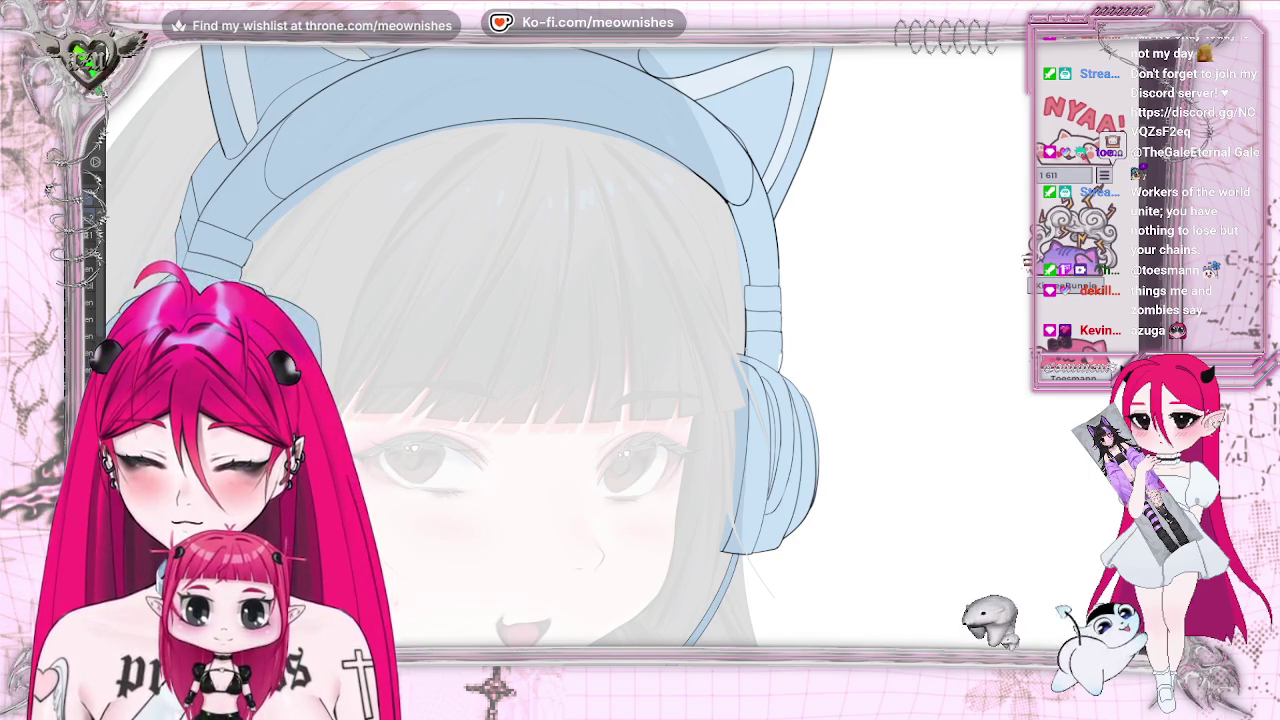
scroll(811, 81, "up", 3)
scroll(811, 81, "up", 3)
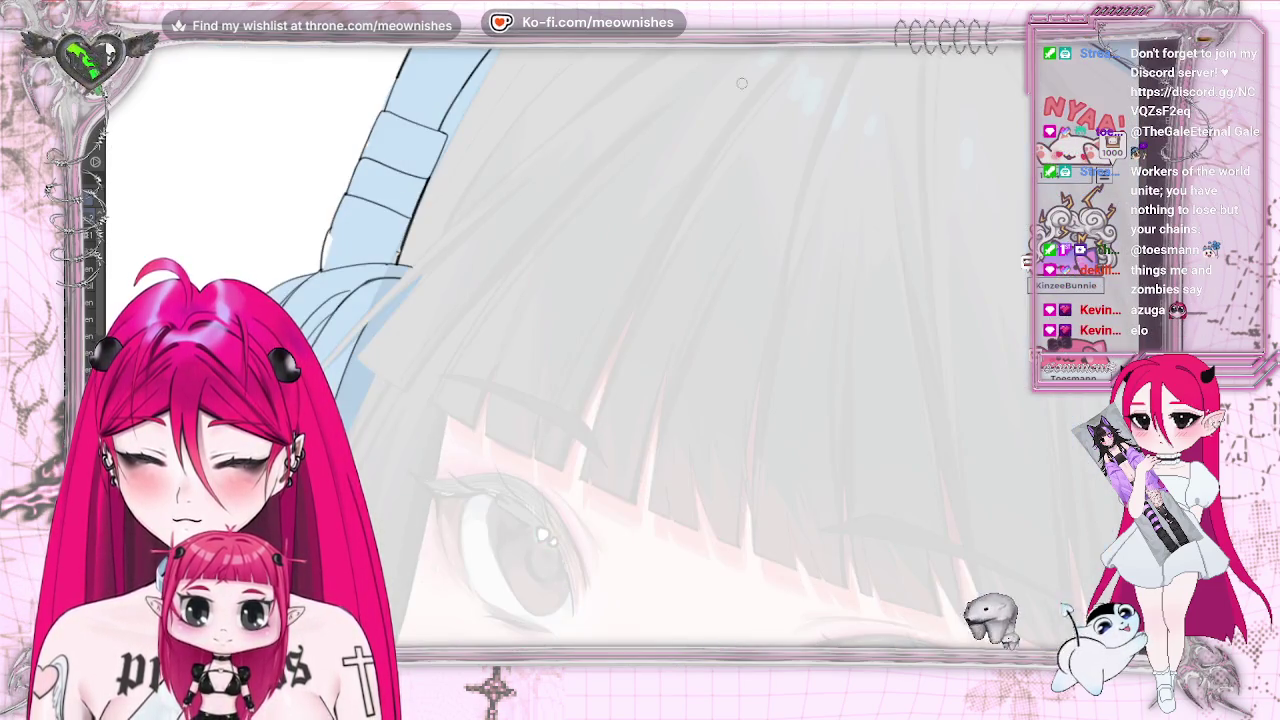
key("ctrl+0")
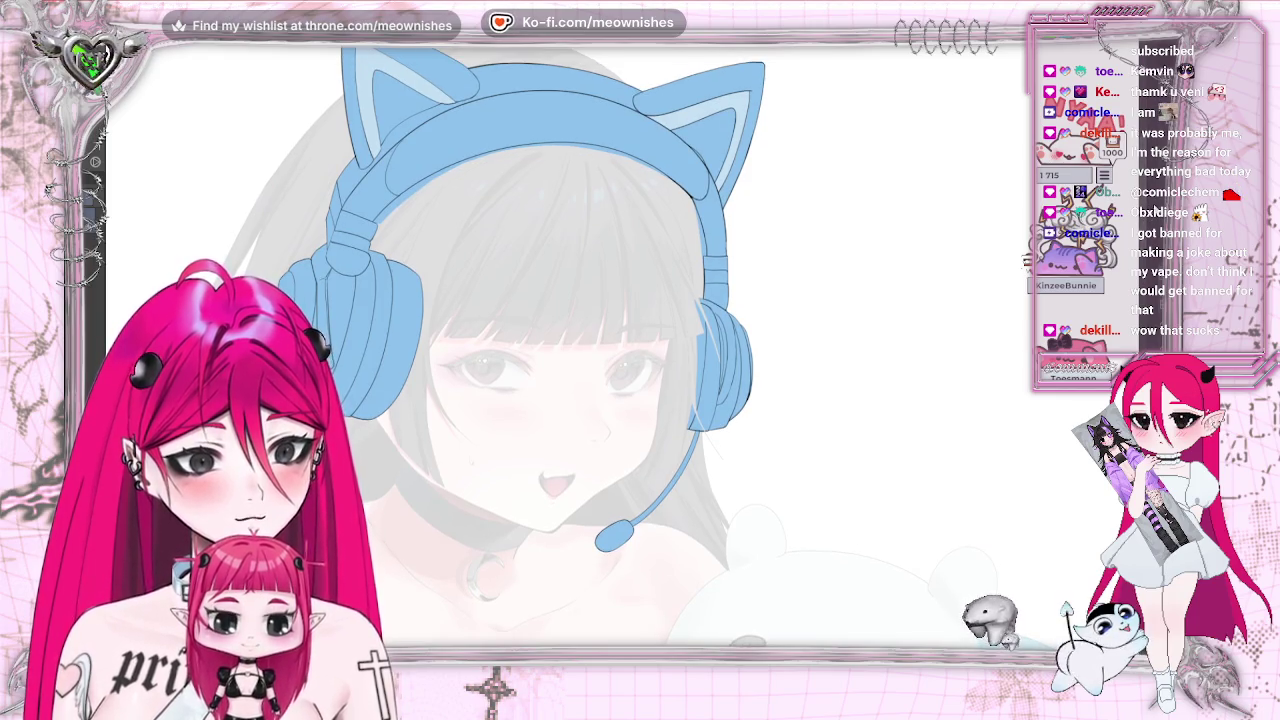
key("m")
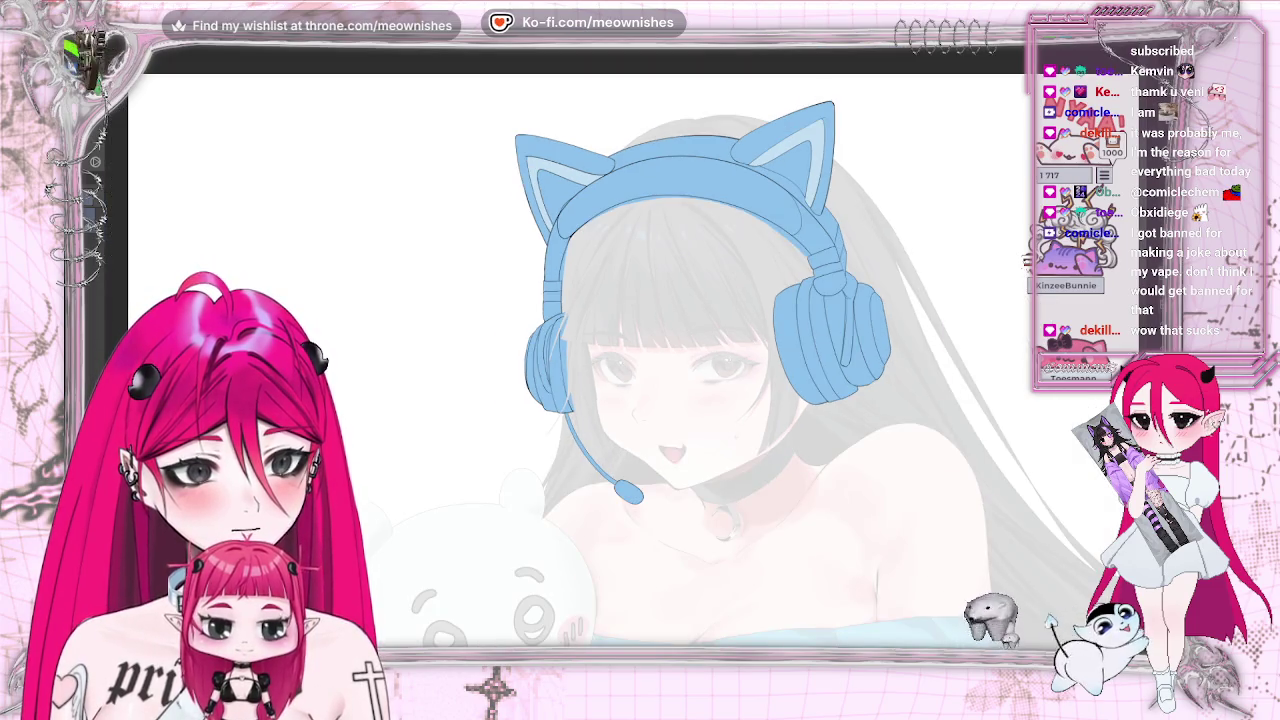
key("m")
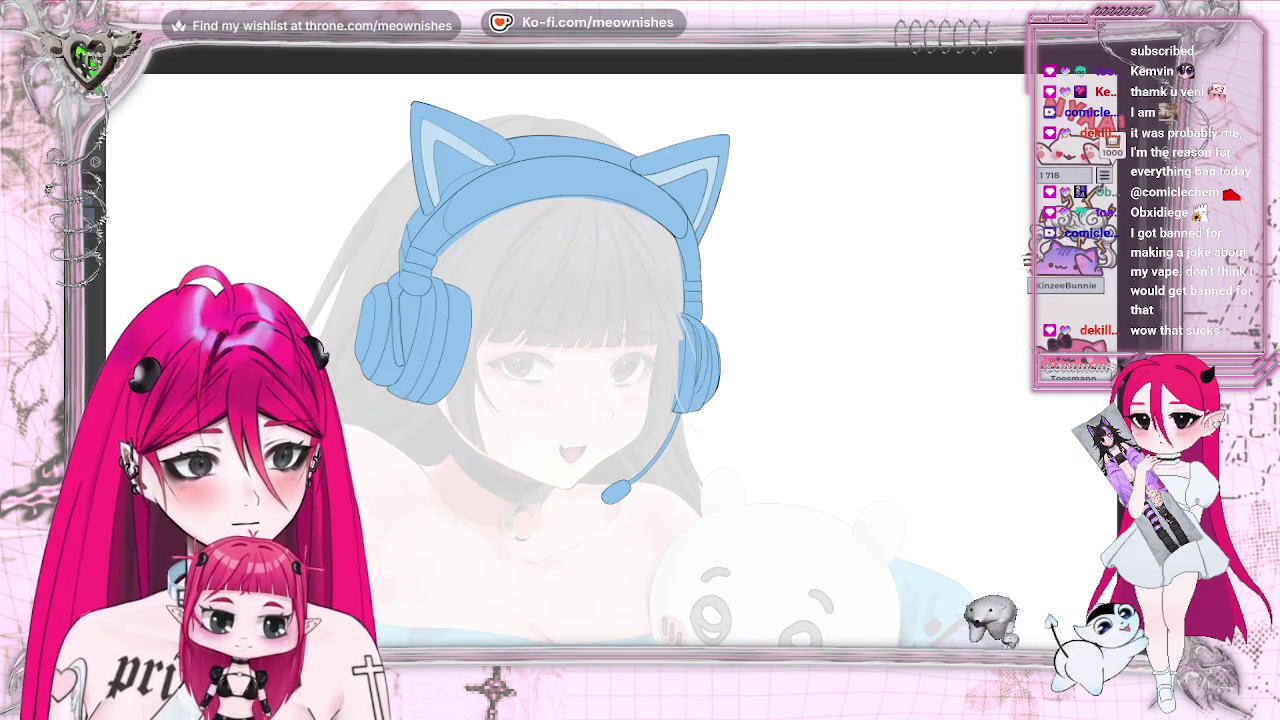
key("ctrl+minus")
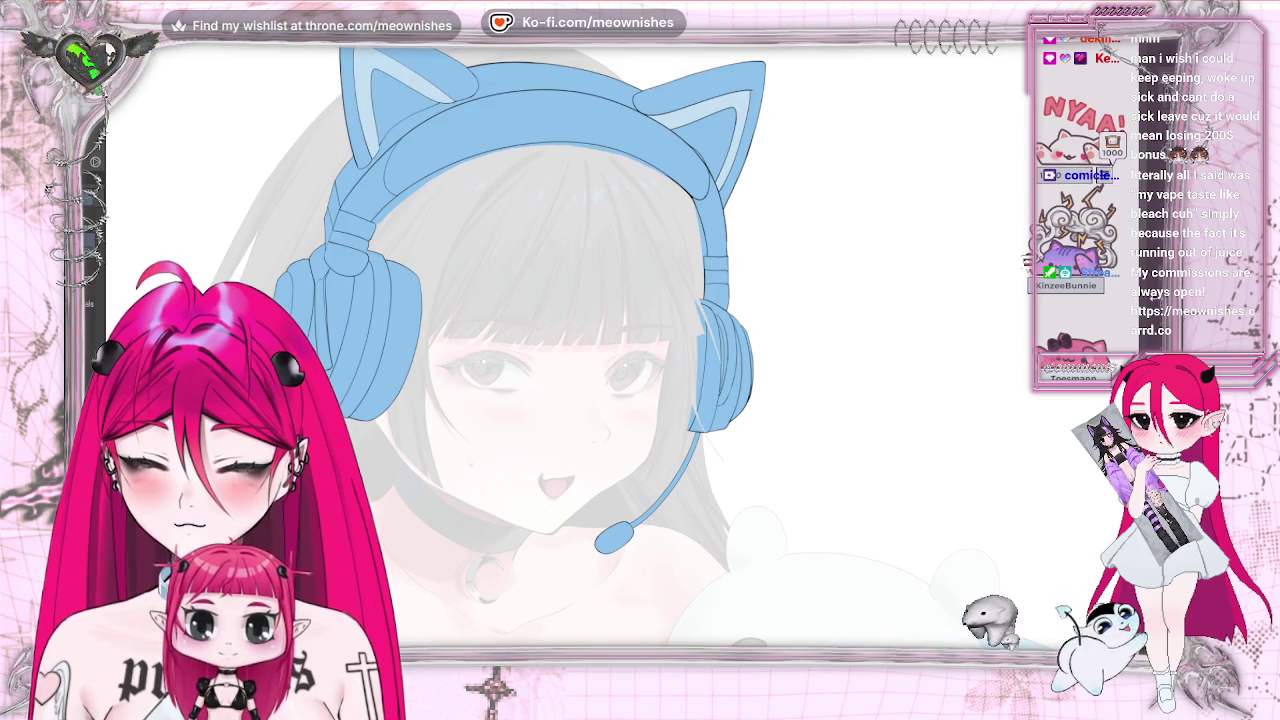
Select the ears, headband and earcups, and paint the inner ears and earcup insides black
left_click(711, 137, "shift")
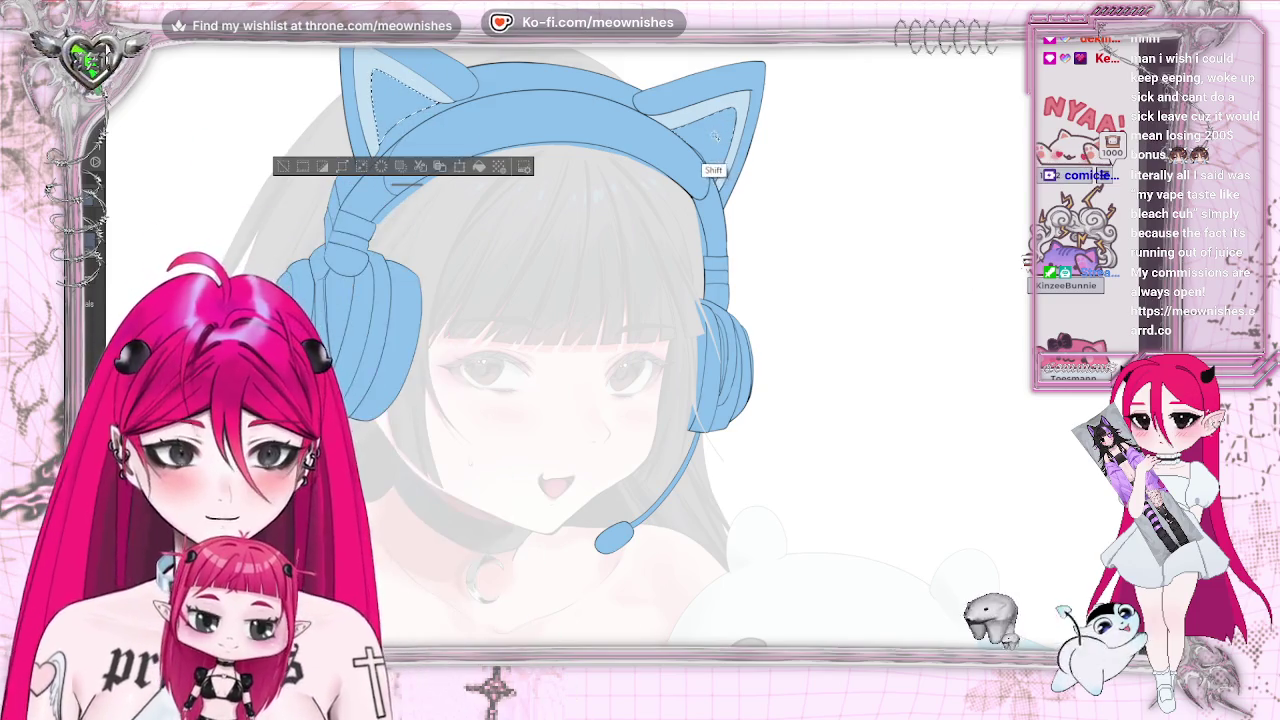
left_click(711, 137, "shift")
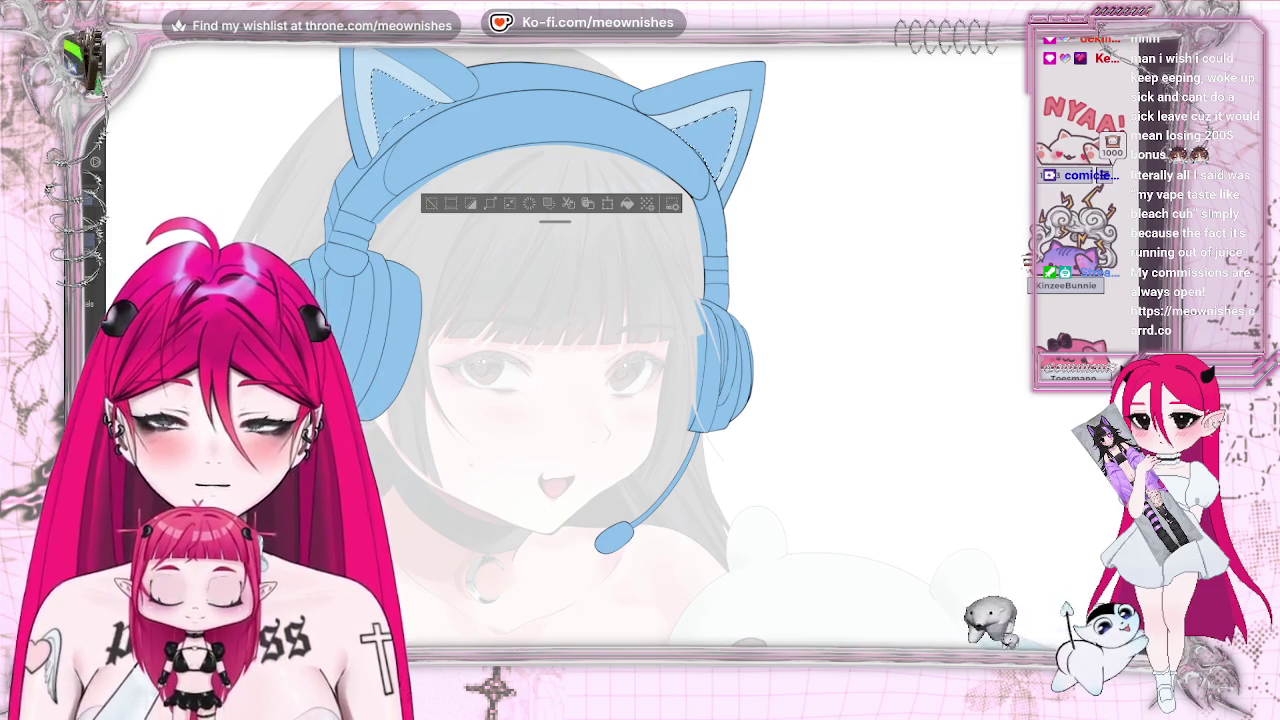
left_click(405, 378, "shift")
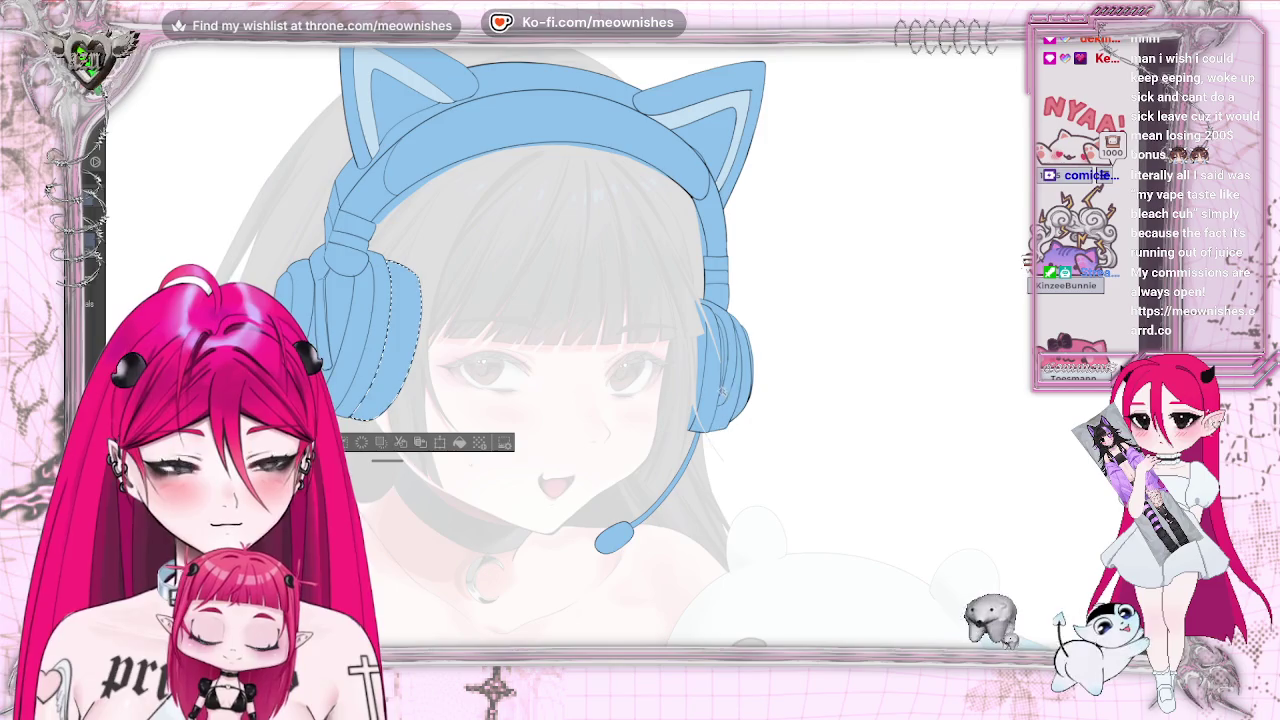
left_click(745, 380, "shift")
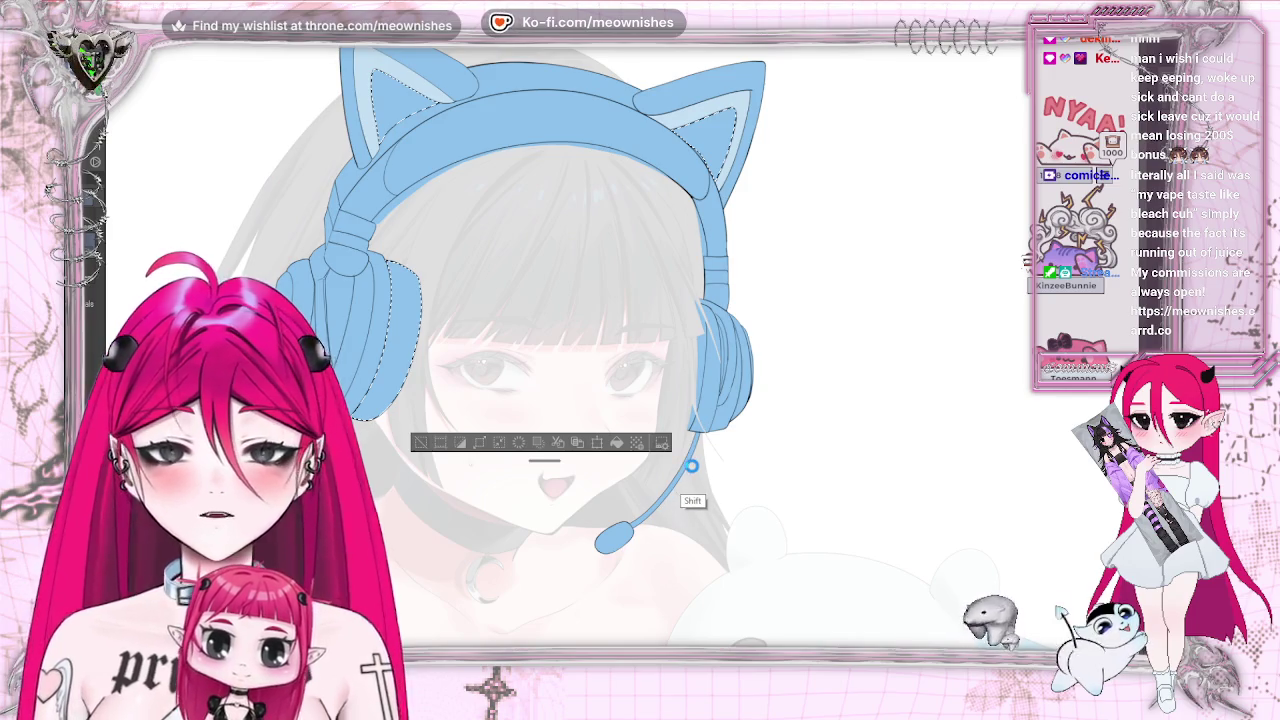
left_click(685, 375, "shift")
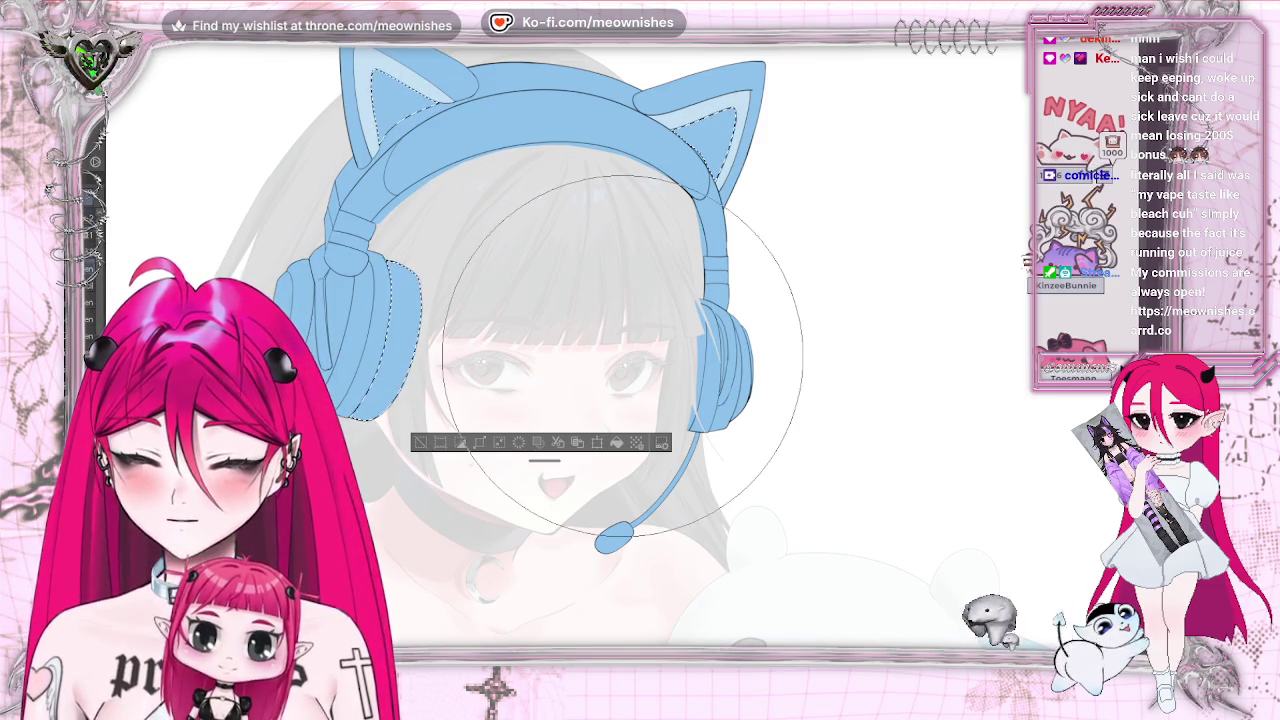
left_click_drag(545, 270, 540, 400)
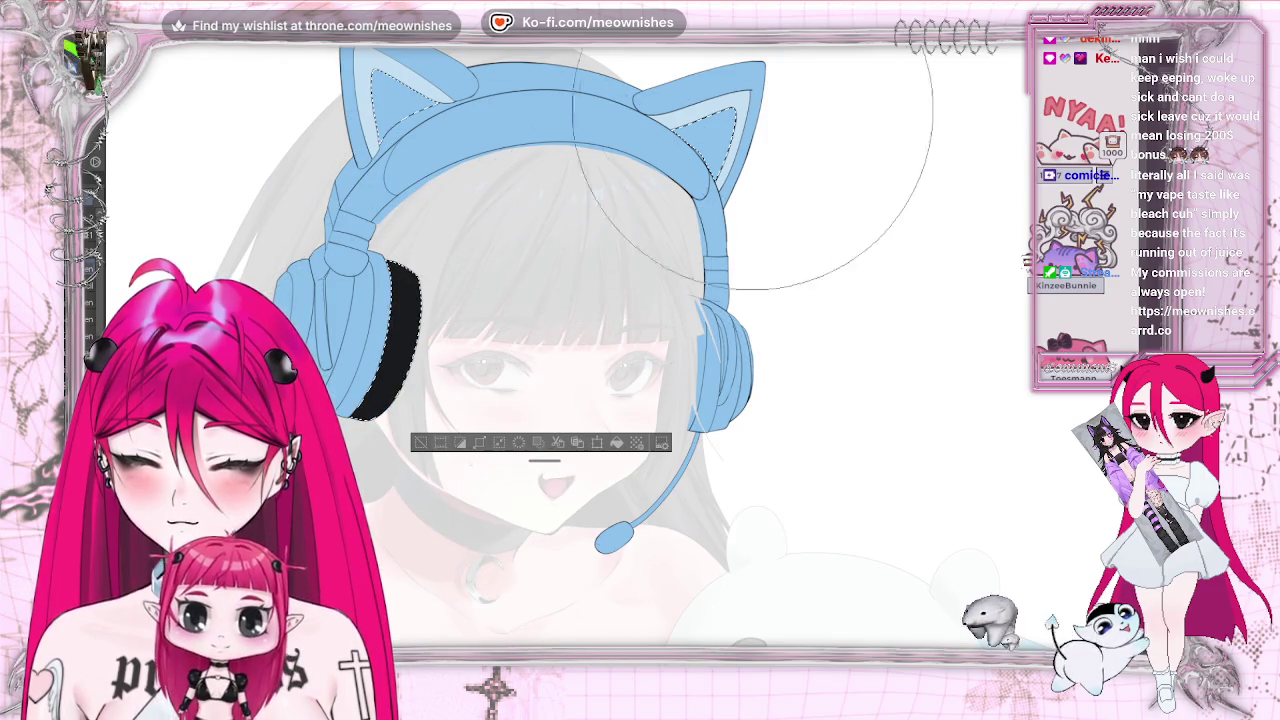
left_click_drag(744, 226, 730, 200)
left_click_drag(344, 250, 360, 230)
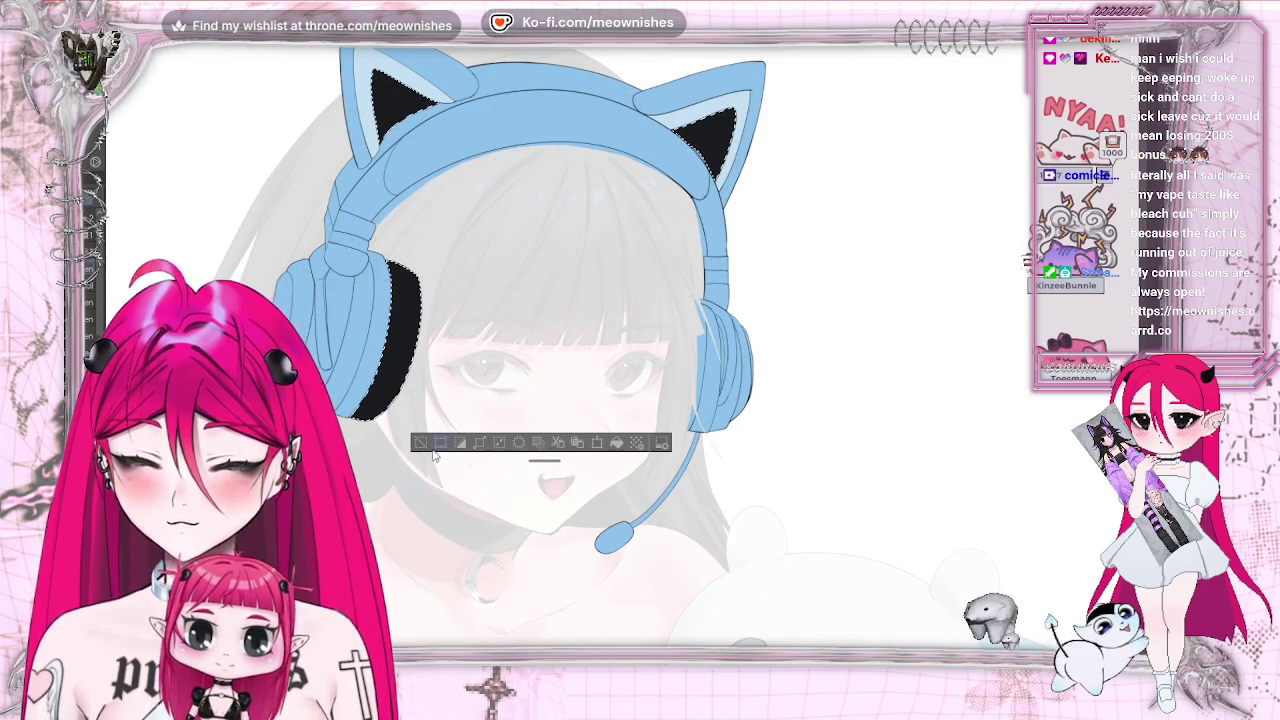
key("ctrl+d")
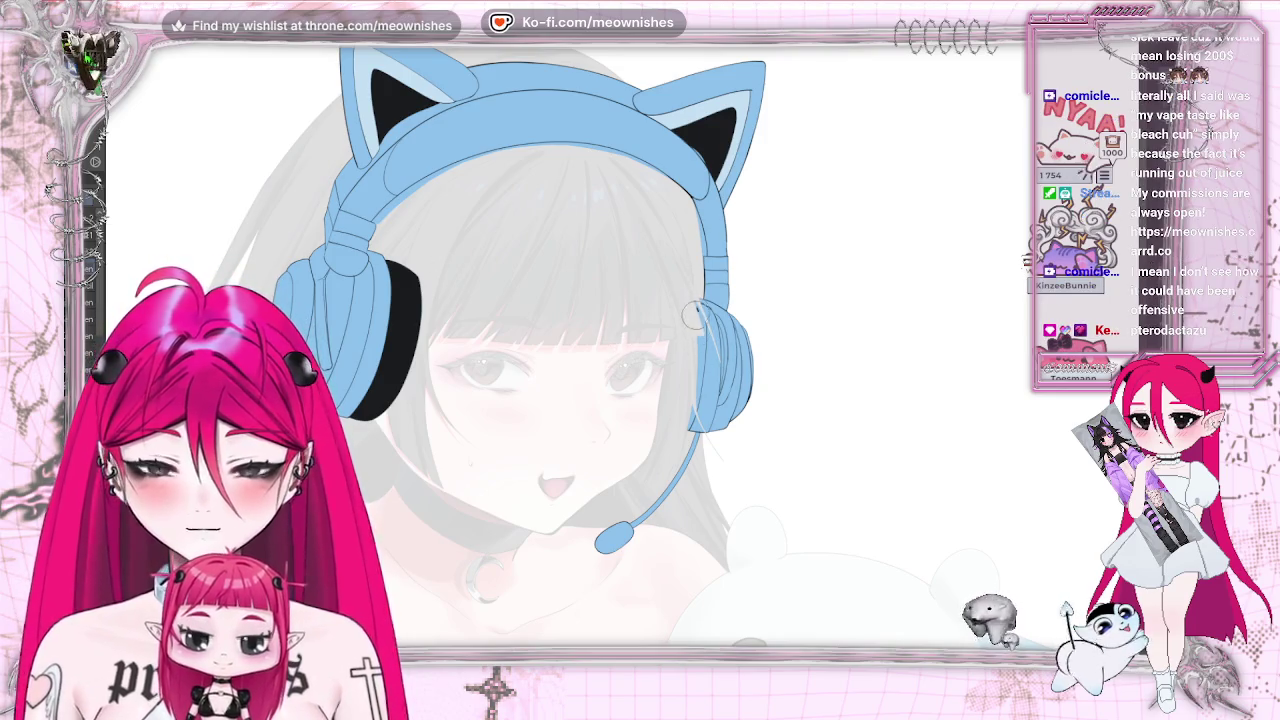
Mirror and zoom the view, then extend the black hair down beside the headphone
key("h")
key("ctrl+plus")
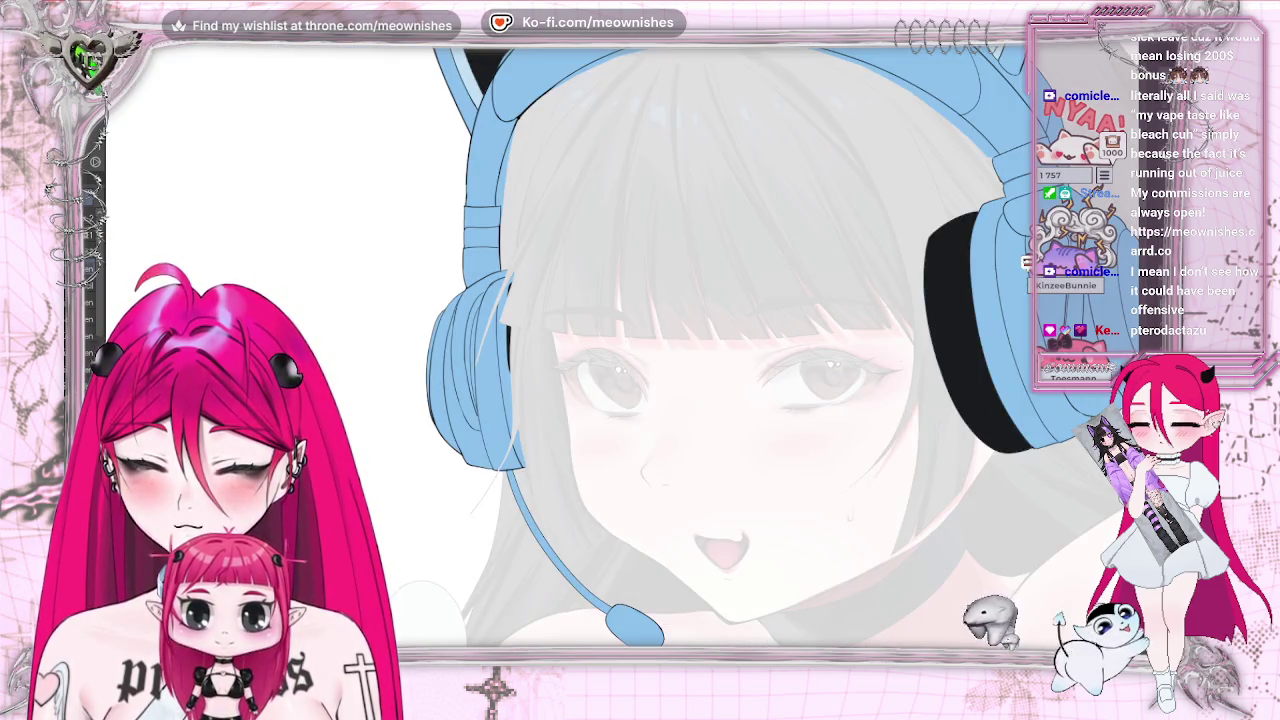
key("ctrl+plus")
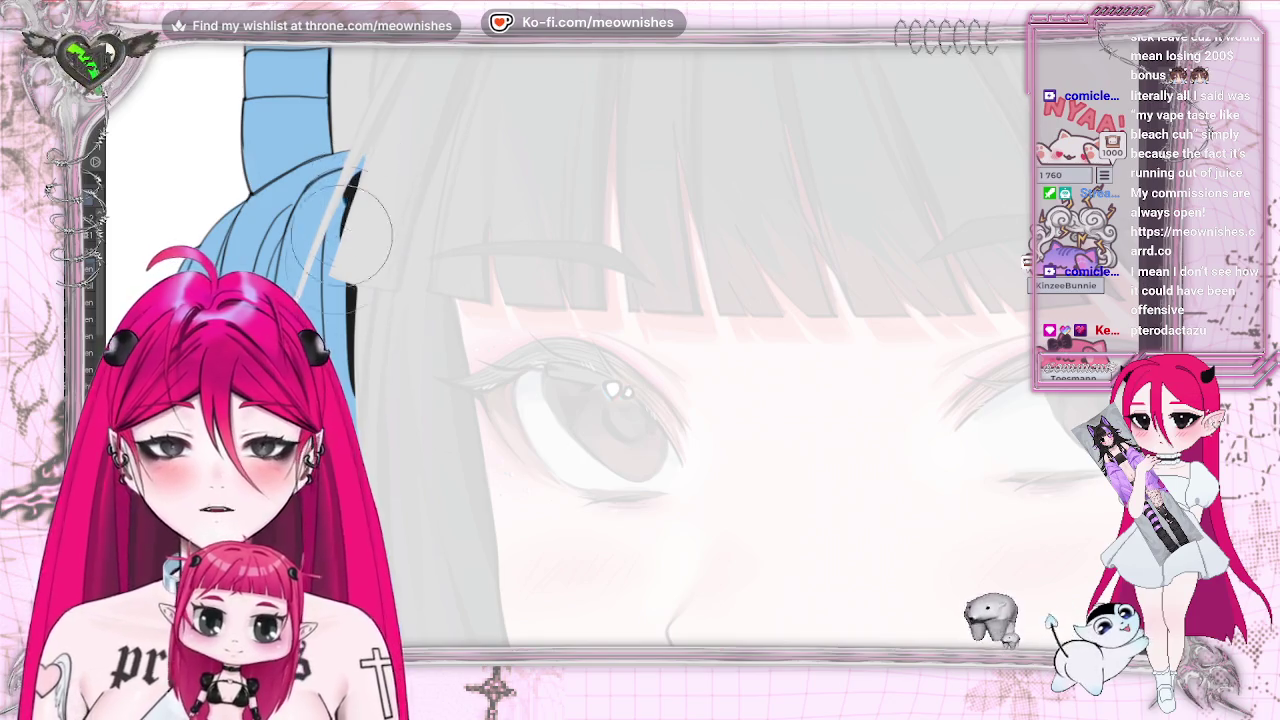
left_click_drag(355, 195, 350, 358)
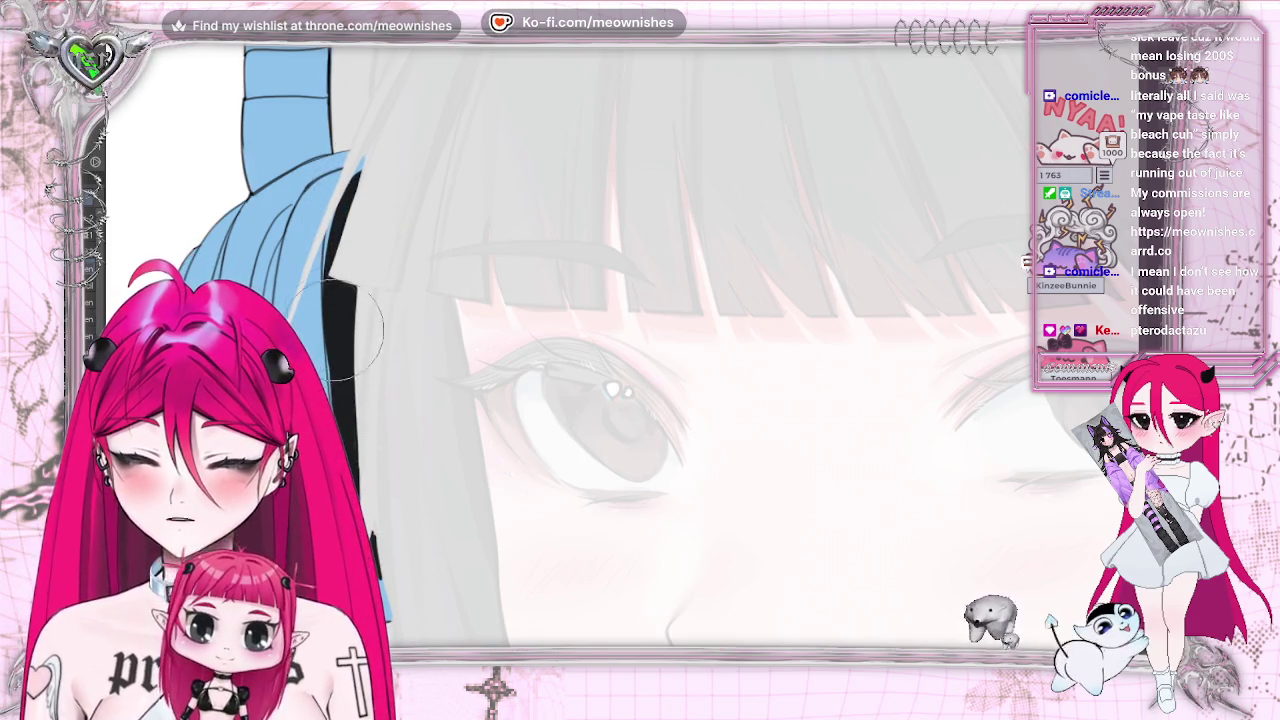
Undo the hair stroke beside the headphone and Auto Select the headband's inner band
key("ctrl+z")
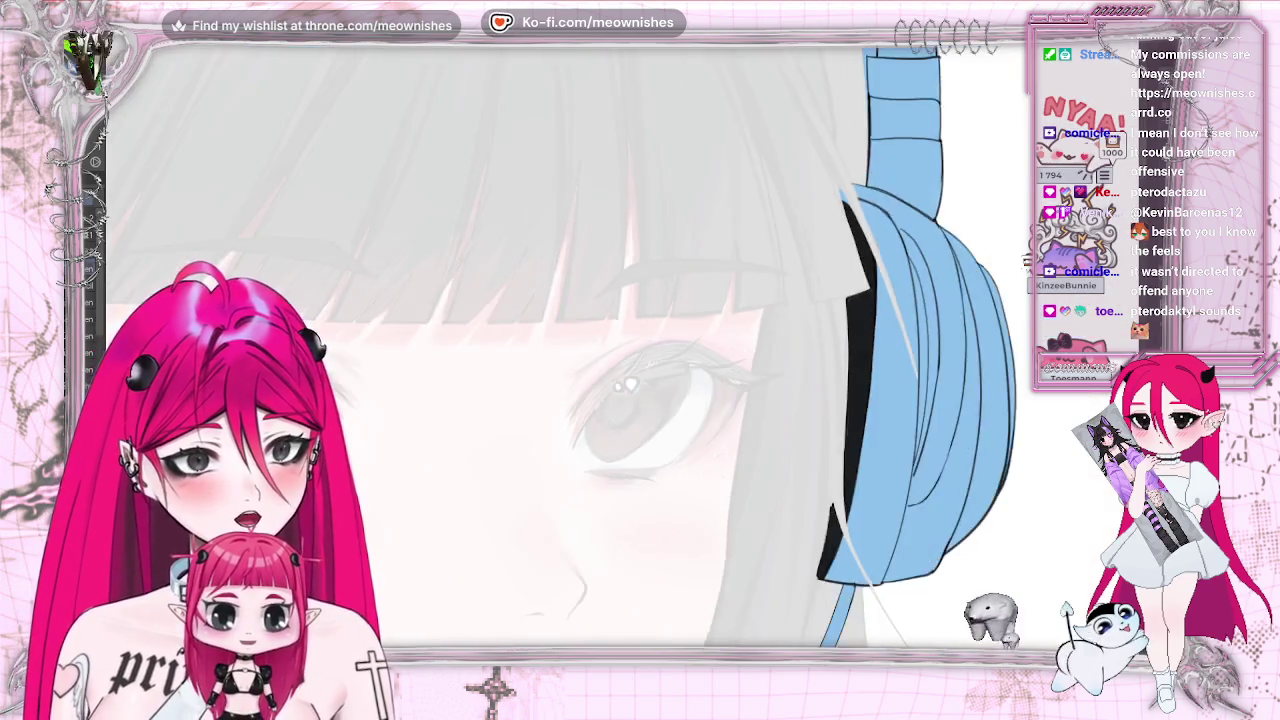
scroll(640, 147, "down", 5)
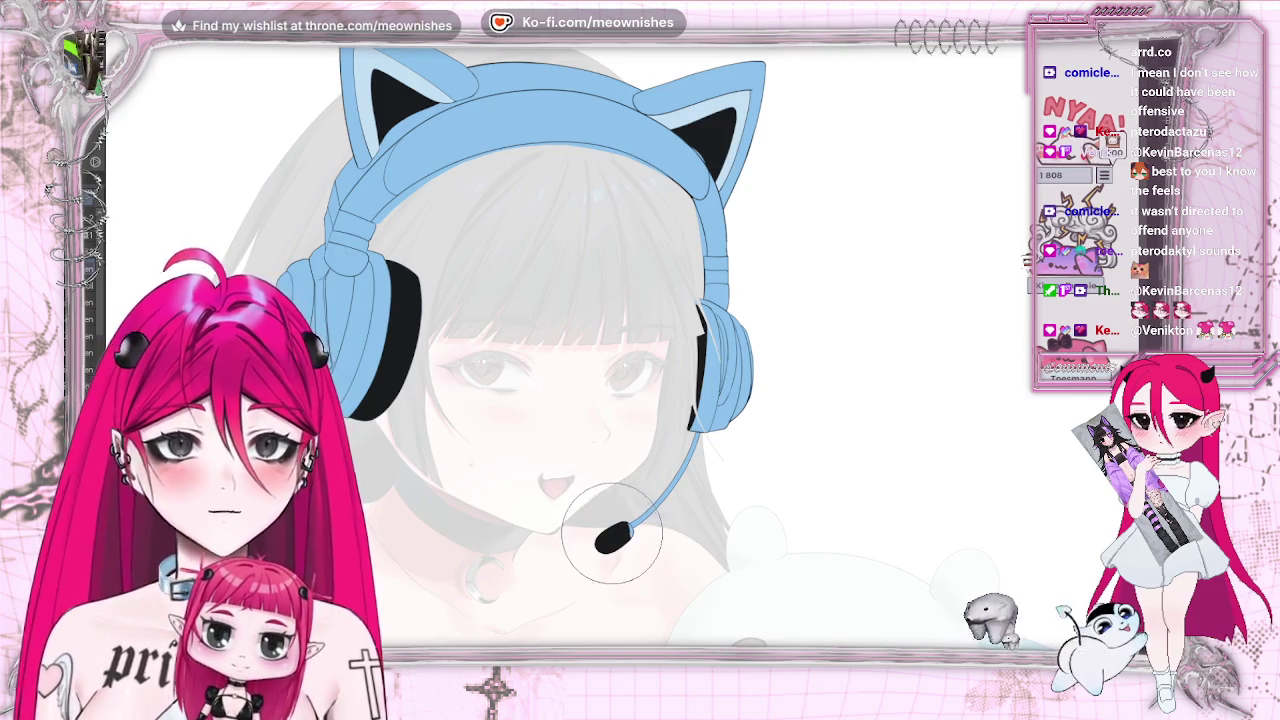
scroll(560, 340, "down", 3)
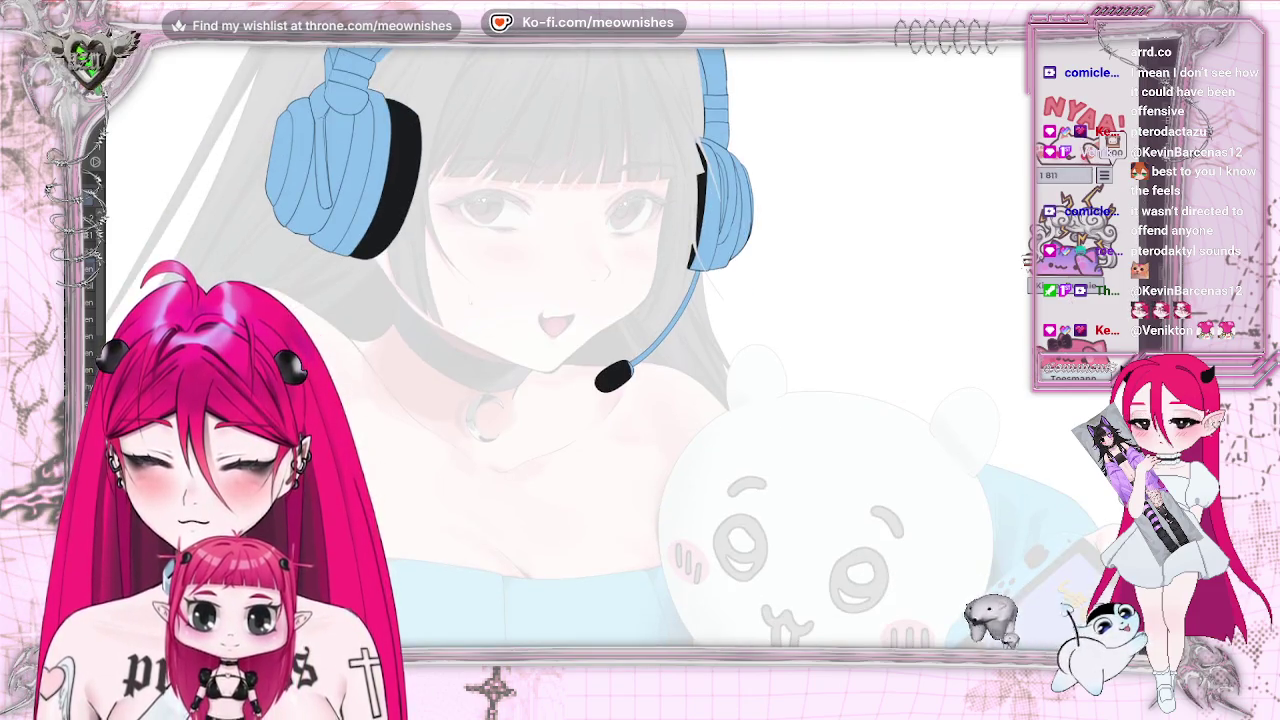
scroll(560, 340, "up", 2)
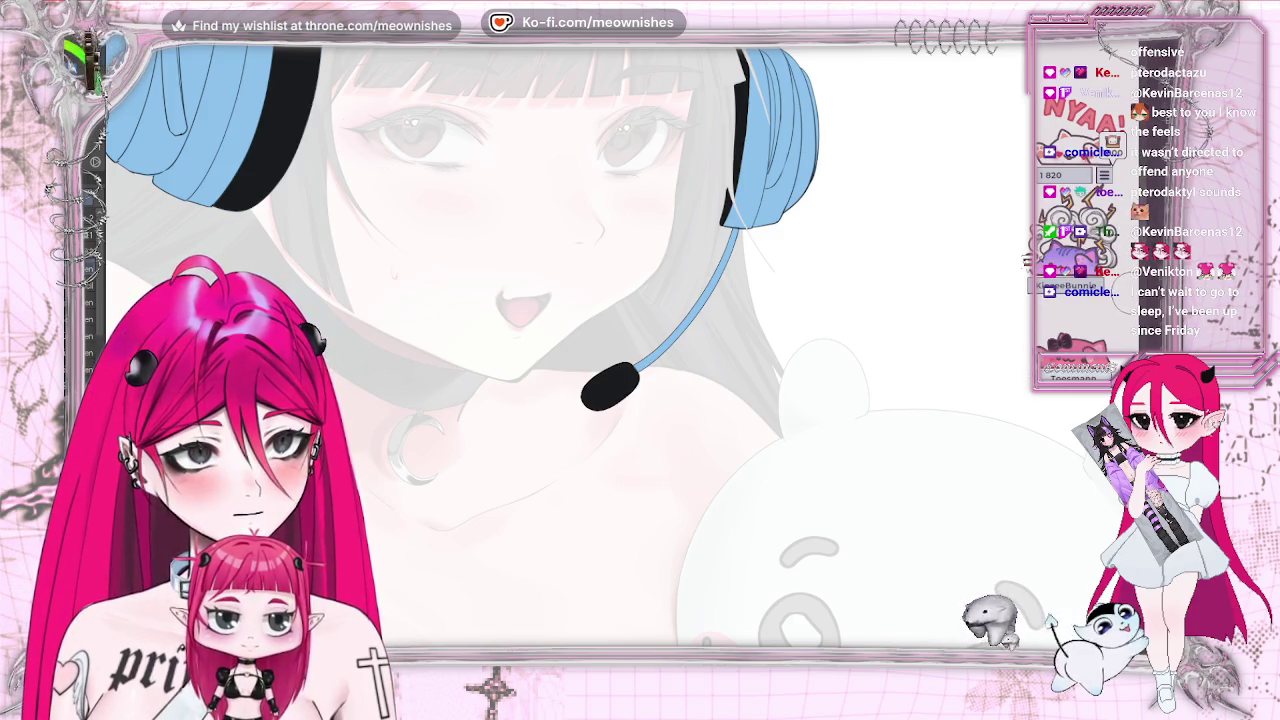
scroll(450, 350, "down", 3)
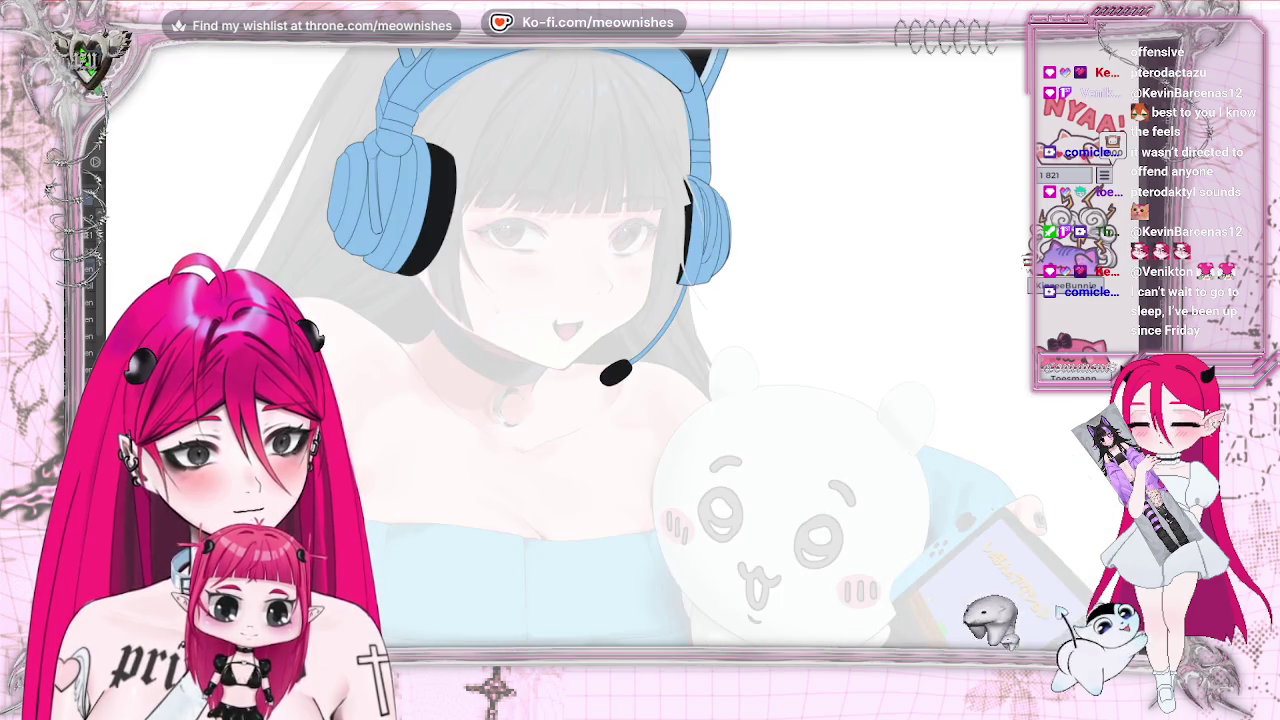
scroll(540, 250, "up", 3)
scroll(540, 350, "down", 1)
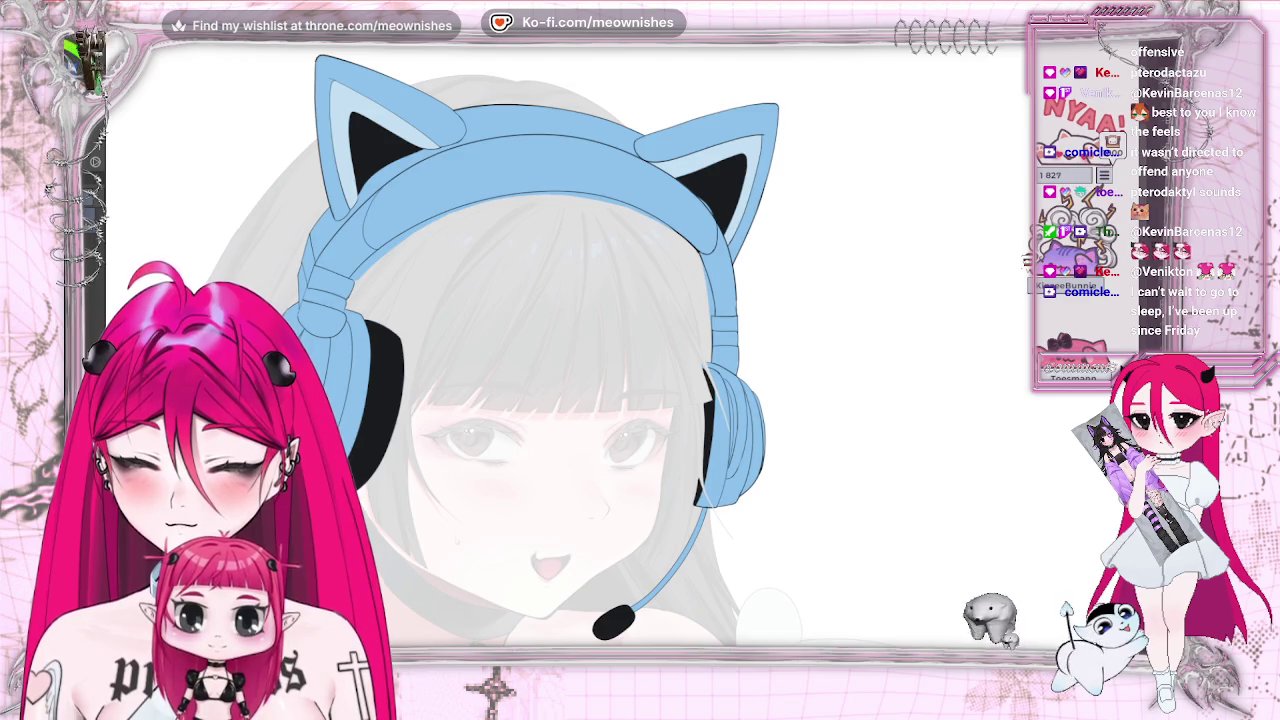
left_click(596, 162)
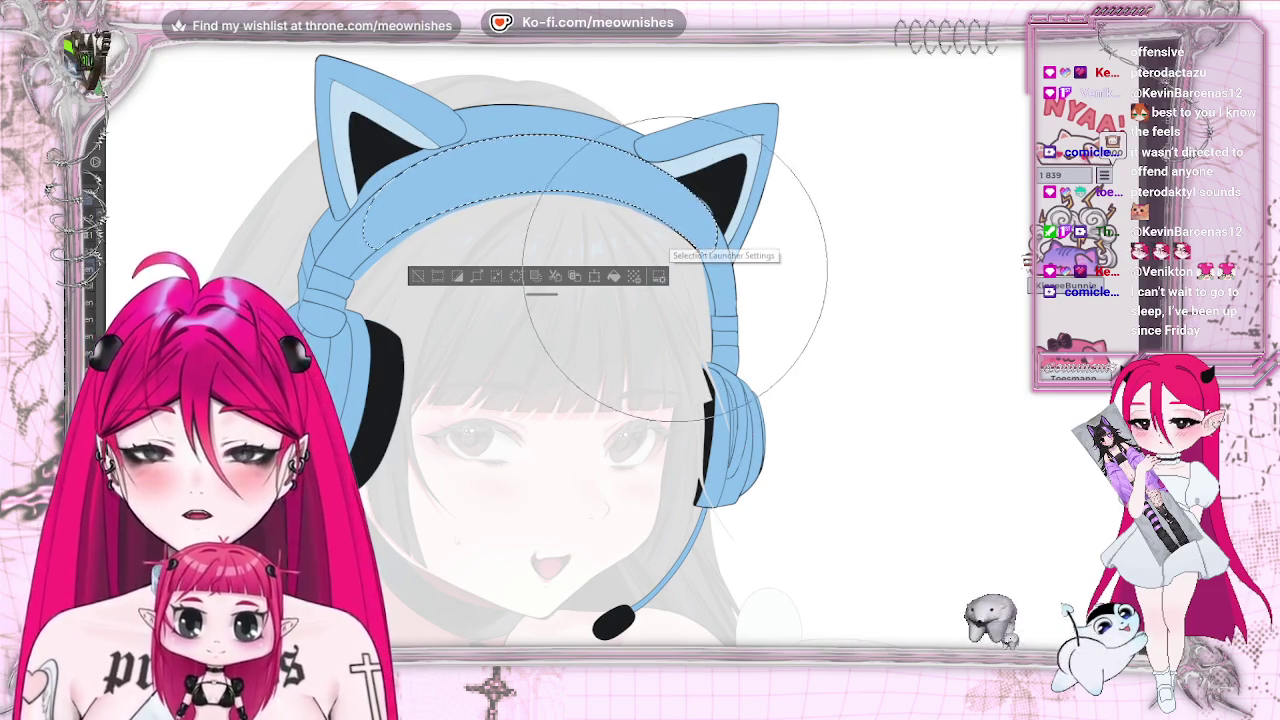
Fill the selected inner headband band solid black and deselect
left_click_drag(673, 265, 440, 240)
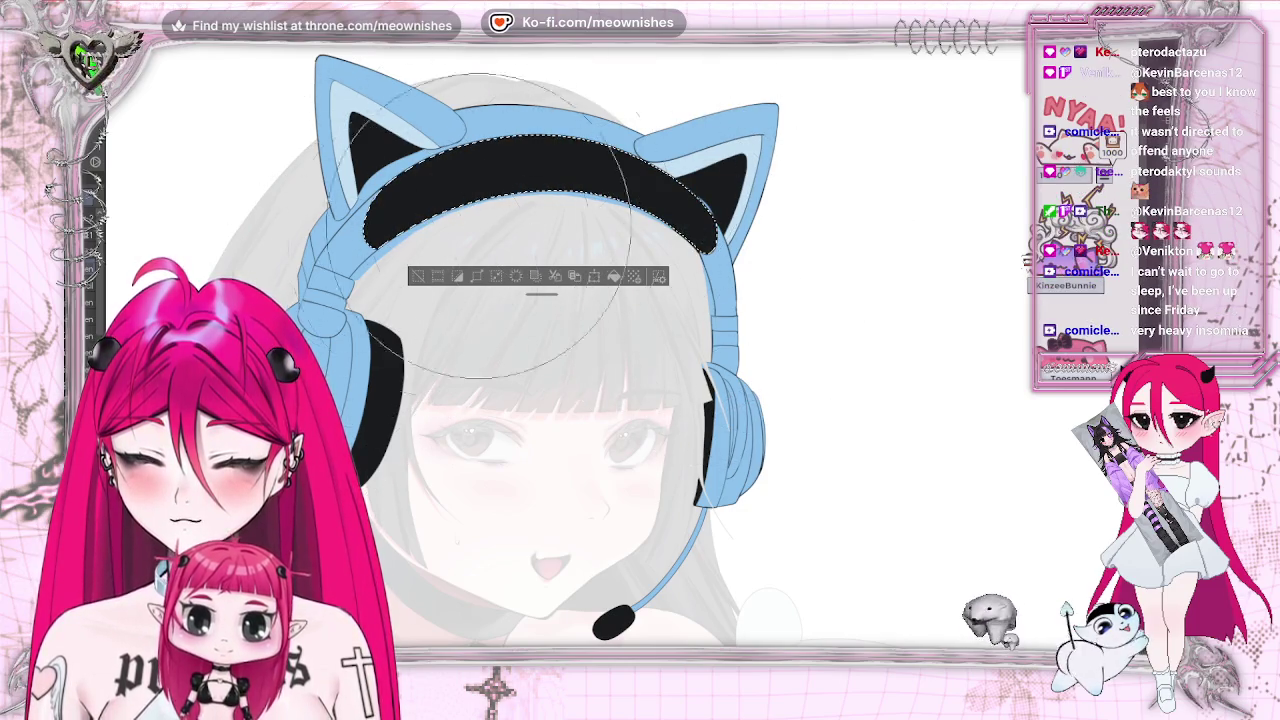
key("ctrl+d")
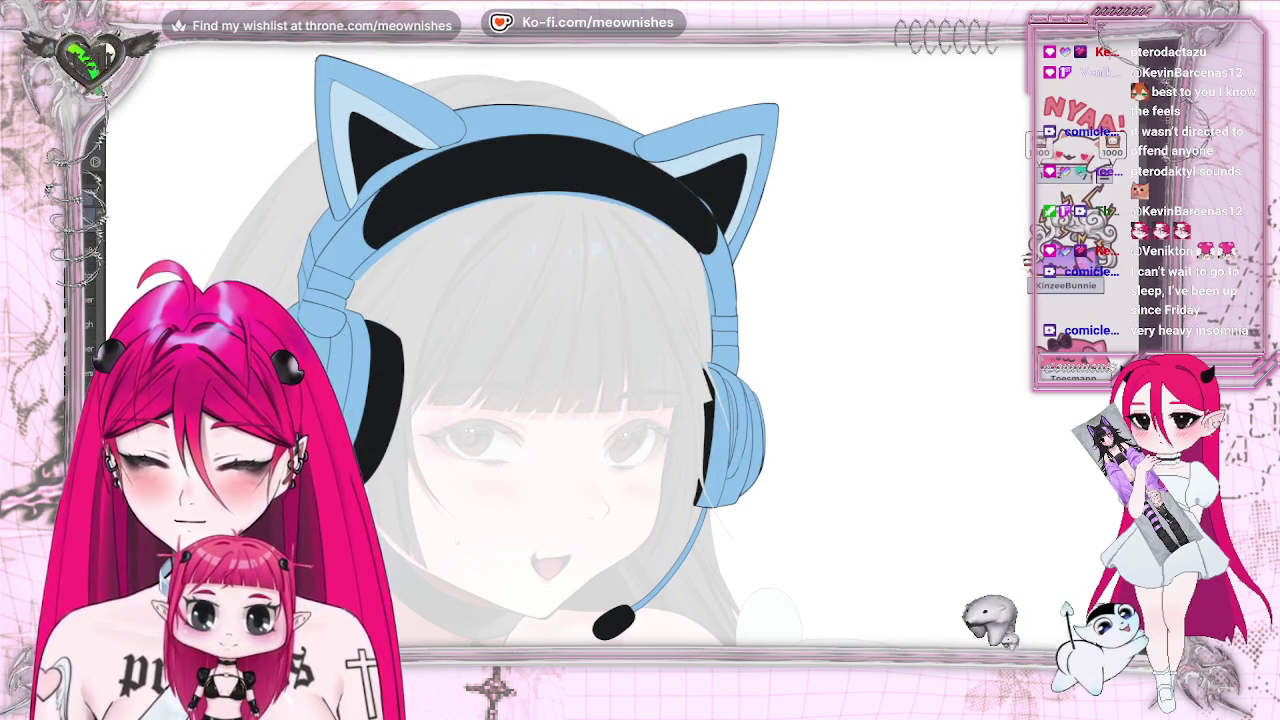
scroll(626, 372, "up", 2)
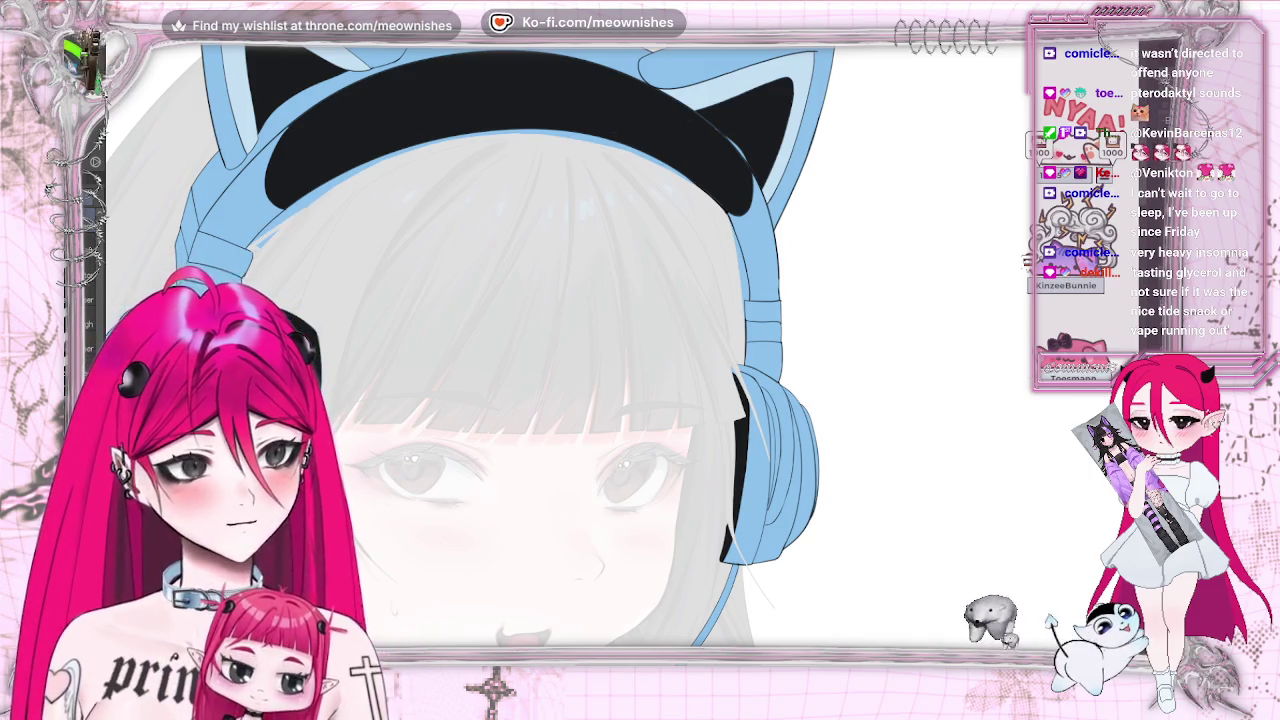
Zoom in and brush light grey over the blue rim between the black band and grey hair
scroll(566, 345, "left", 5)
scroll(550, 70, "up", 1)
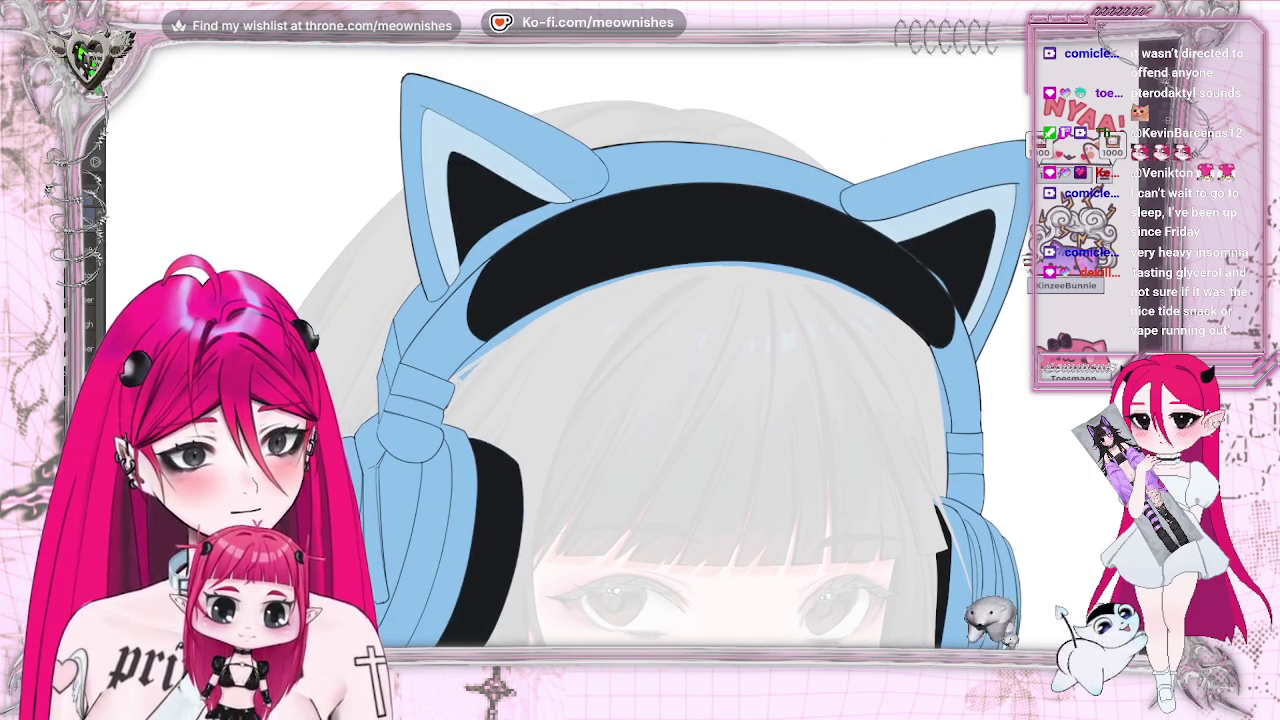
scroll(550, 70, "up", 1)
scroll(550, 70, "up", 1)
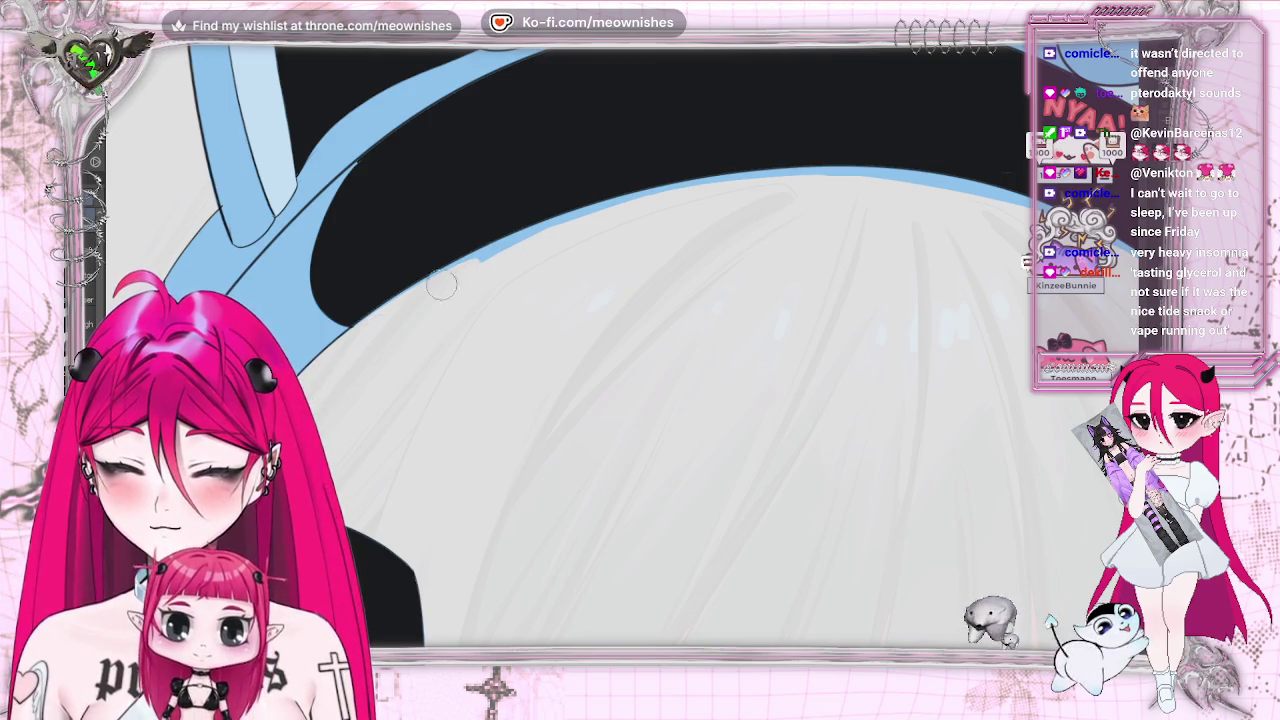
left_click_drag(452, 278, 633, 200)
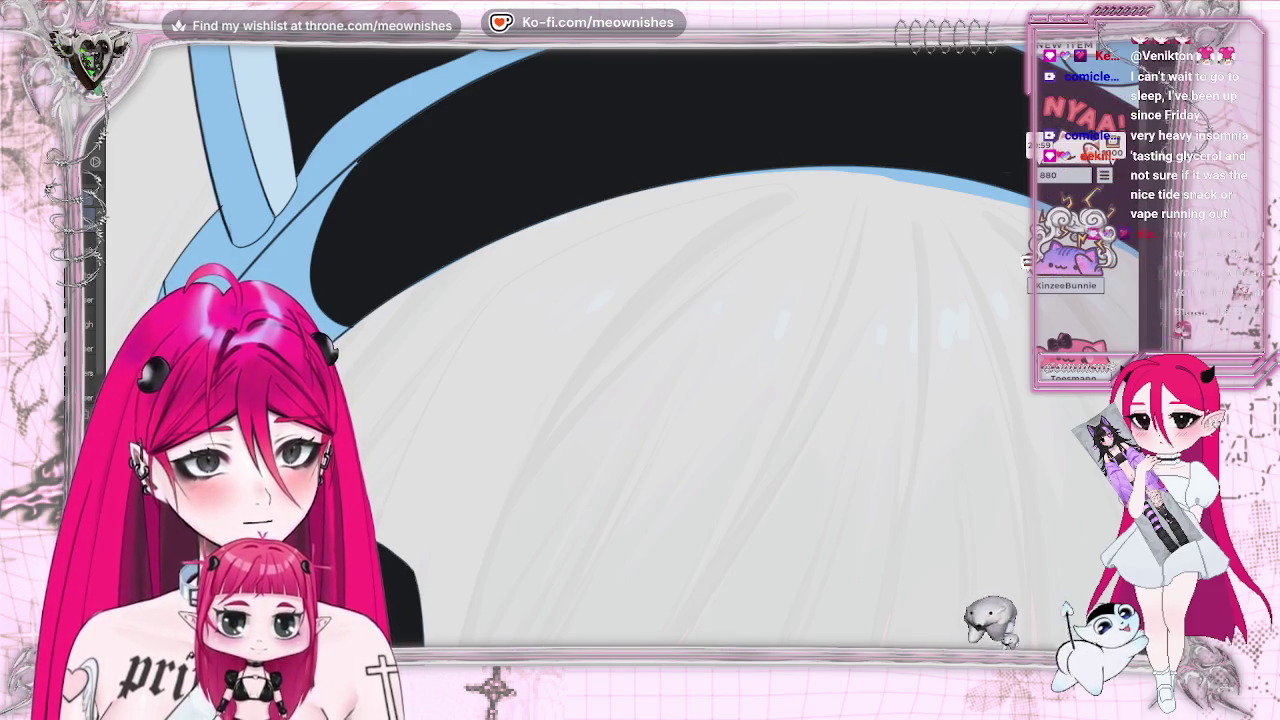
key("h")
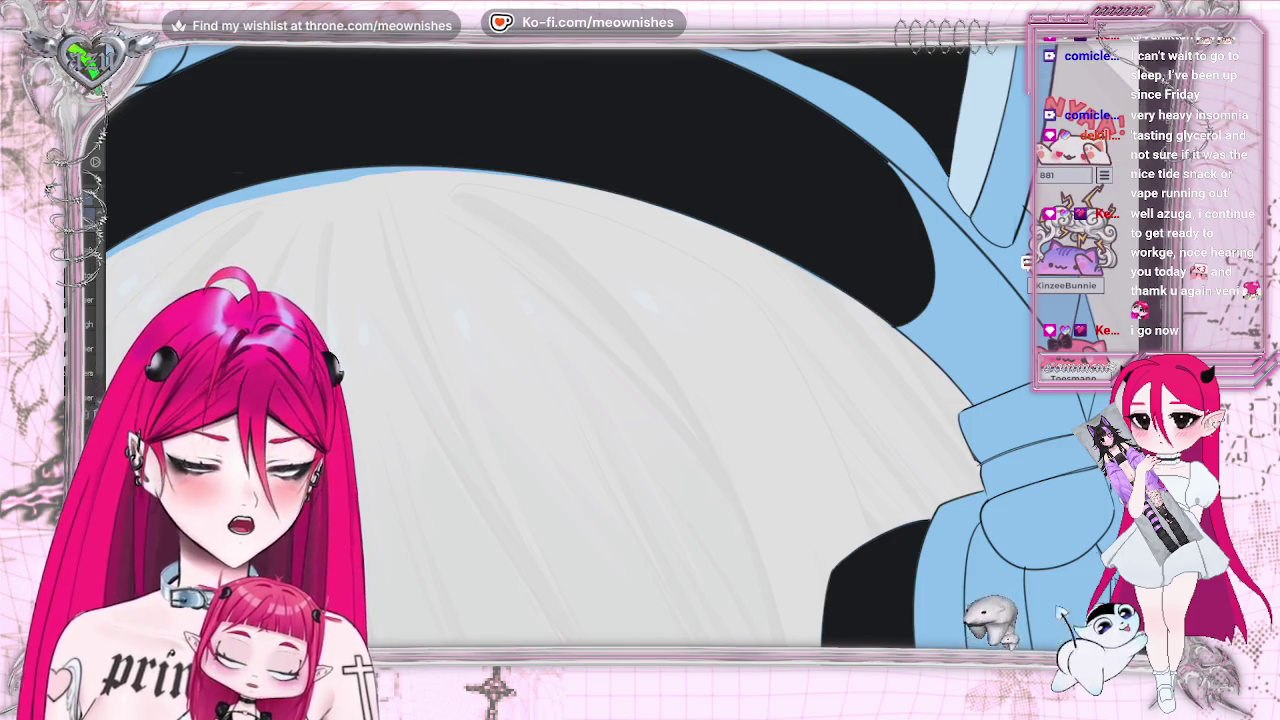
key("h")
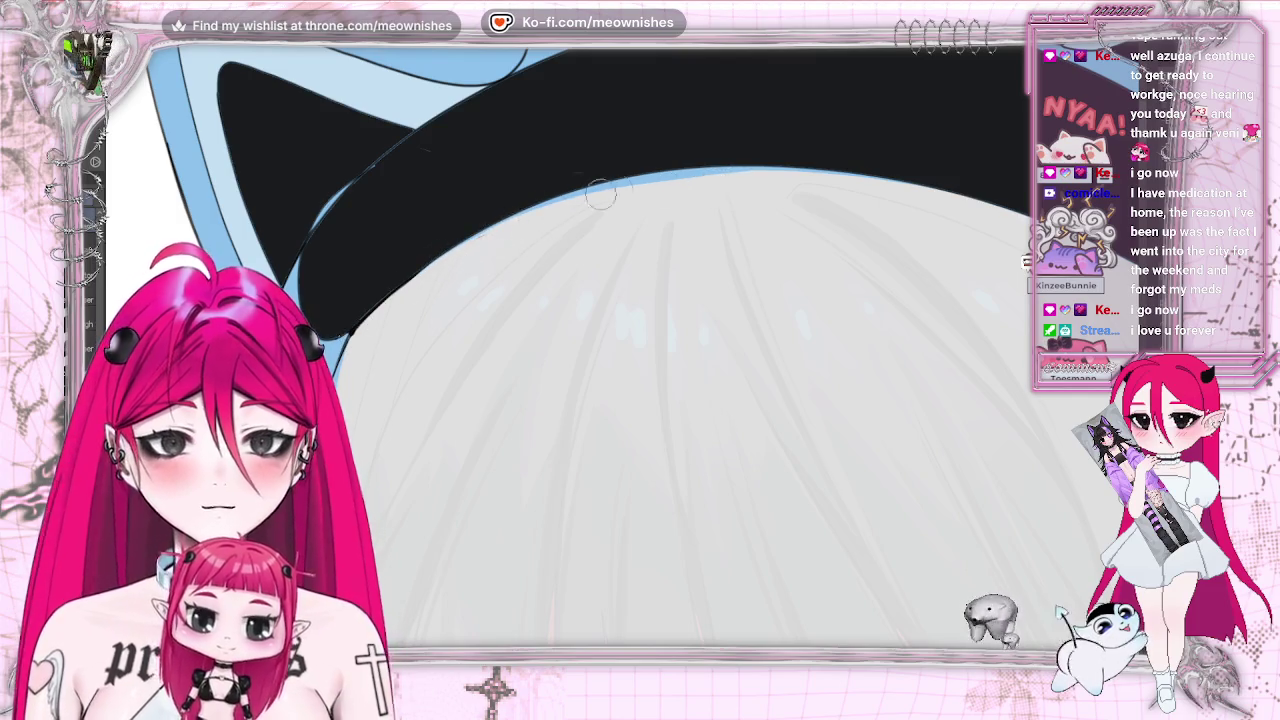
mouse_move(720, 180)
left_mouse_down()
mouse_move(587, 197)
mouse_move(466, 251)
mouse_move(571, 186)
mouse_move(465, 242)
left_mouse_up()
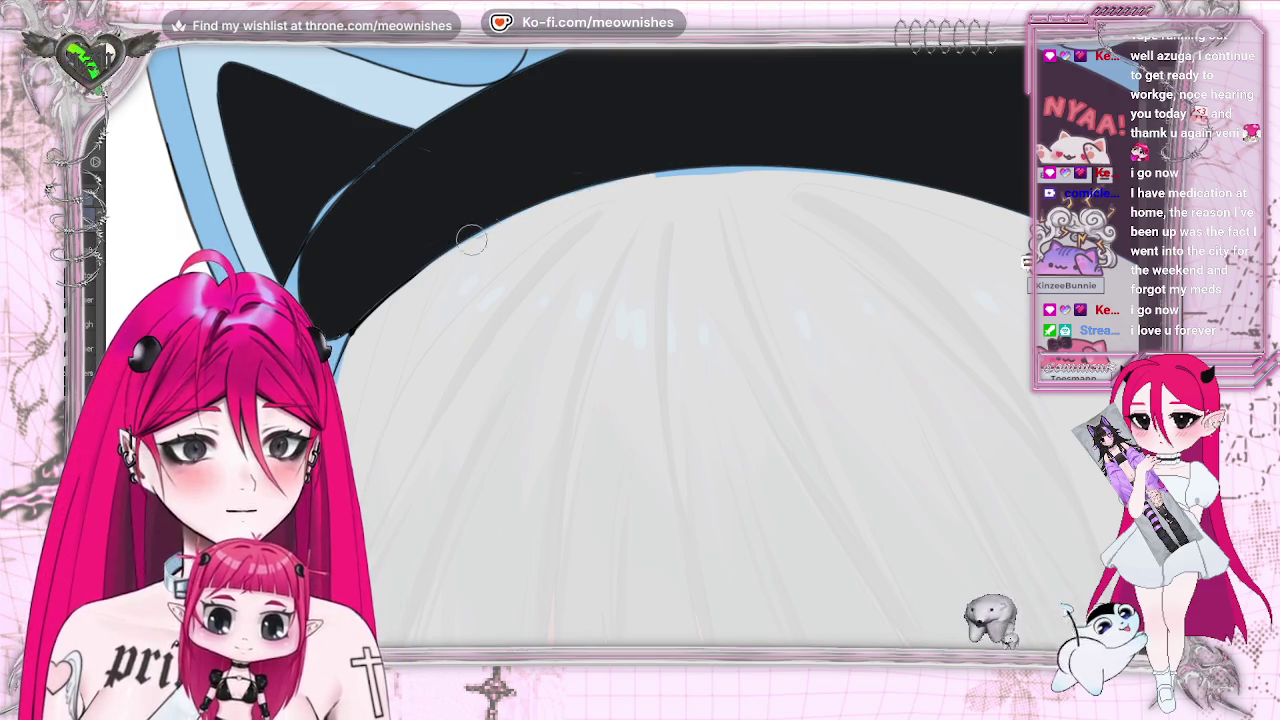
left_click_drag(741, 172, 652, 183)
key("minus")
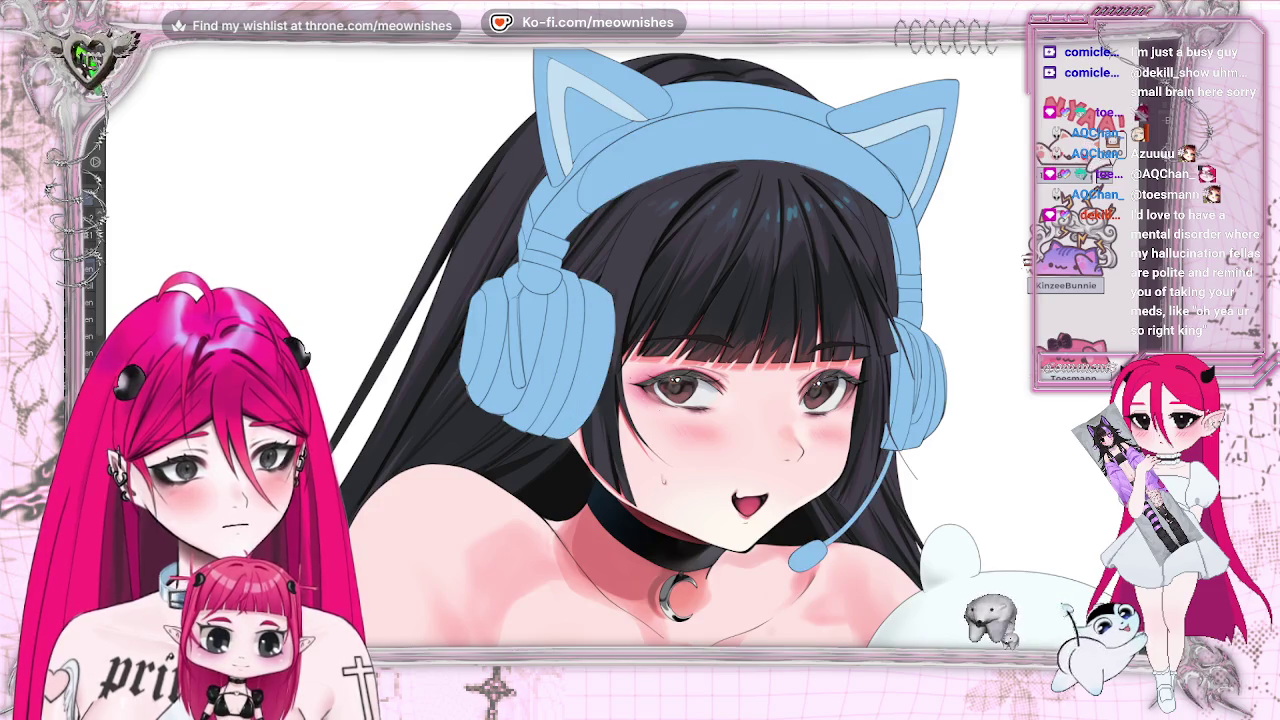
Airbrush a soft pink tint over the headband and earcups, then fit the canvas to view
mouse_move(710, 280)
left_mouse_down()
mouse_move(665, 200)
mouse_move(460, 420)
left_mouse_up()
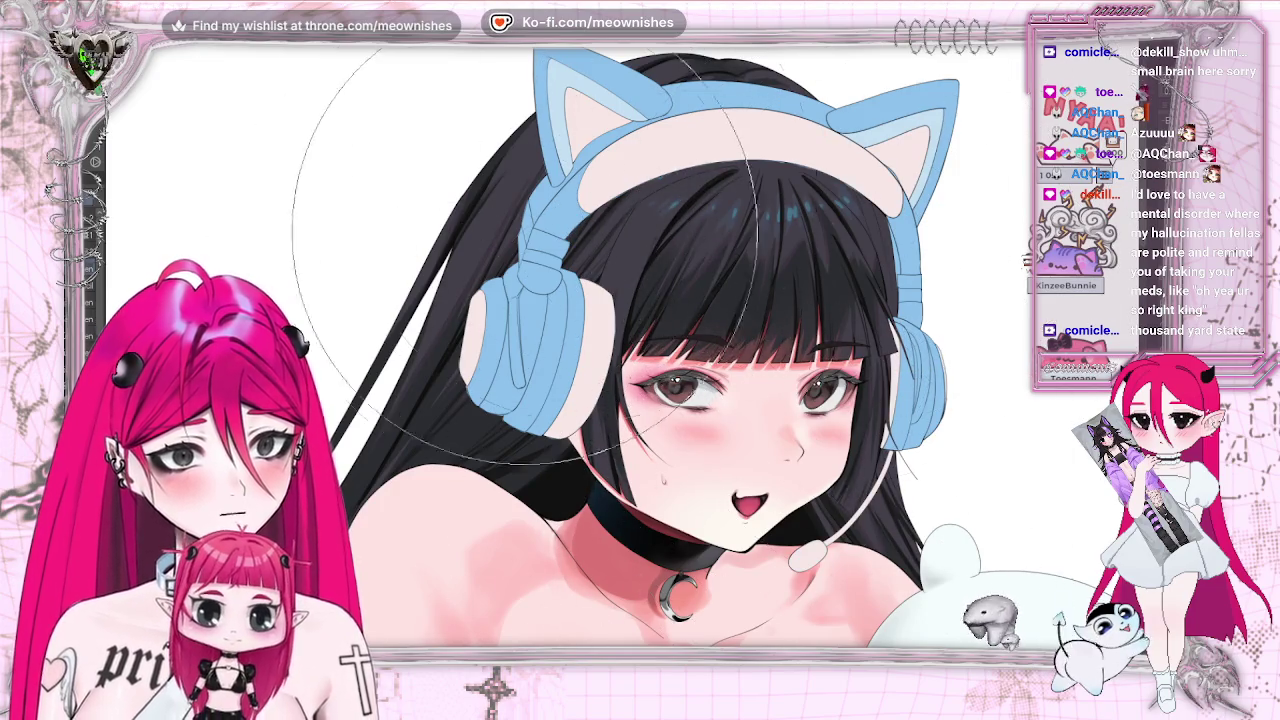
key("ctrl+0")
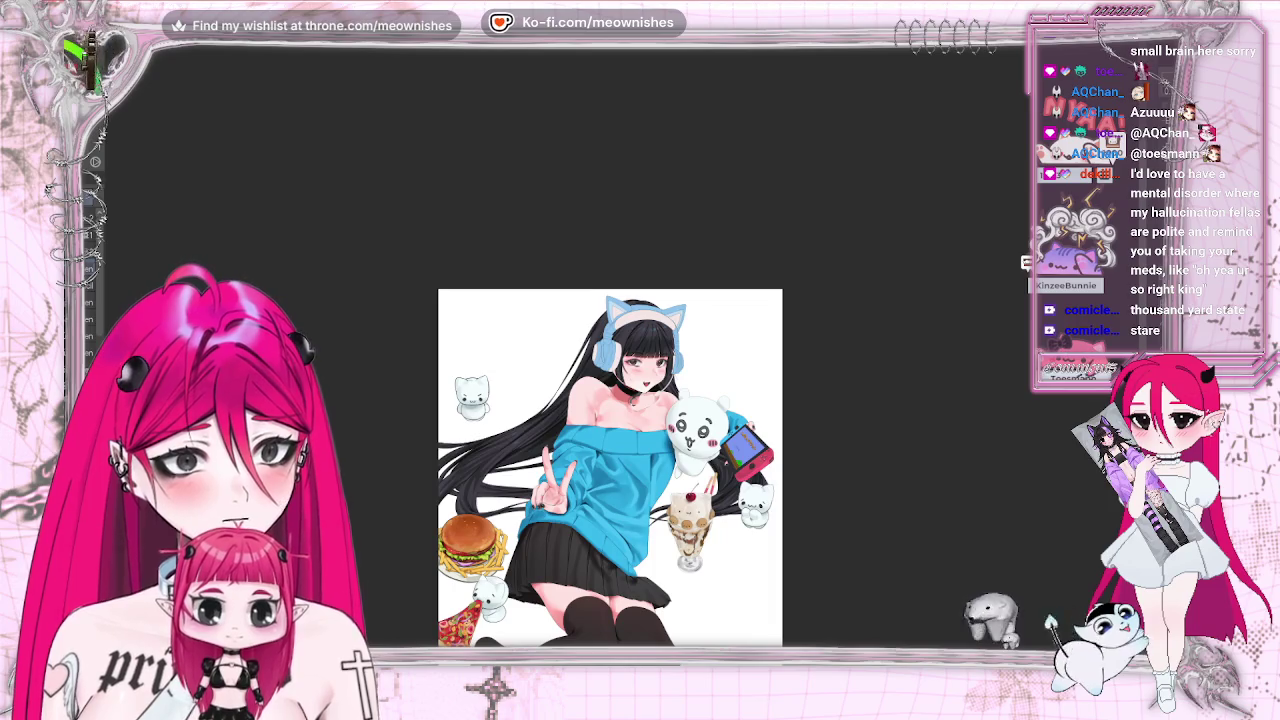
View the whole illustration at half size, then transform and commit the phone and sweets props
key("h")
key("h")
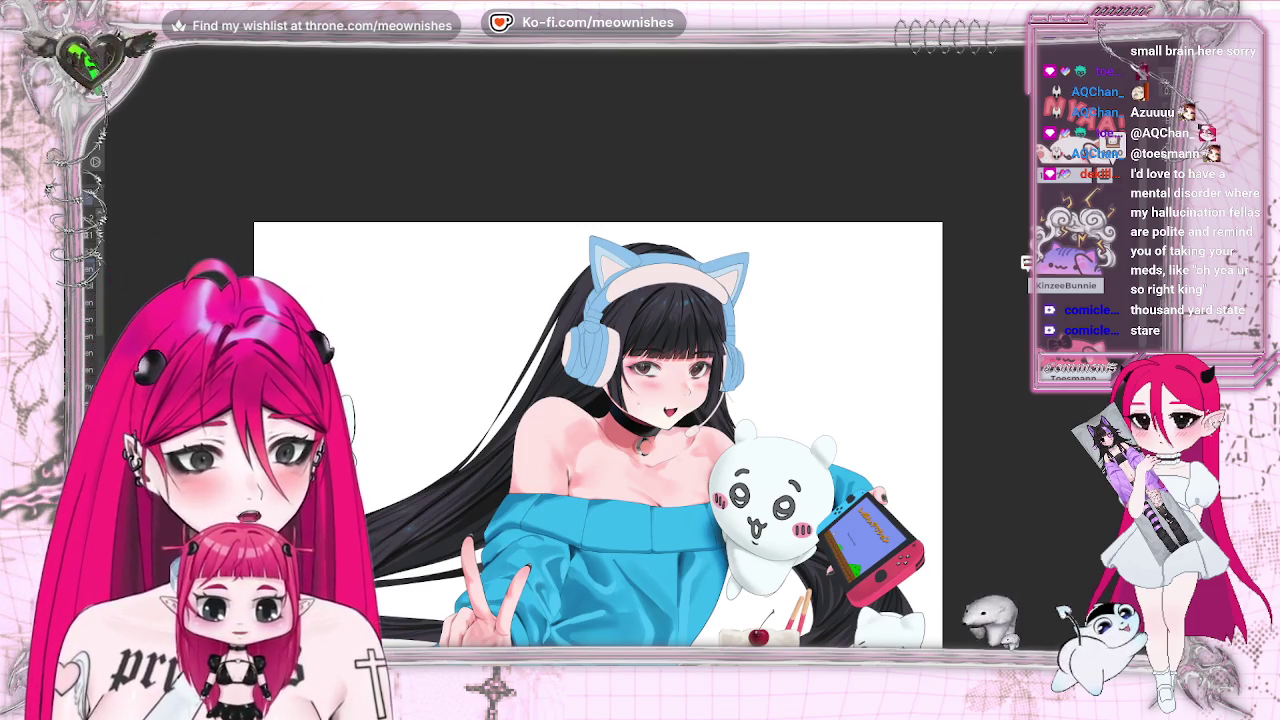
key("ctrl+minus")
scroll(610, 400, "down", 3)
scroll(610, 400, "down", 2)
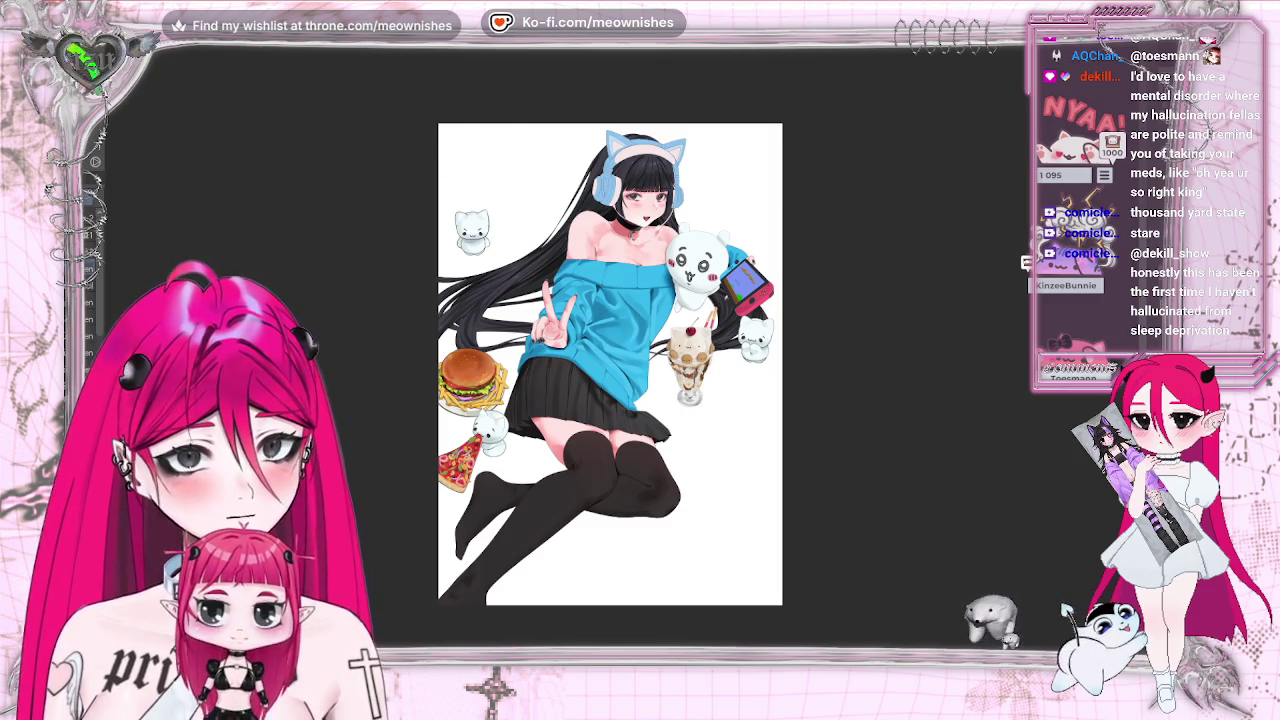
key("ctrl+t")
key("Return")
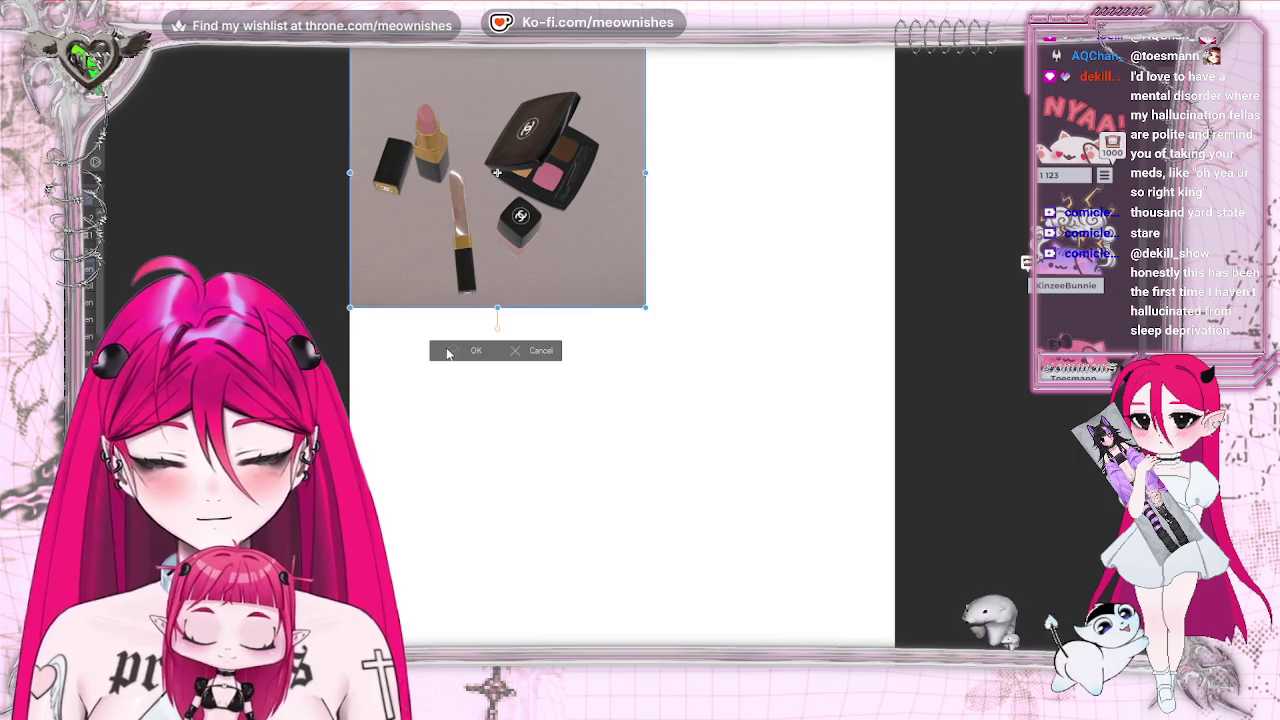
Commit the pasted makeup photo in place, then select all and deselect
left_click(450, 351)
key("ctrl+a")
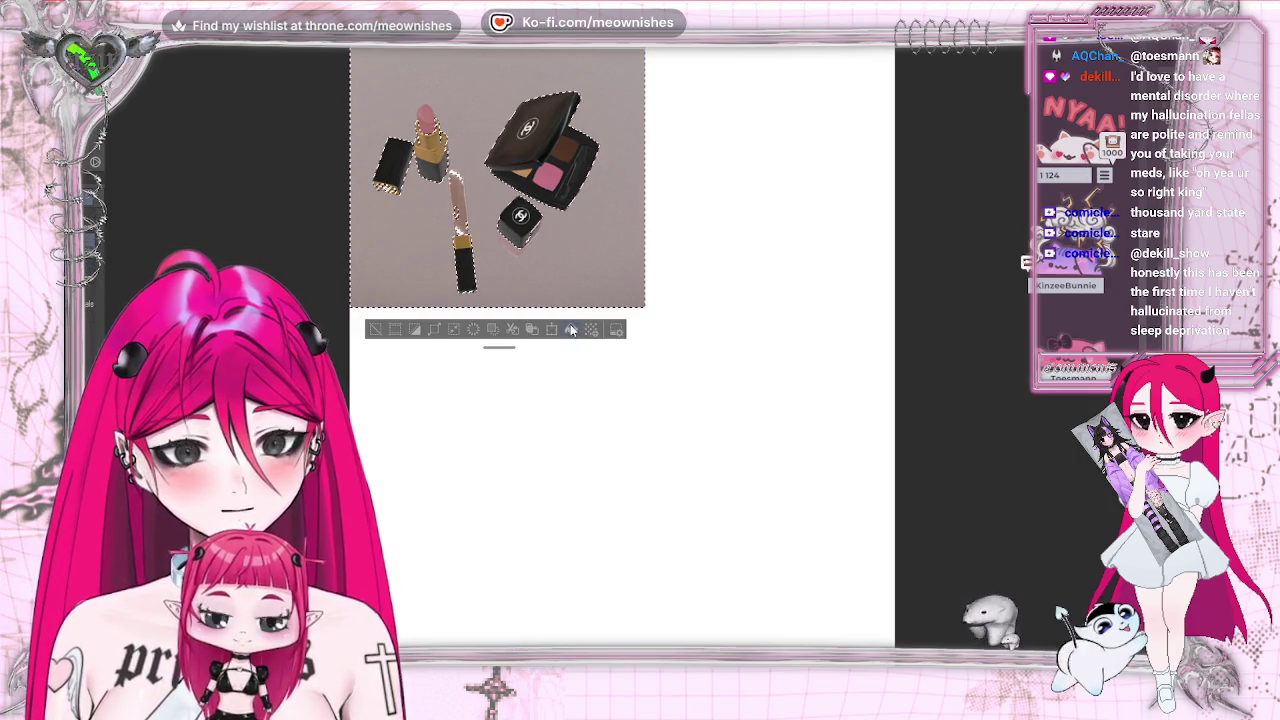
left_click(375, 329)
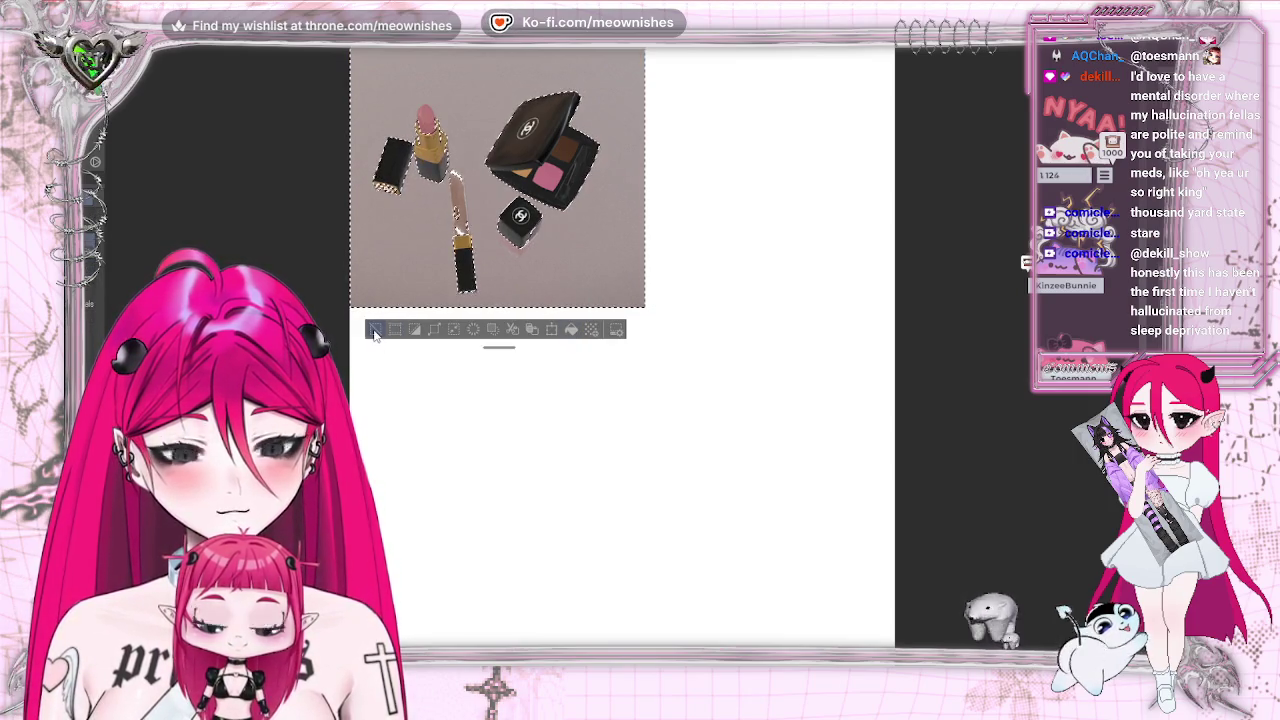
key("ctrl+a")
left_click(399, 306)
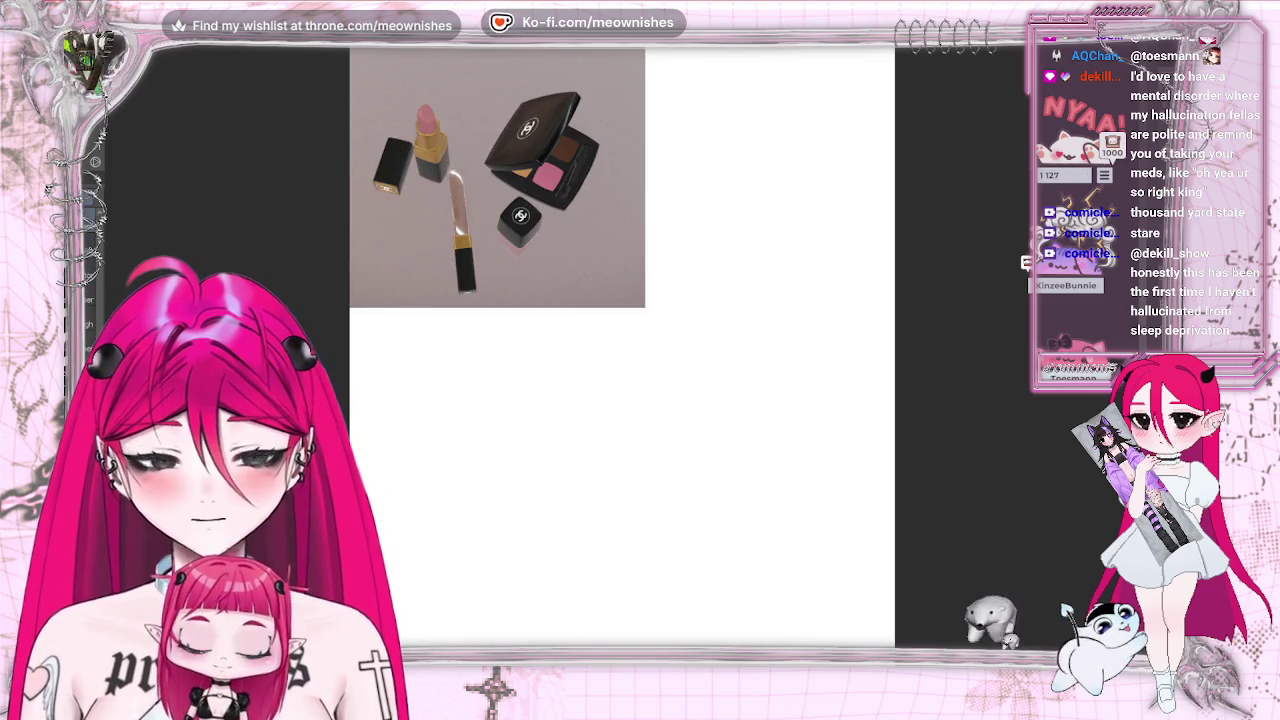
Paint white over the grey on the photo's left, bottom, right and top edges around the lipstick and palette
mouse_move(389, 88)
left_mouse_down()
mouse_move(388, 246)
mouse_move(400, 300)
mouse_move(402, 288)
mouse_move(422, 309)
left_mouse_up()
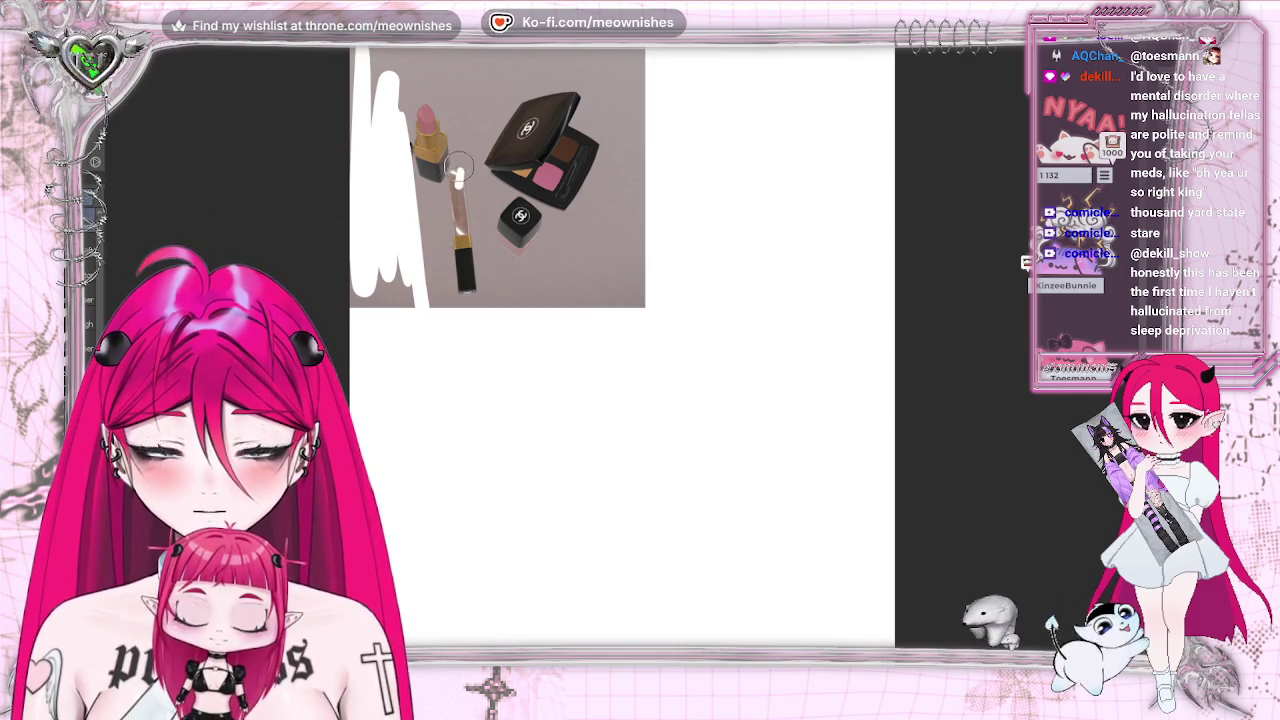
mouse_move(462, 165)
left_mouse_down()
mouse_move(444, 198)
mouse_move(470, 58)
left_mouse_up()
mouse_move(417, 303)
left_mouse_down()
mouse_move(643, 296)
mouse_move(383, 274)
mouse_move(337, 306)
left_mouse_up()
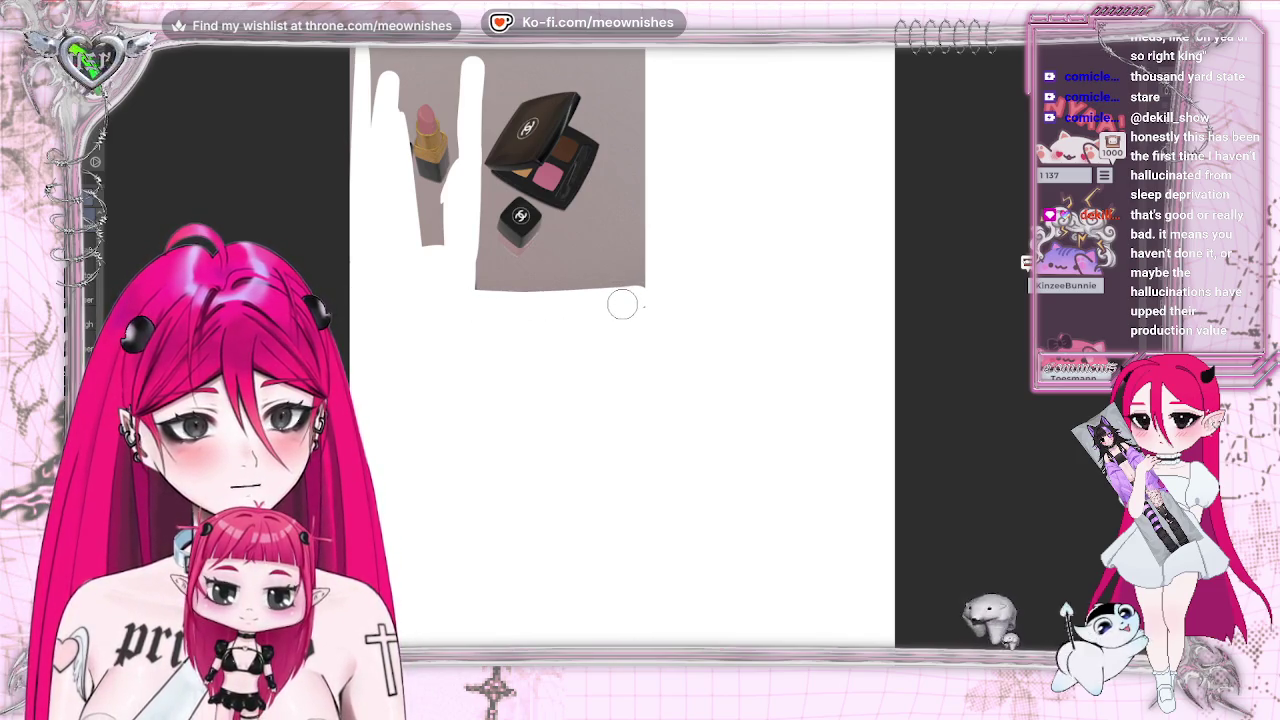
mouse_move(380, 286)
left_mouse_down()
mouse_move(609, 283)
mouse_move(434, 280)
mouse_move(440, 215)
mouse_move(384, 197)
left_mouse_up()
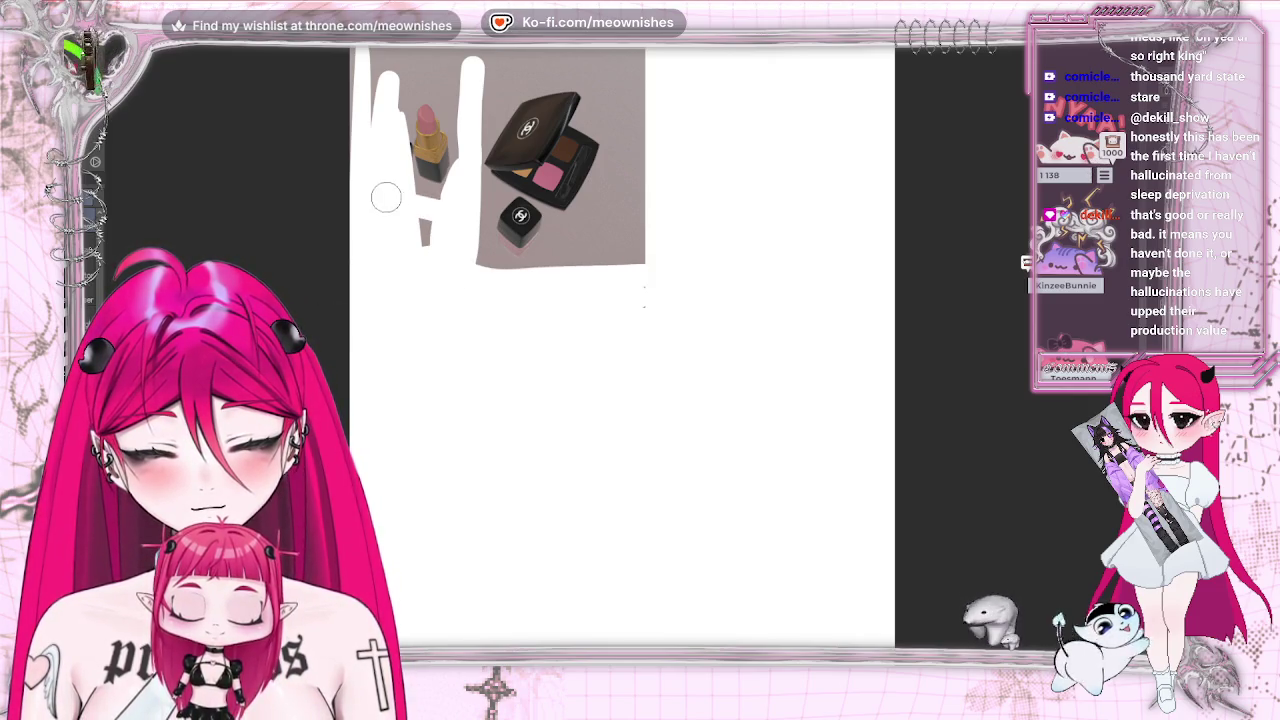
left_click_drag(424, 242, 666, 254)
mouse_move(637, 331)
left_mouse_down()
mouse_move(631, 117)
mouse_move(562, 52)
mouse_move(345, 50)
mouse_move(350, 150)
left_mouse_up()
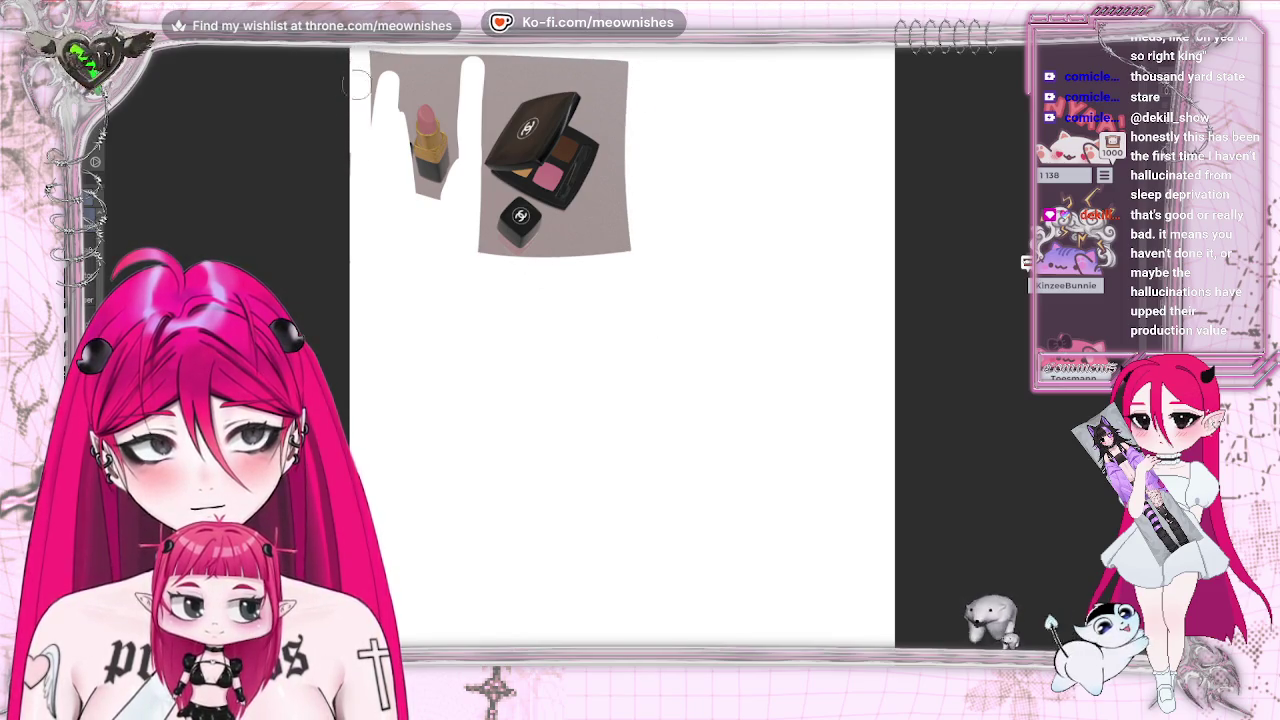
left_click_drag(345, 55, 395, 115)
left_click_drag(385, 55, 487, 50)
mouse_move(392, 53)
left_mouse_down()
mouse_move(440, 70)
mouse_move(540, 62)
left_mouse_up()
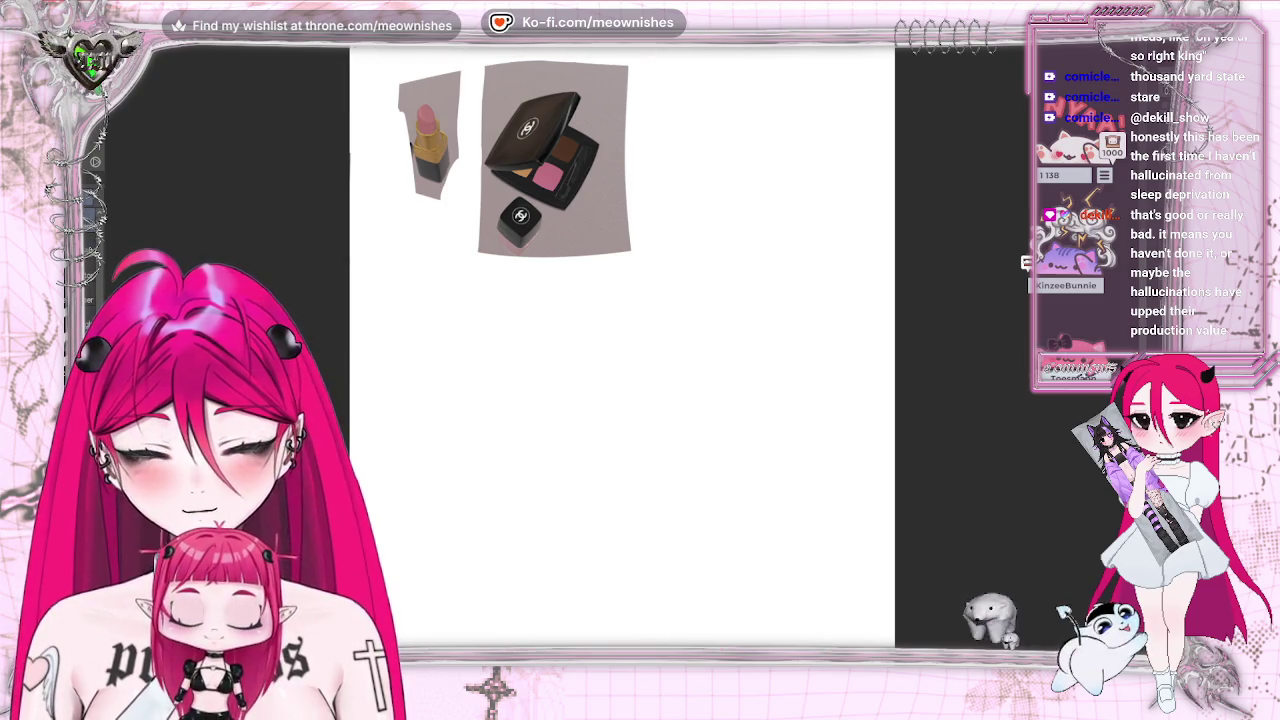
Zoom in on the cosmetics and clear the grey sliver beside the lipstick using selections
left_click(614, 113)
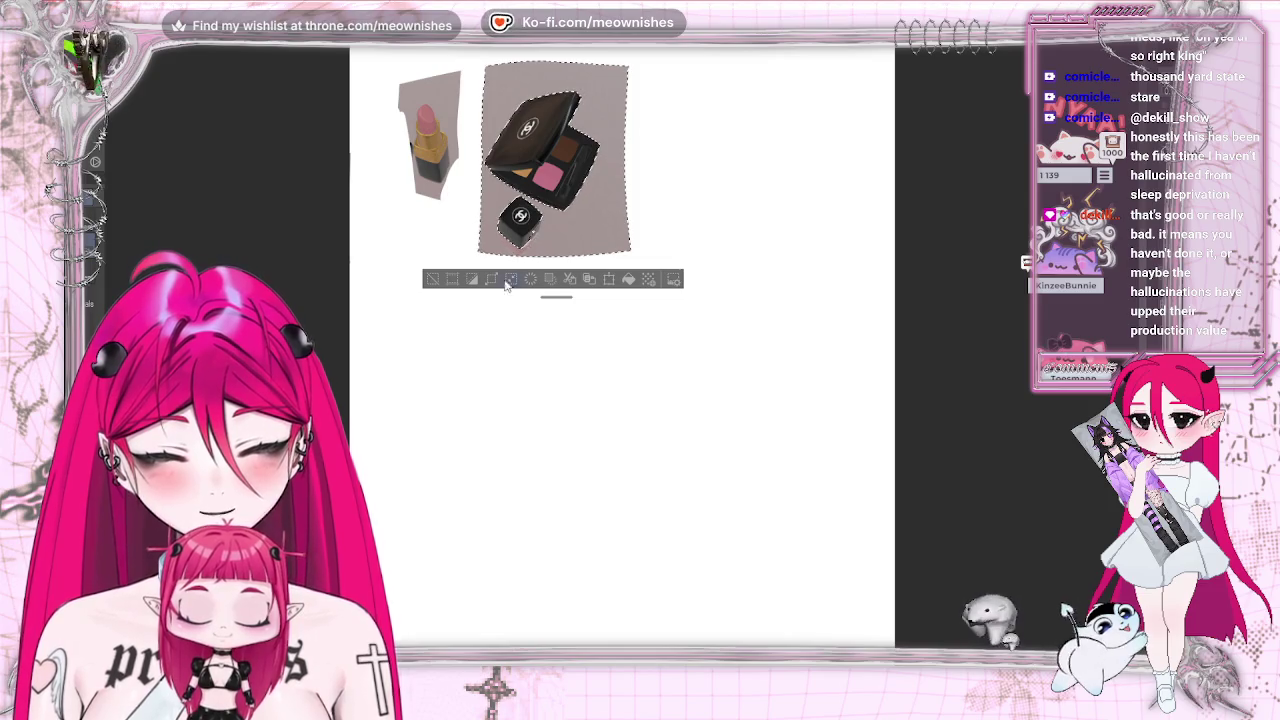
key("ctrl+plus")
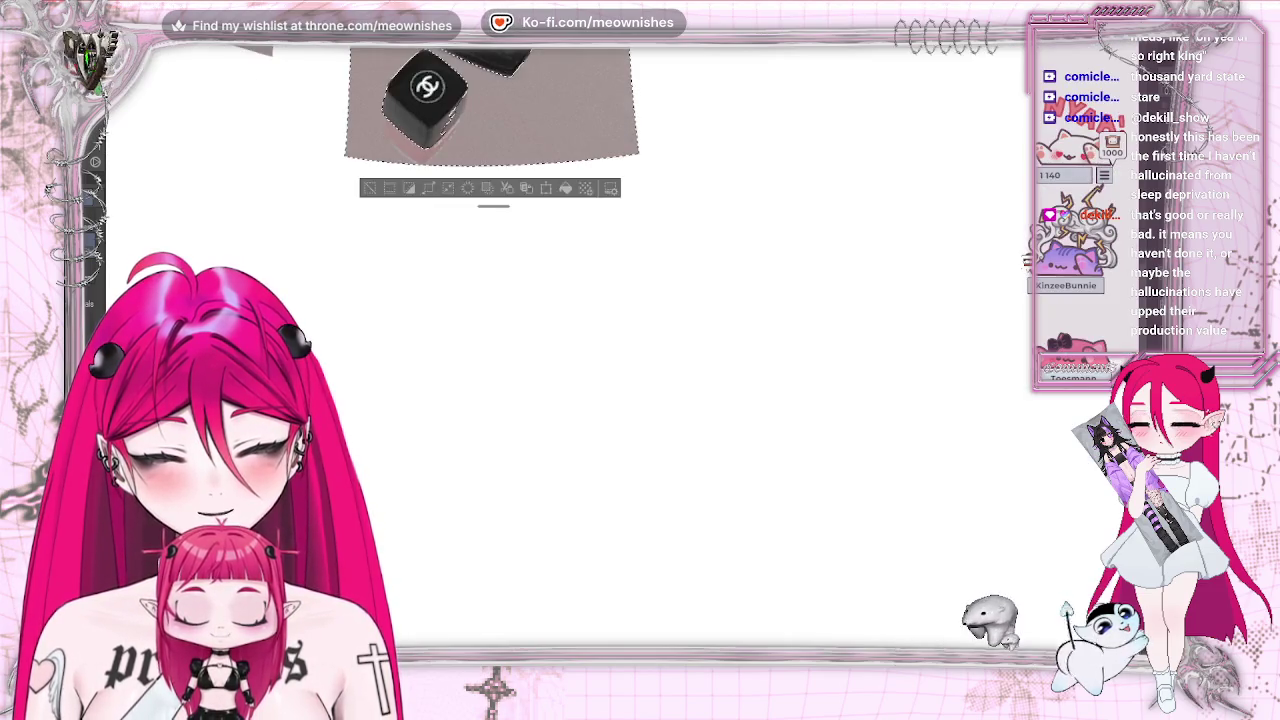
scroll(490, 230, "up", 5)
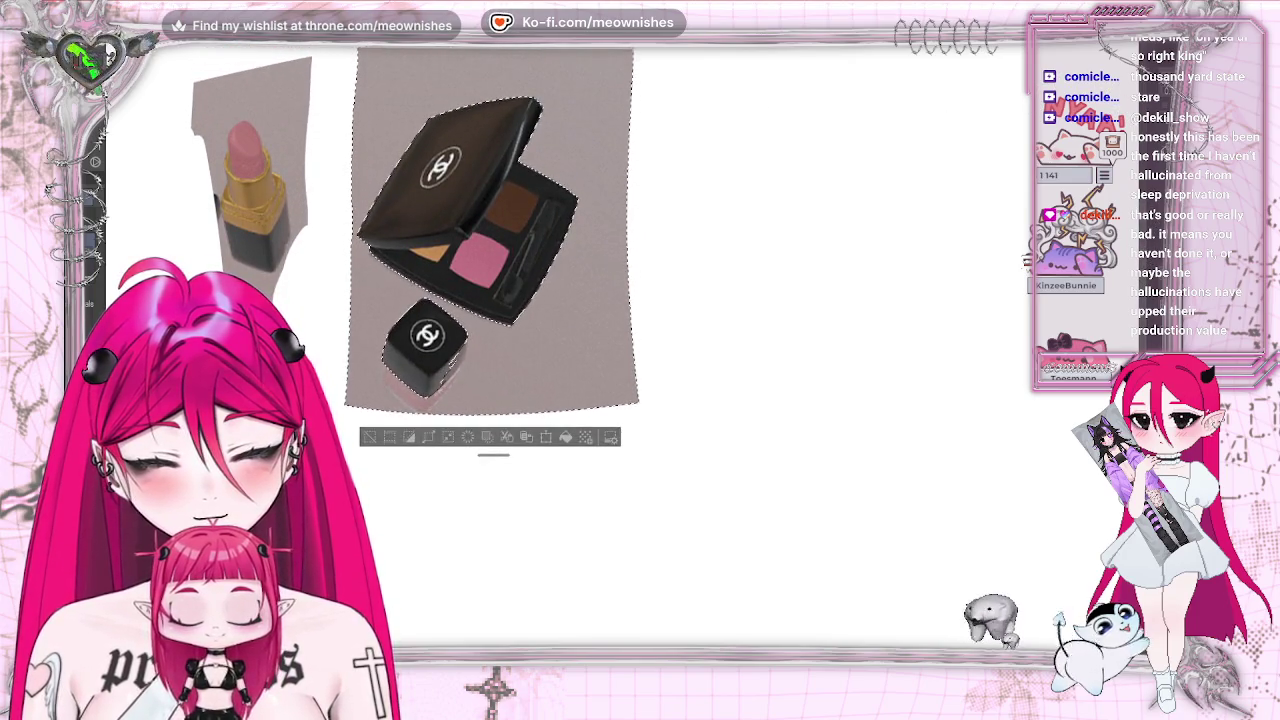
key("ctrl+d")
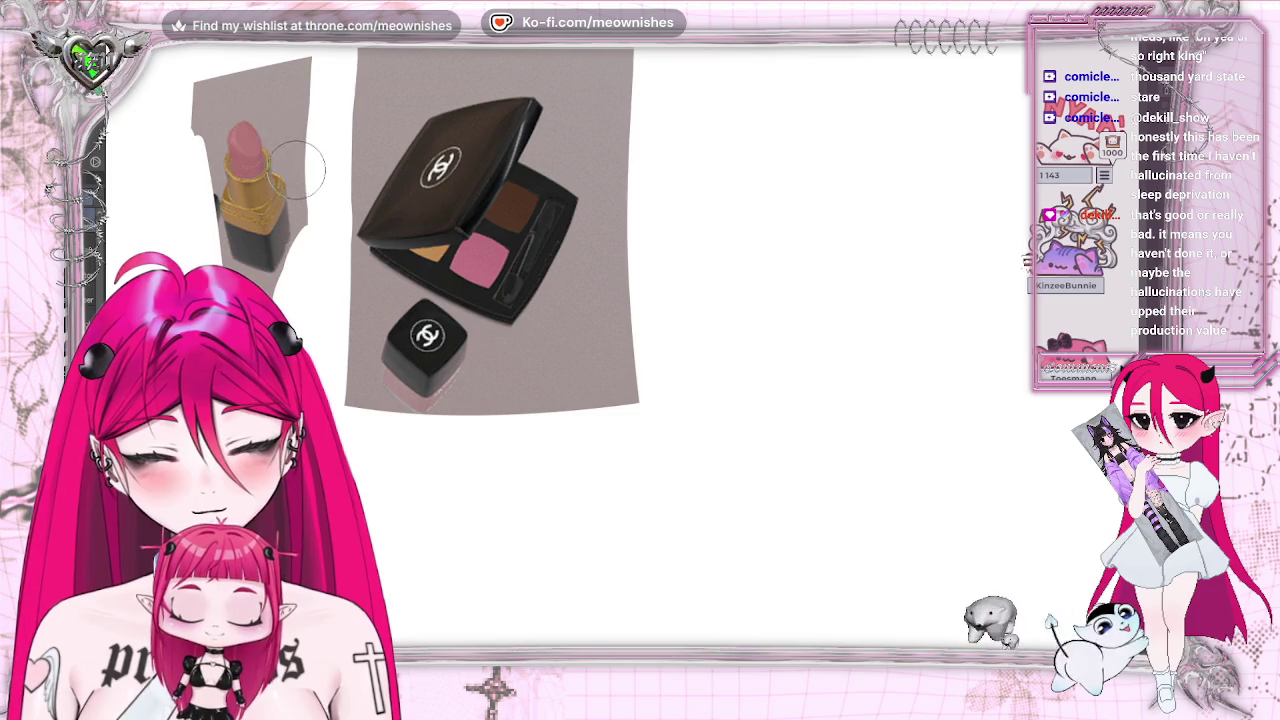
left_click(334, 94)
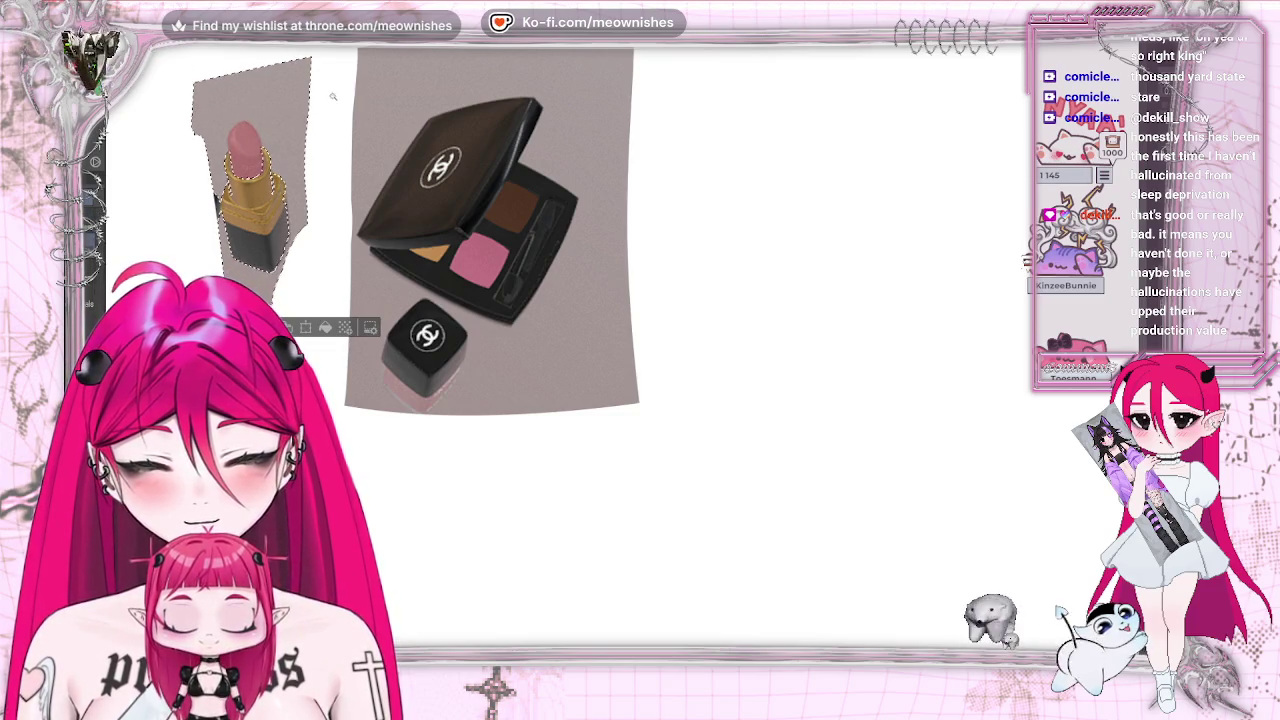
key("ctrl+d")
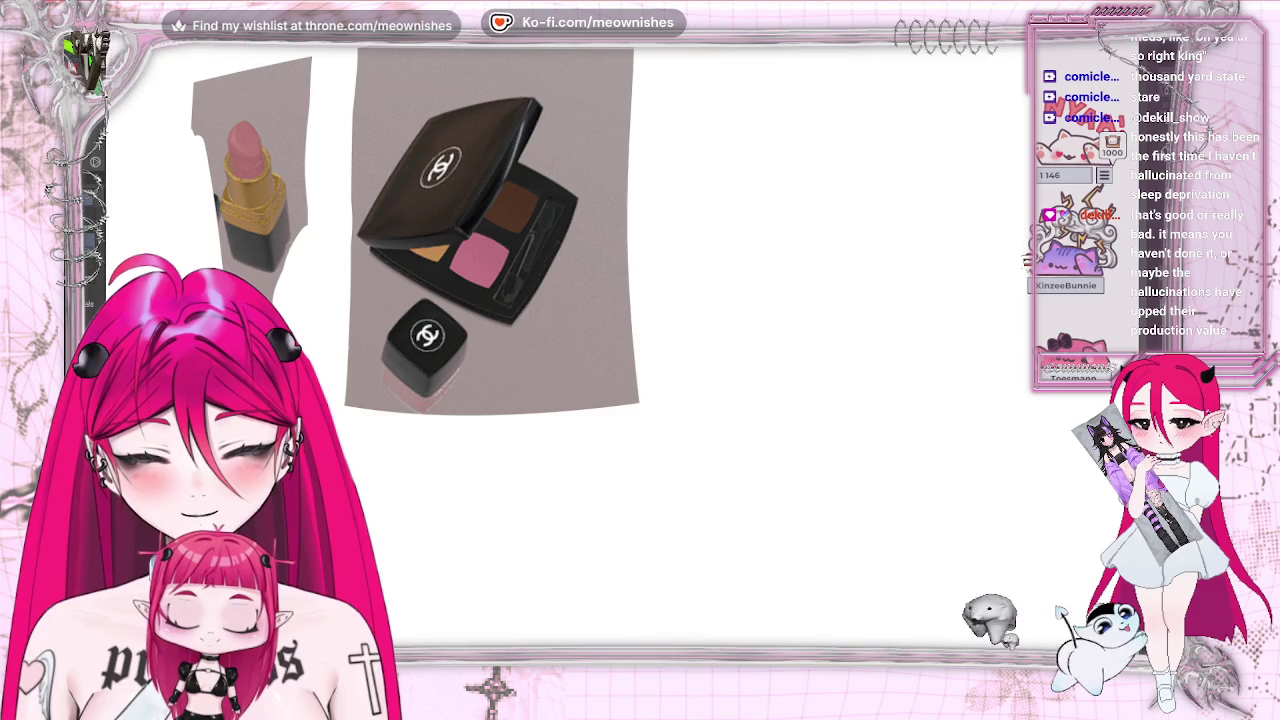
Paint white over the grey strips on the lipstick's left and right edges
left_click_drag(206, 100, 210, 212)
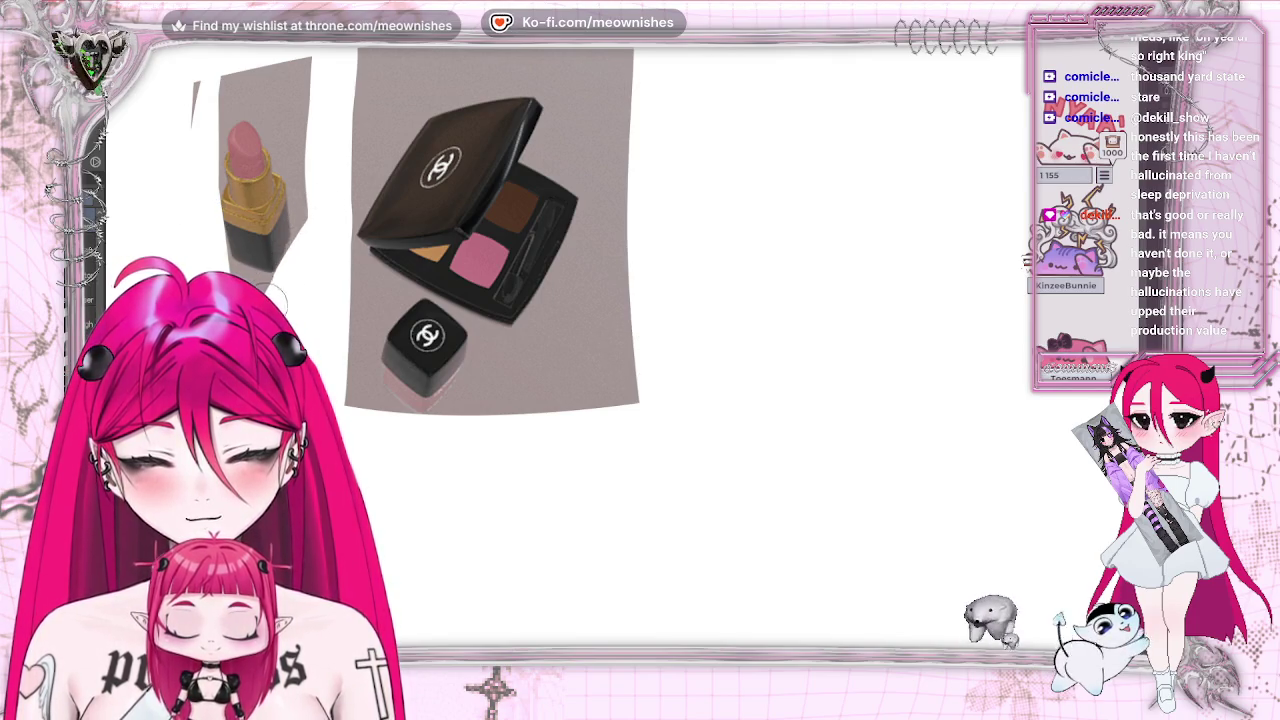
mouse_move(316, 217)
left_mouse_down()
mouse_move(298, 70)
mouse_move(296, 155)
left_mouse_up()
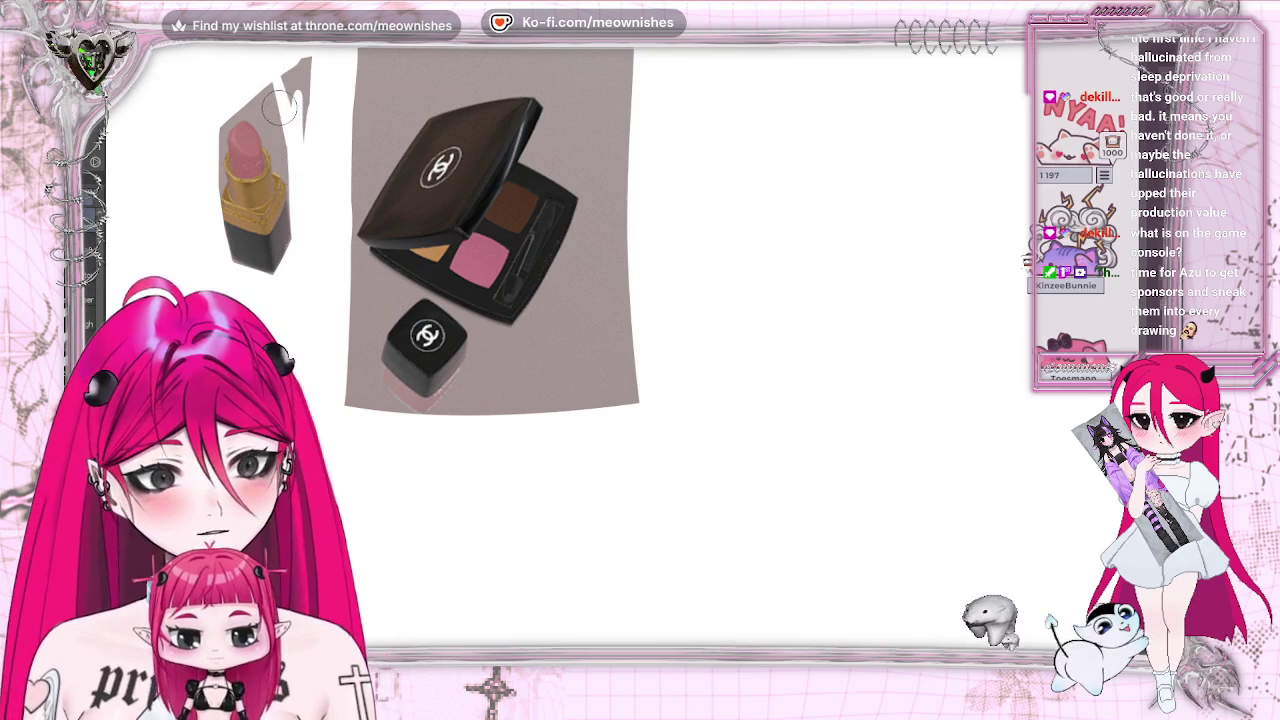
Paint two white strokes over the grey beside the lipstick
left_click_drag(283, 105, 288, 180)
mouse_move(285, 130)
left_mouse_down()
mouse_move(300, 215)
mouse_move(292, 178)
left_mouse_up()
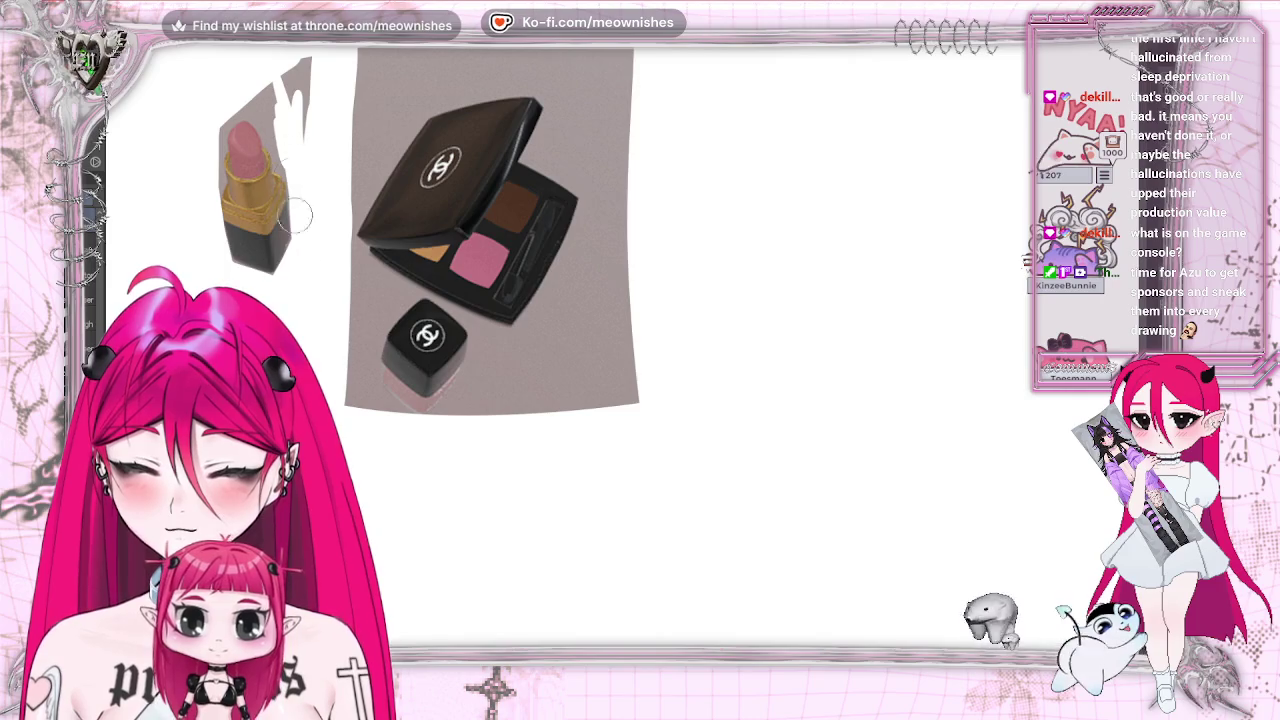
Zoom in closer and whiten the grey along the lipstick's left and right sides
left_click_drag(217, 128, 215, 200)
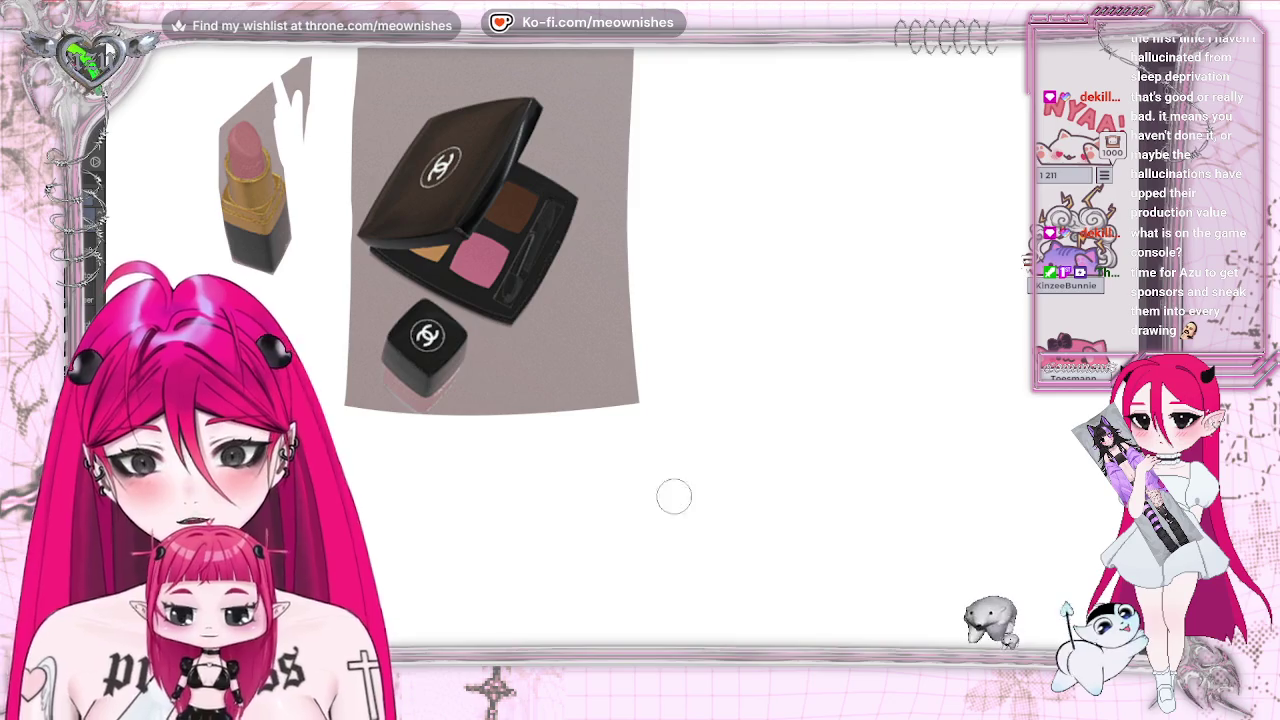
left_click_drag(217, 160, 394, 160)
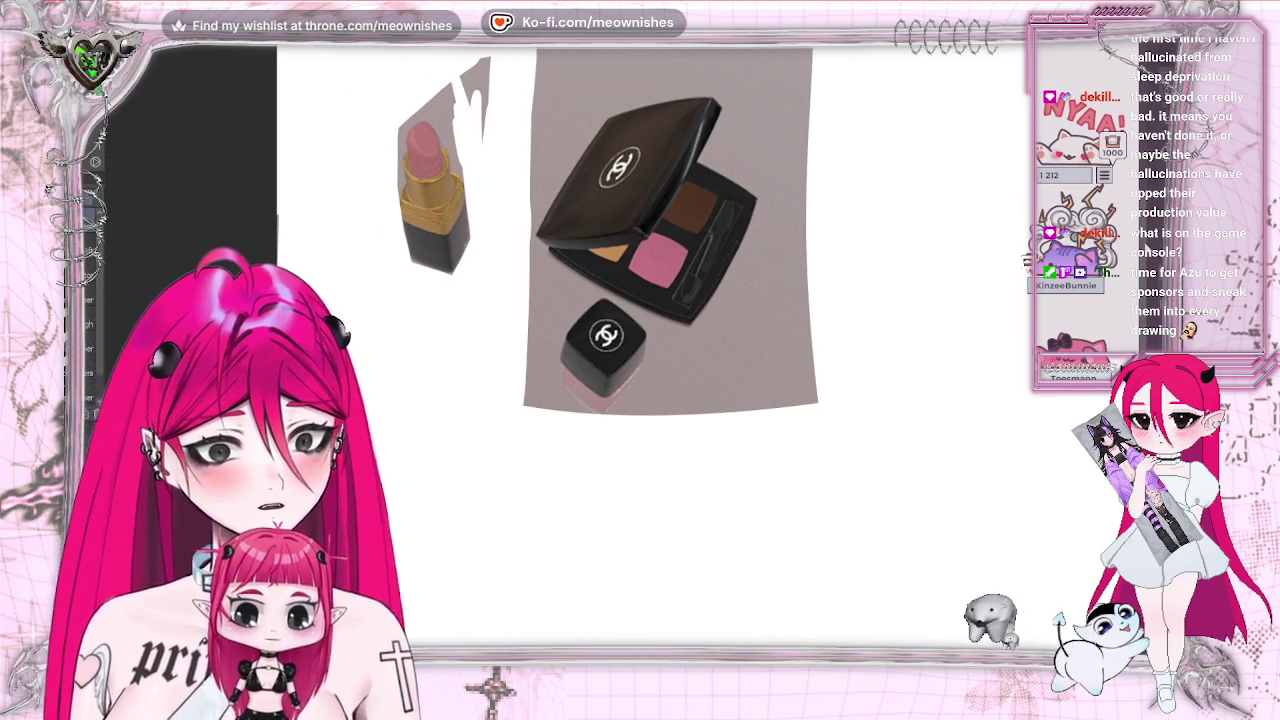
scroll(630, 190, "up", 1)
scroll(630, 190, "up", 1)
scroll(630, 190, "up", 1)
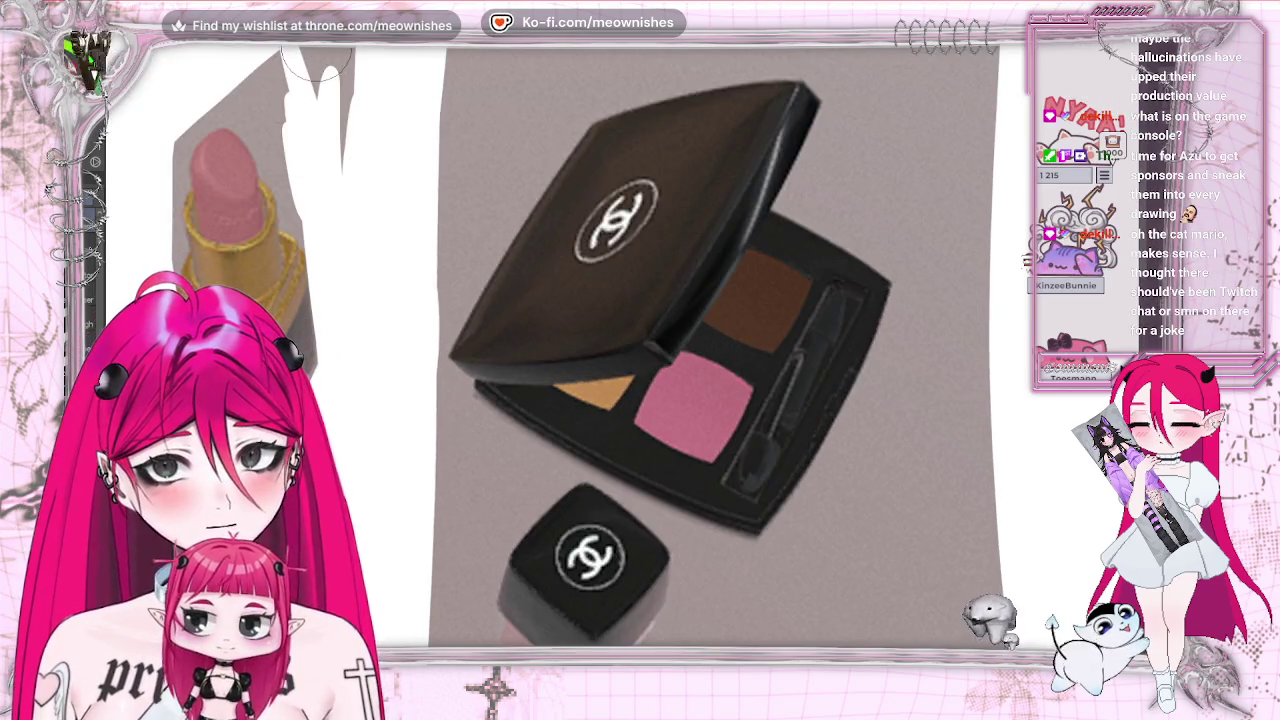
left_click_drag(300, 60, 336, 207)
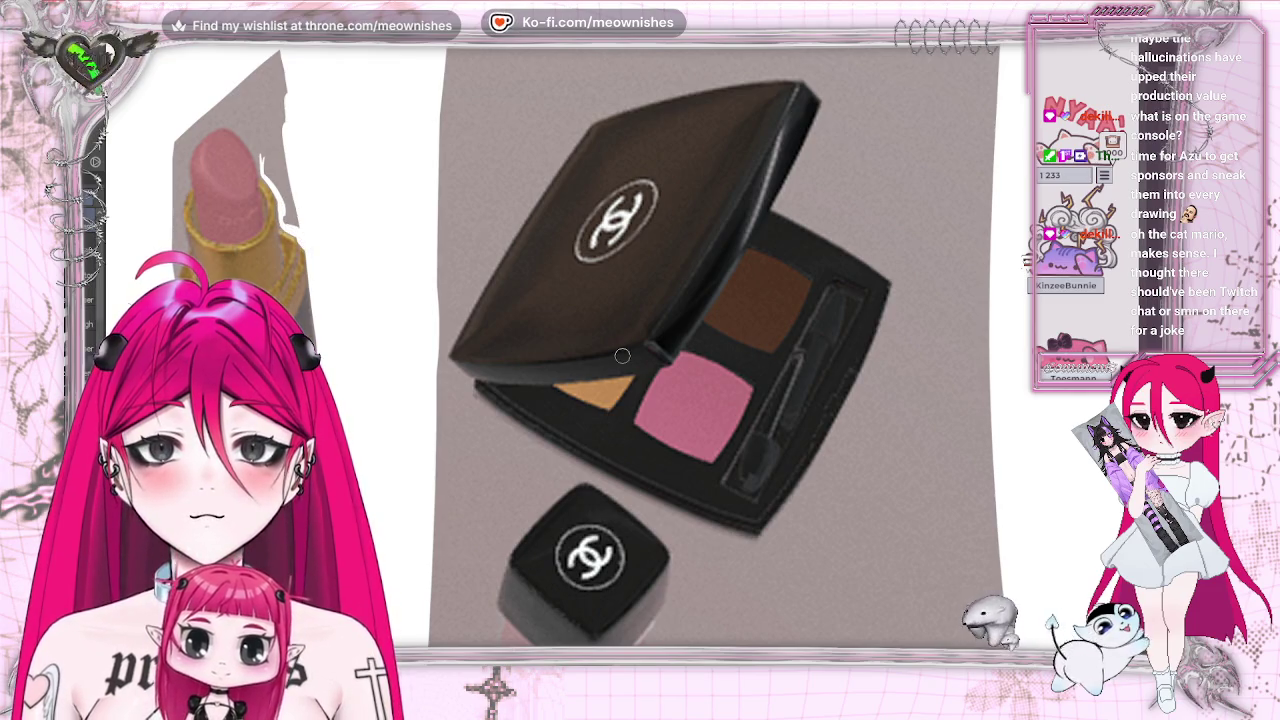
Paint out the remaining grey above, behind and down the left edge of the lipstick
left_click_drag(180, 131, 178, 222)
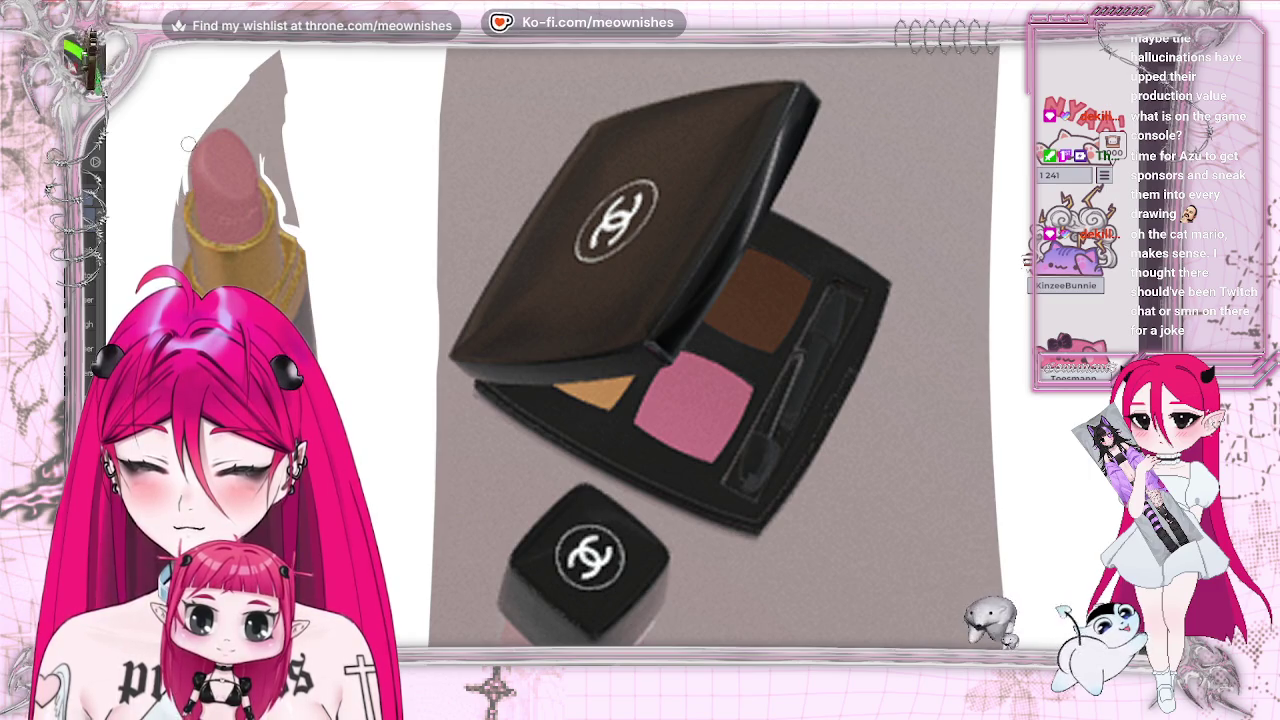
left_click_drag(211, 121, 274, 59)
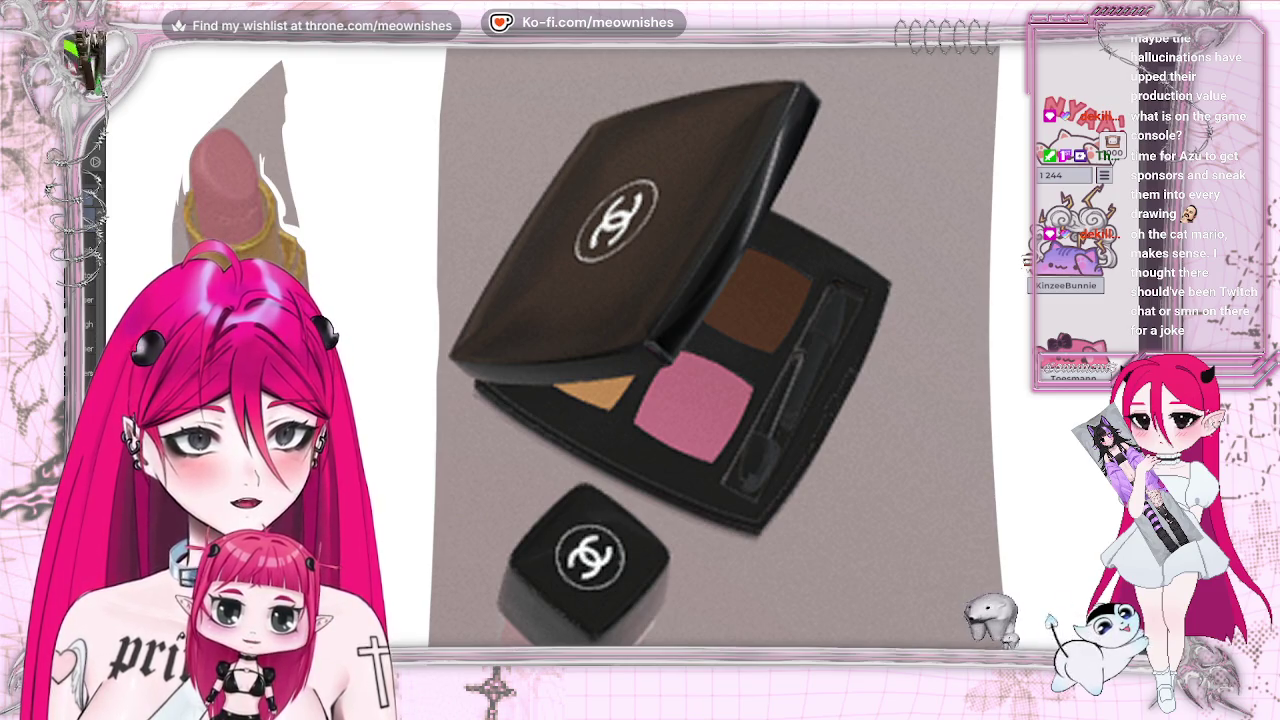
mouse_move(235, 60)
left_mouse_down()
mouse_move(291, 145)
mouse_move(300, 200)
mouse_move(285, 130)
left_mouse_up()
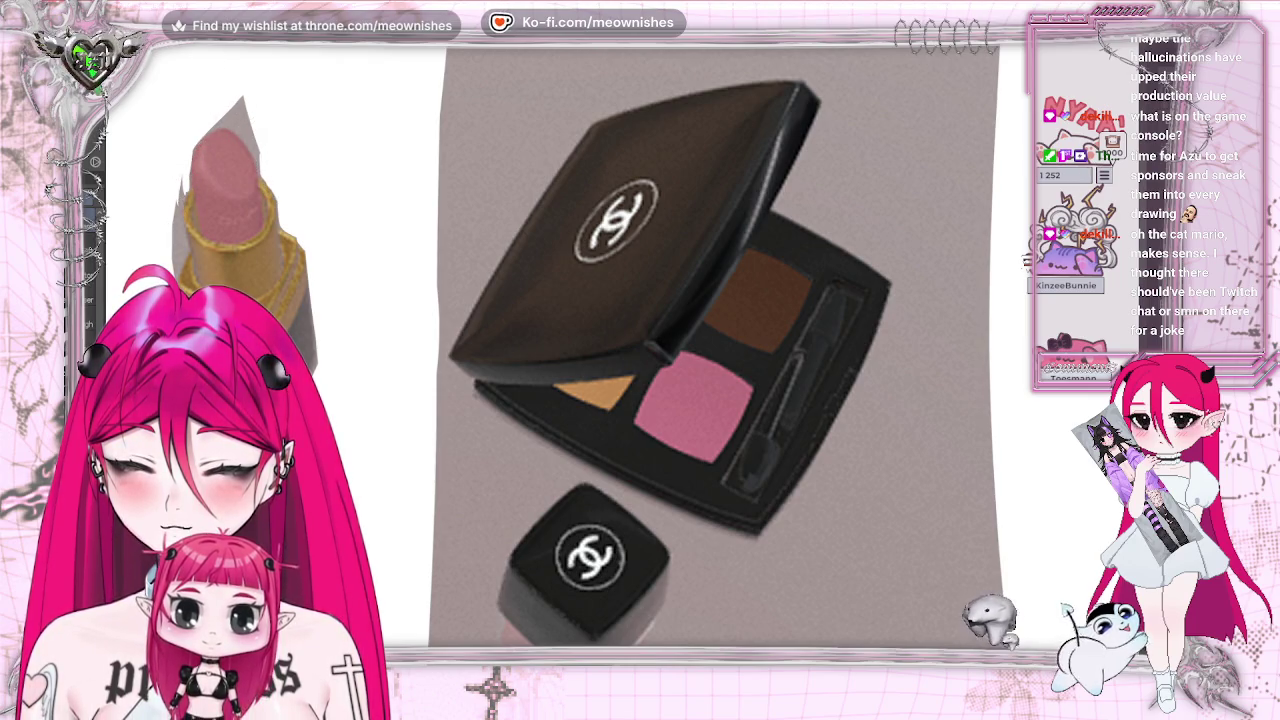
left_click_drag(186, 148, 173, 222)
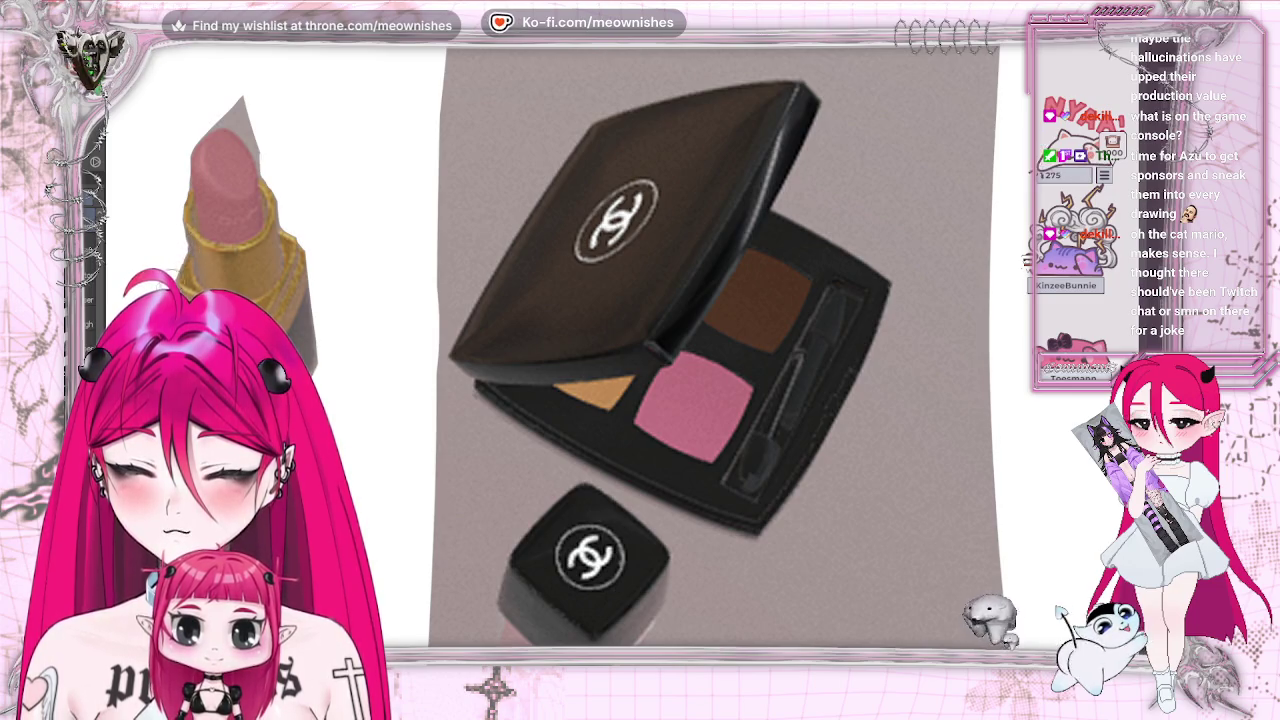
left_click_drag(197, 130, 228, 108)
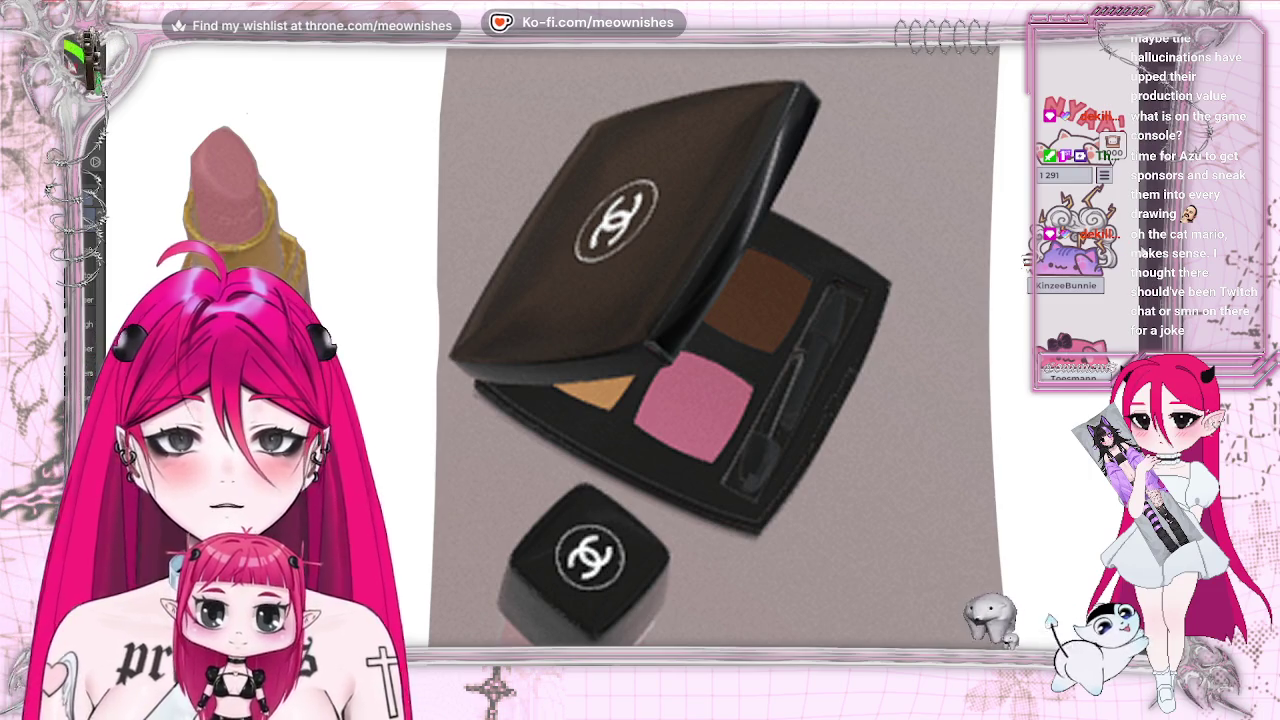
Paint white over the grey around the compact's left, right and lower edges
scroll(273, 146, "down", 3)
mouse_move(458, 412)
left_mouse_down()
mouse_move(560, 308)
mouse_move(456, 432)
mouse_move(546, 344)
left_mouse_up()
left_click_drag(502, 392, 480, 484)
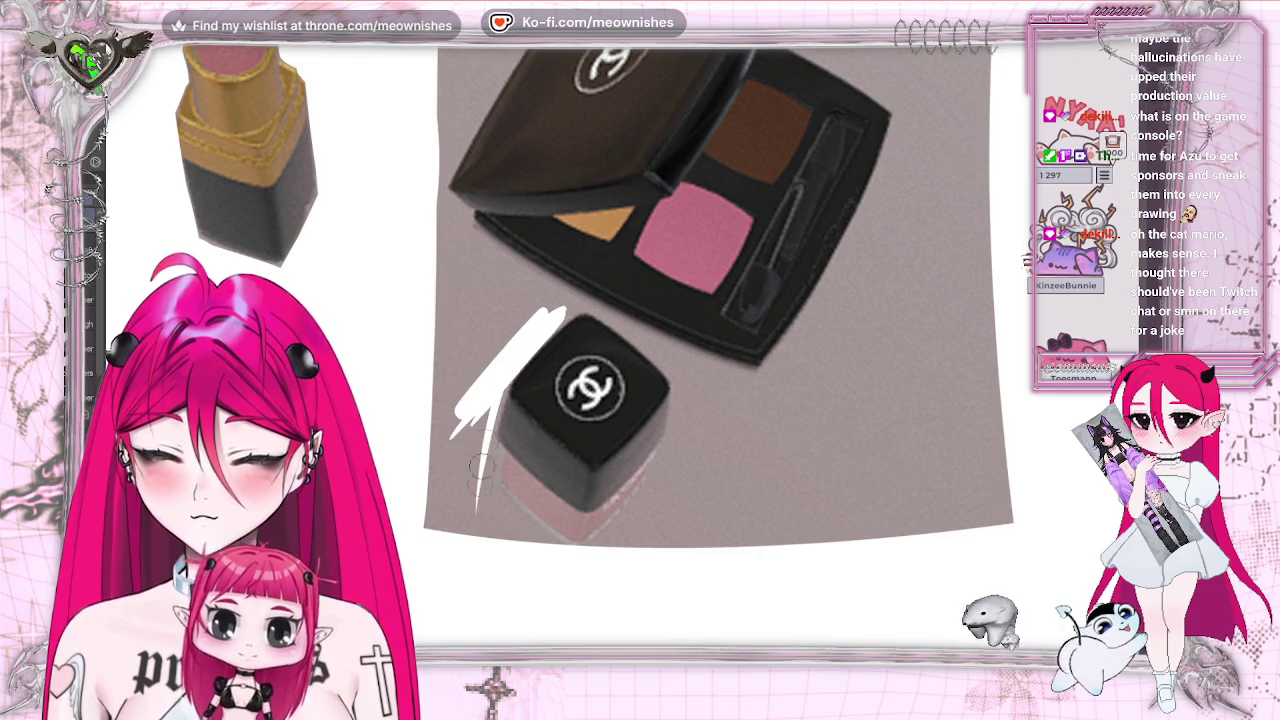
left_click_drag(503, 383, 478, 503)
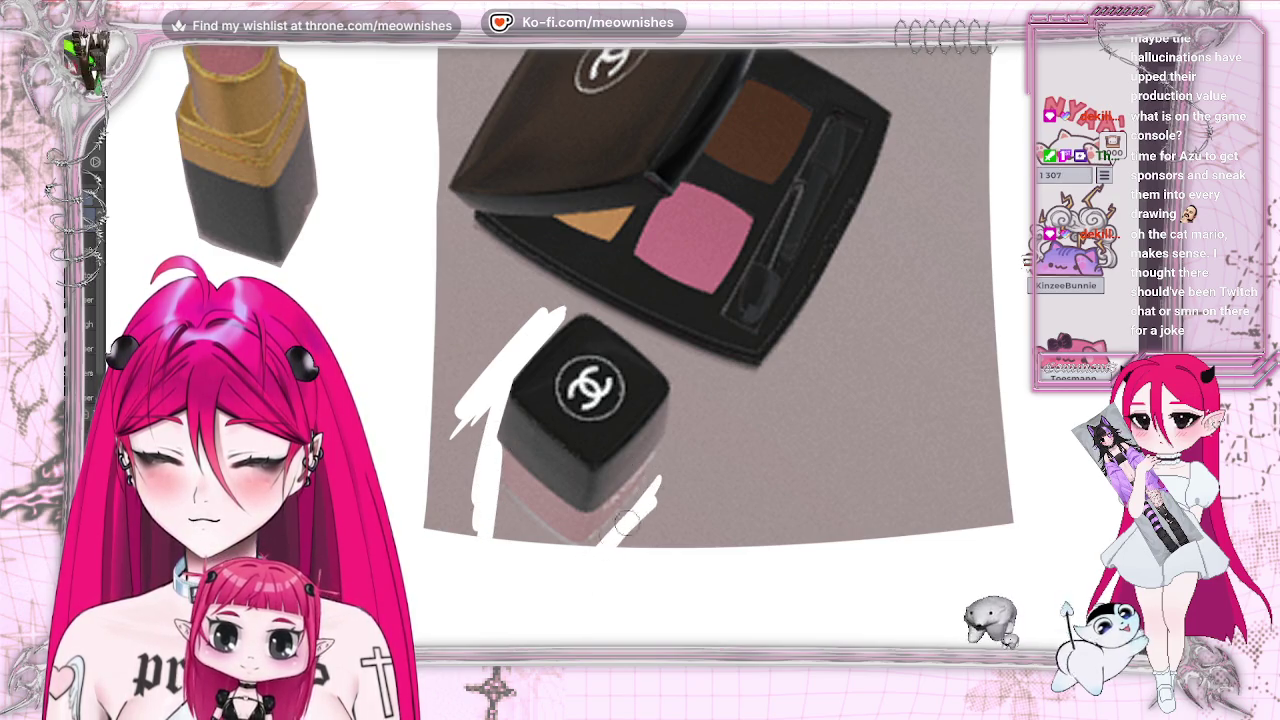
left_click_drag(680, 472, 622, 542)
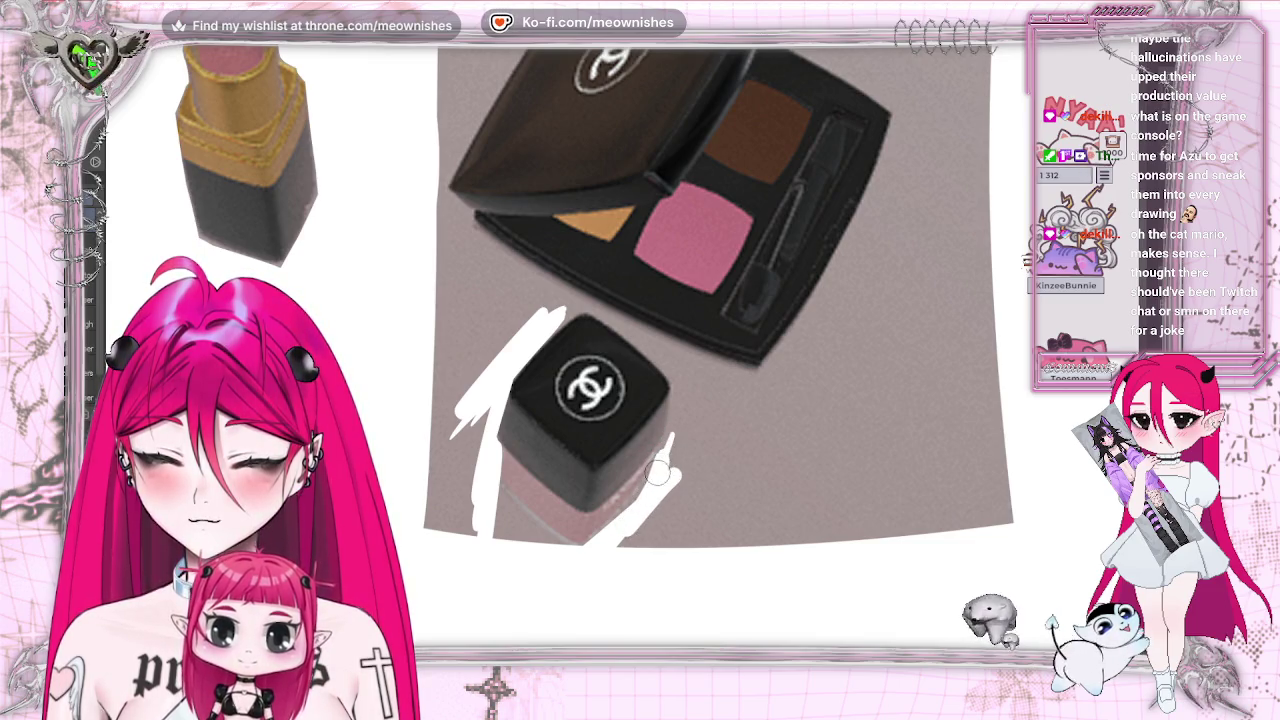
mouse_move(680, 440)
left_mouse_down()
mouse_move(676, 378)
mouse_move(668, 482)
left_mouse_up()
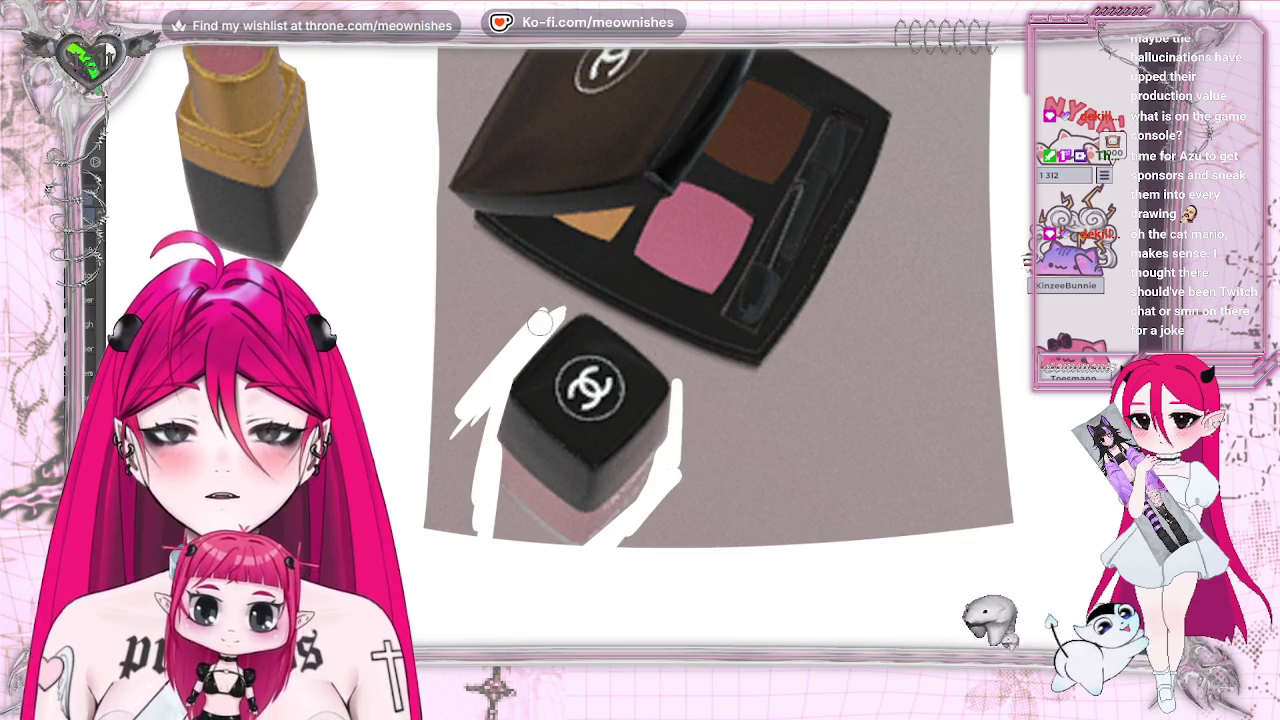
left_click_drag(468, 280, 462, 462)
left_click_drag(450, 462, 445, 535)
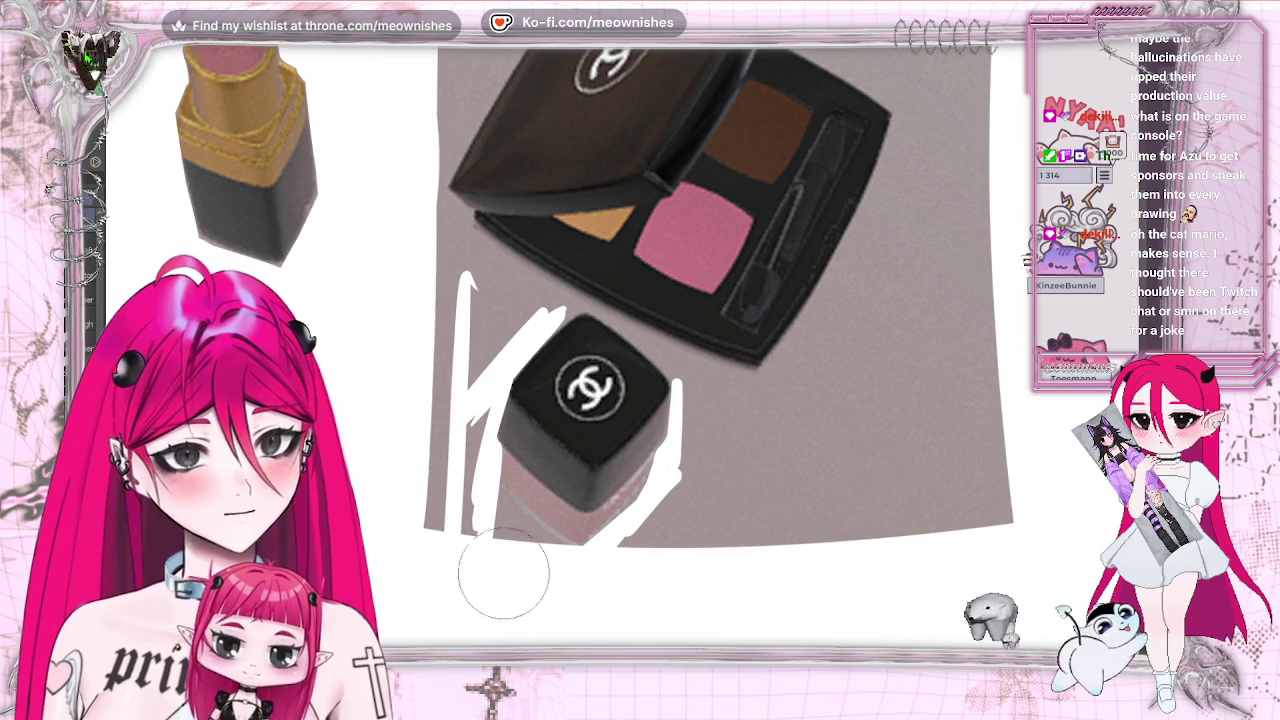
left_click_drag(460, 505, 448, 480)
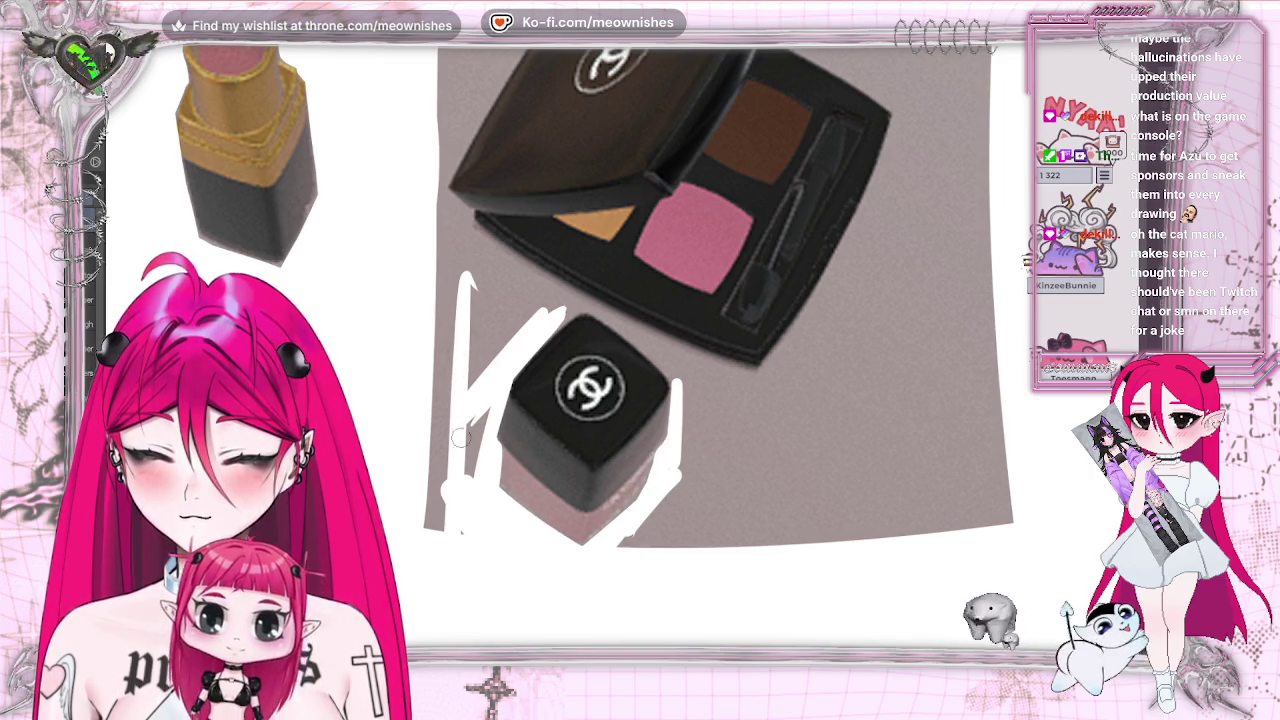
mouse_move(620, 355)
left_mouse_down()
mouse_move(428, 514)
mouse_move(449, 580)
mouse_move(441, 318)
mouse_move(530, 300)
left_mouse_up()
mouse_move(700, 450)
left_mouse_down()
mouse_move(662, 530)
mouse_move(980, 434)
mouse_move(714, 523)
mouse_move(951, 449)
mouse_move(718, 425)
mouse_move(646, 471)
left_mouse_up()
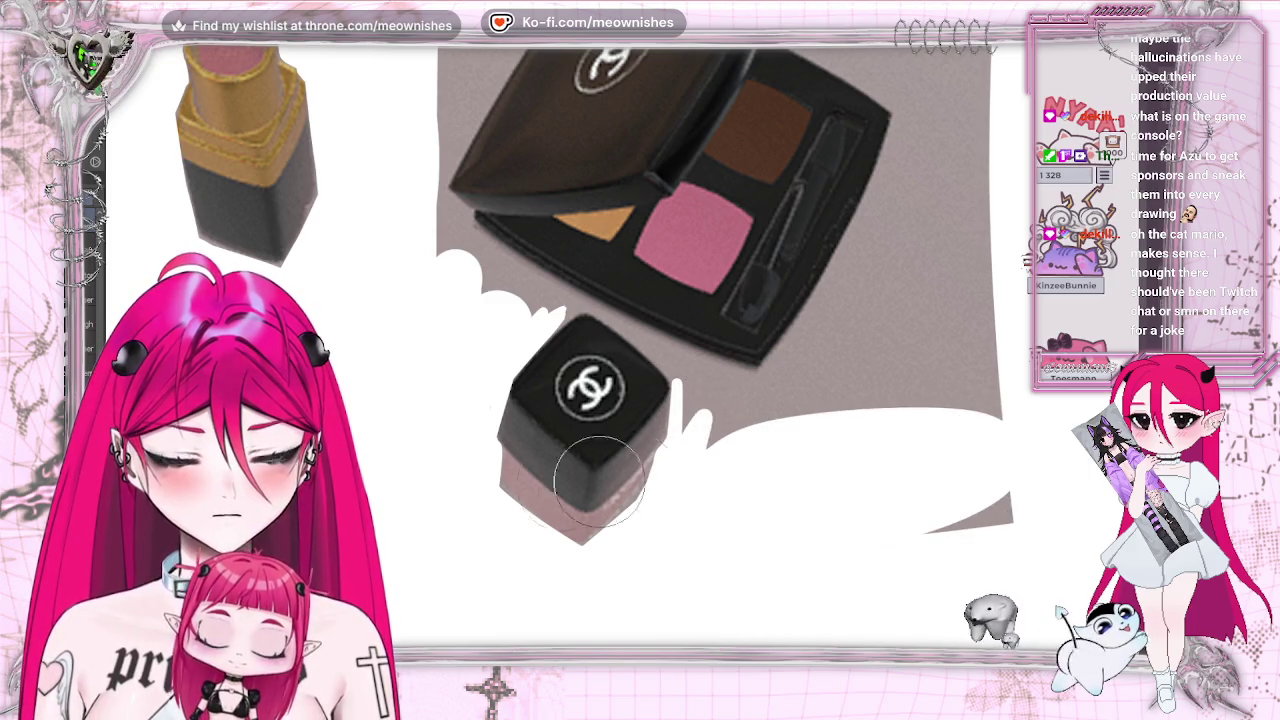
Whiten the grey between the cap and palette and along the palette's lower edge
key("h")
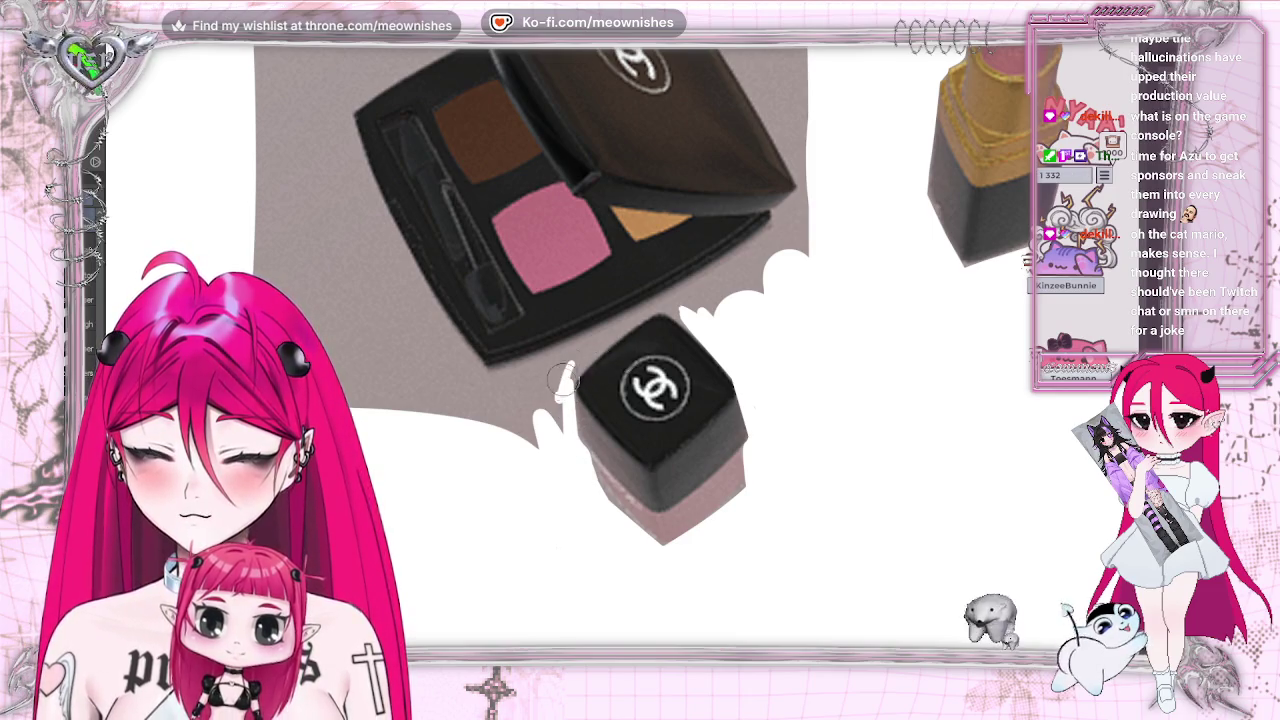
left_click_drag(563, 388, 718, 272)
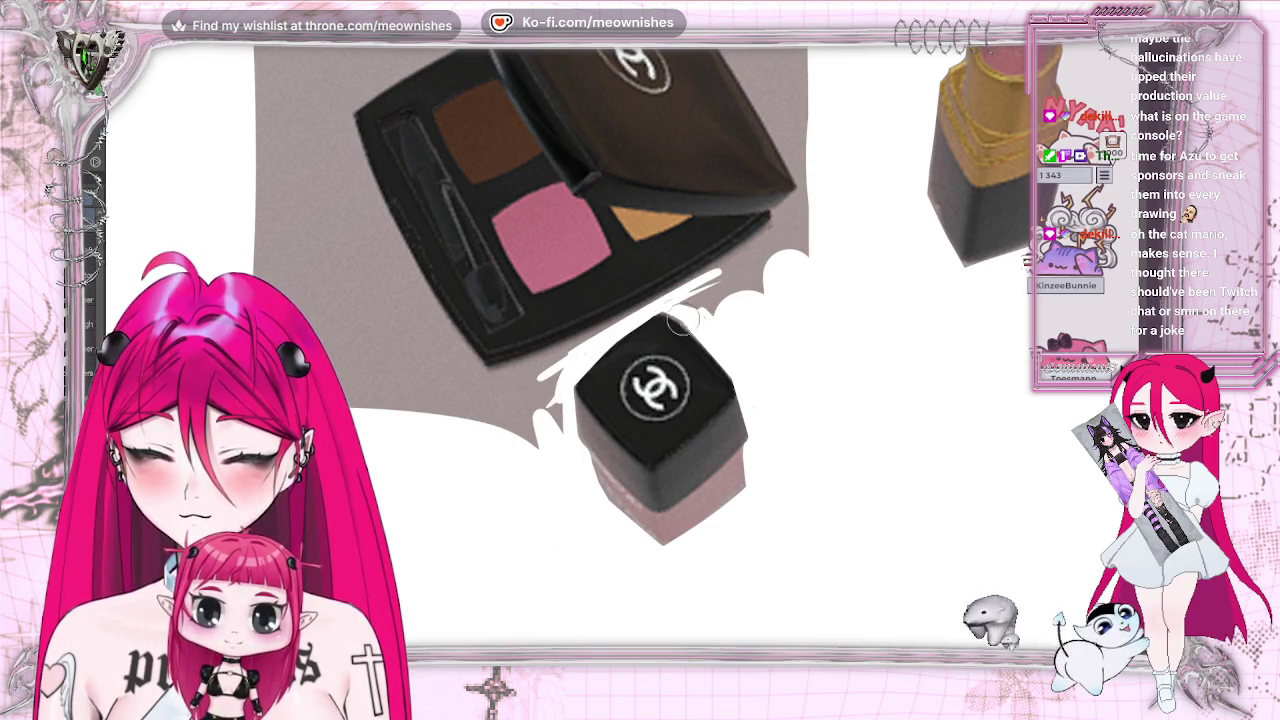
left_click_drag(663, 312, 755, 255)
left_click_drag(605, 326, 488, 374)
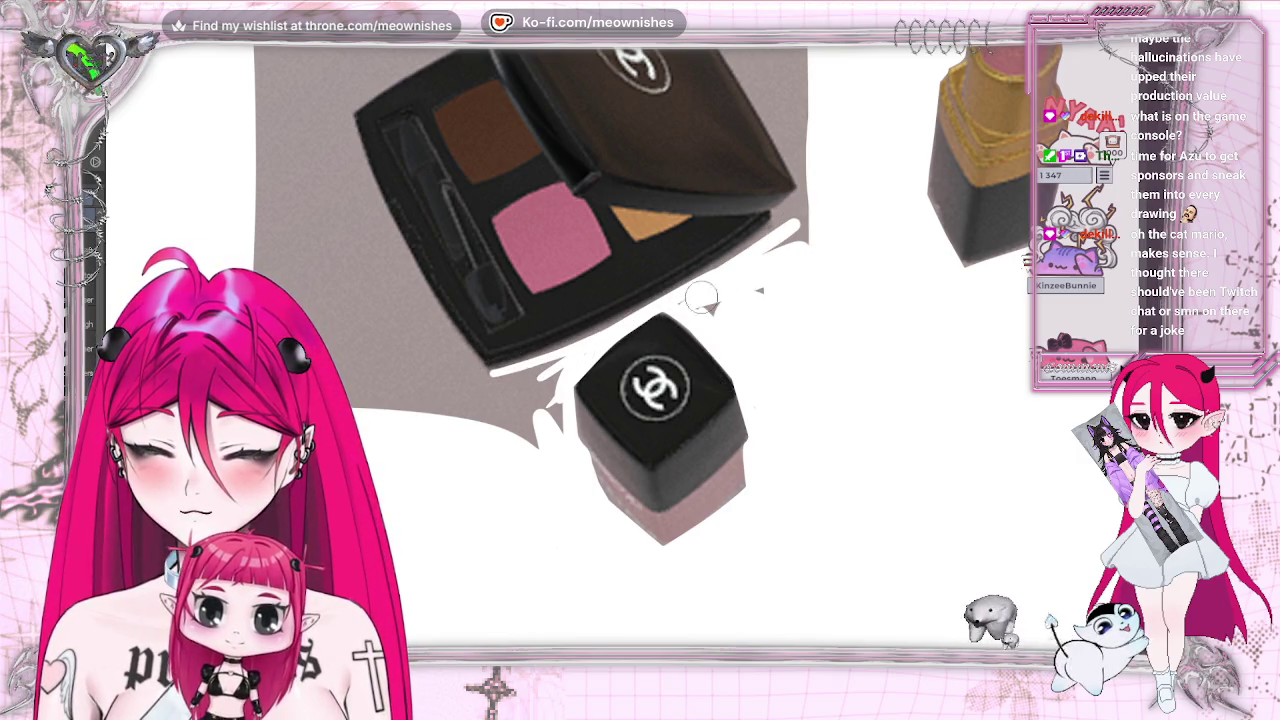
left_click_drag(600, 338, 505, 375)
left_click_drag(571, 345, 822, 212)
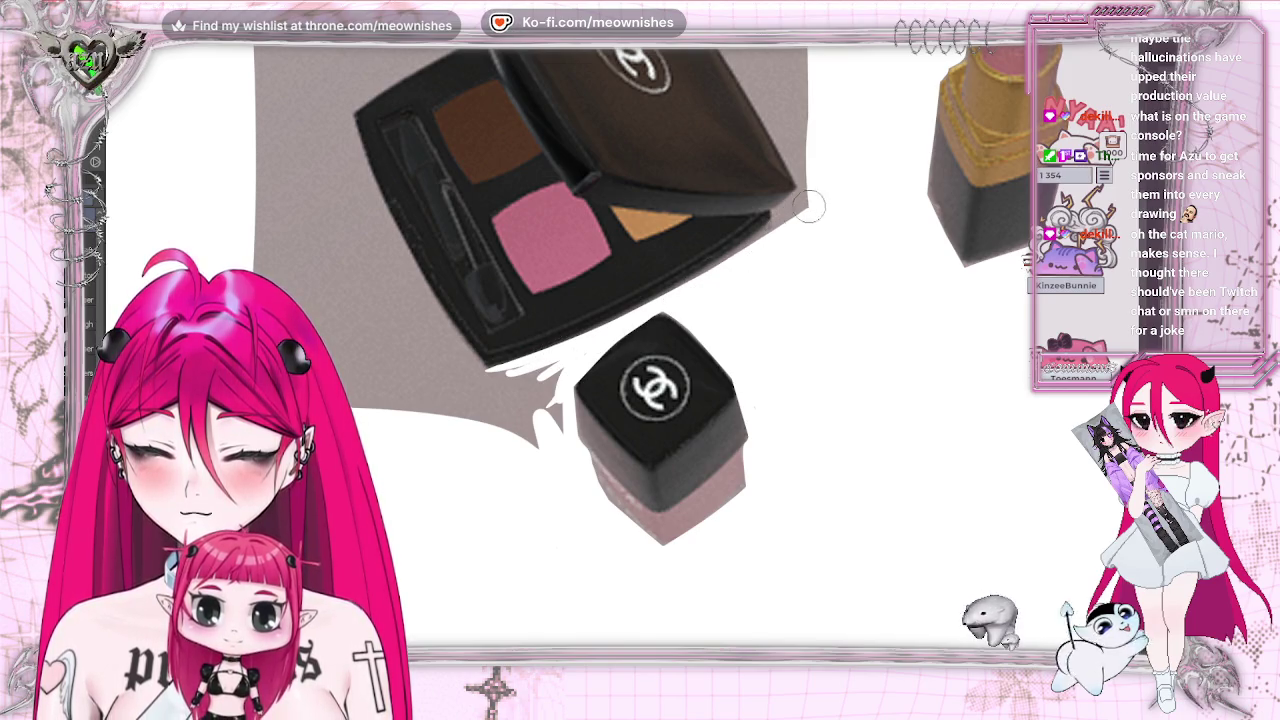
mouse_move(519, 373)
left_mouse_down()
mouse_move(530, 435)
mouse_move(554, 372)
left_mouse_up()
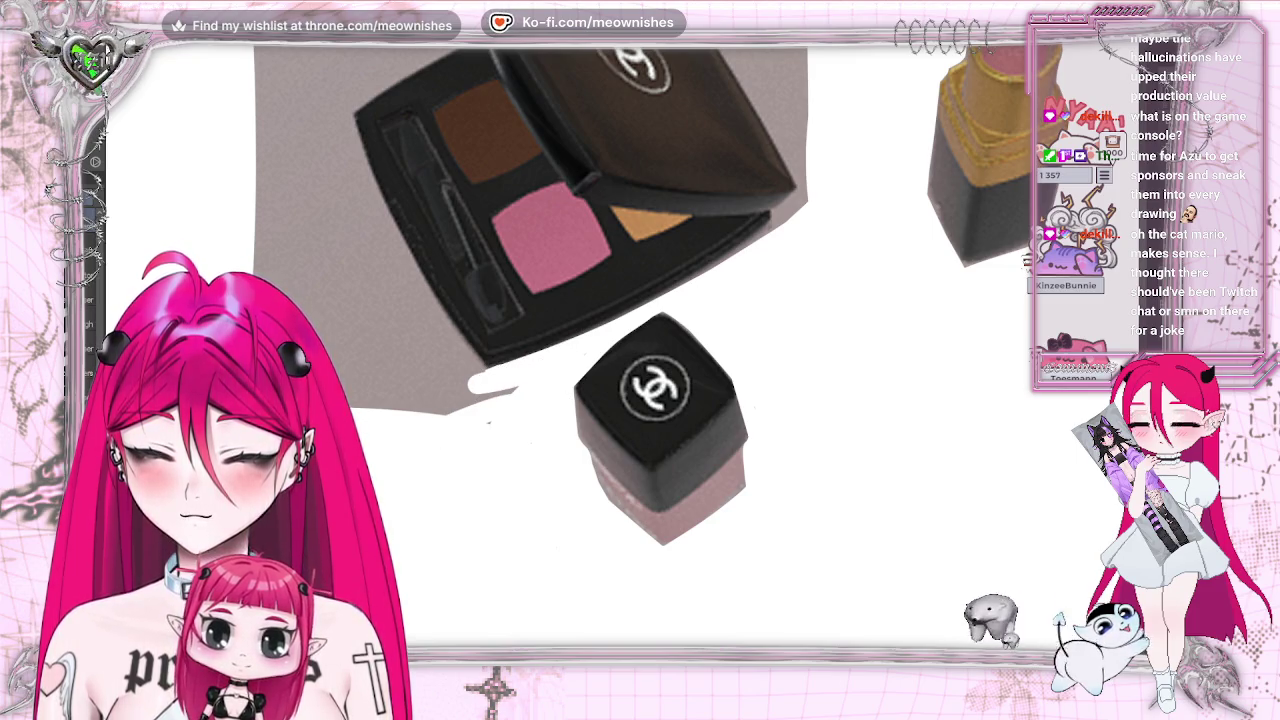
mouse_move(486, 413)
left_mouse_down()
mouse_move(380, 398)
mouse_move(531, 382)
left_mouse_up()
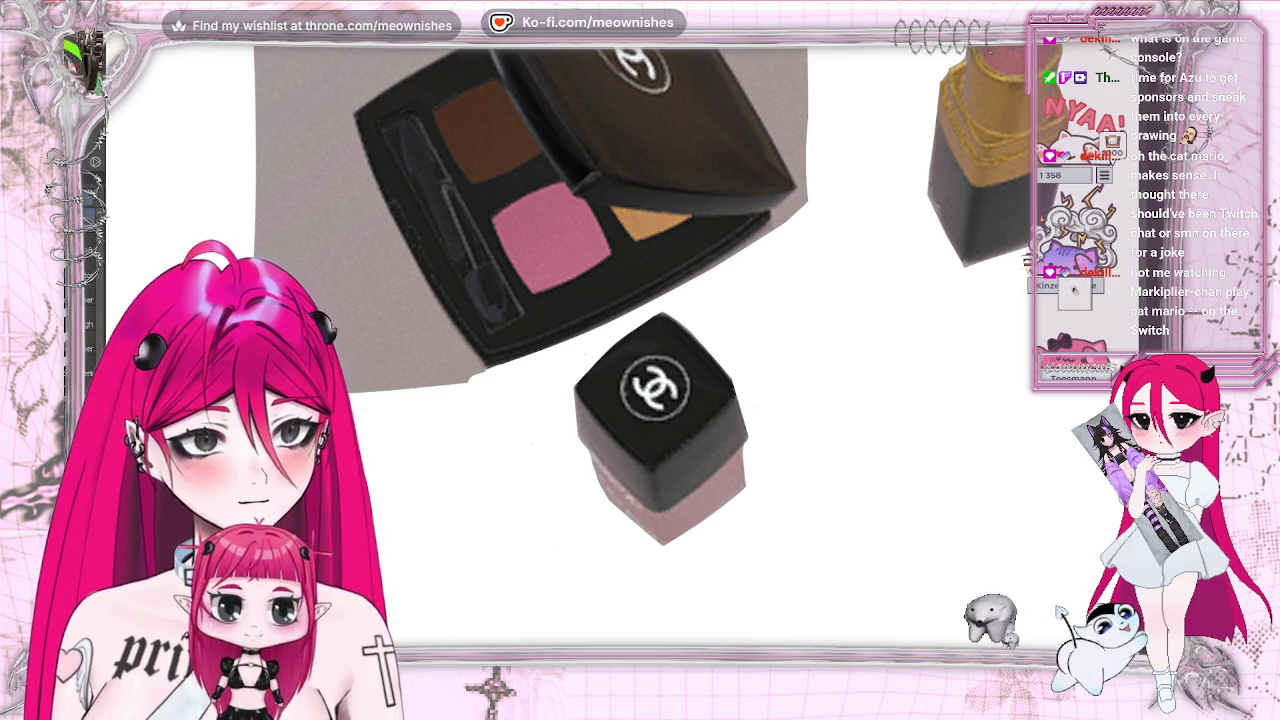
Erase and delete the remaining grey background around the eyeshadow palette
scroll(530, 340, "up", 1)
scroll(530, 340, "up", 1)
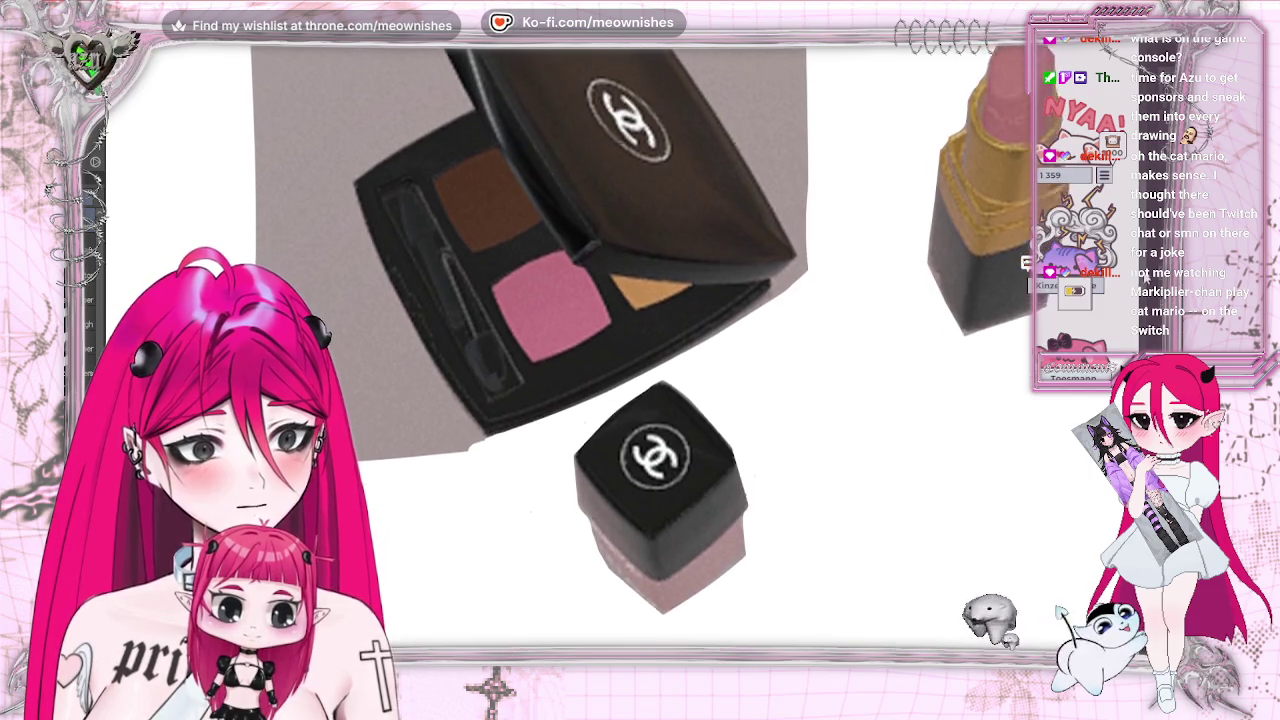
scroll(530, 340, "up", 2)
scroll(530, 340, "down", 1)
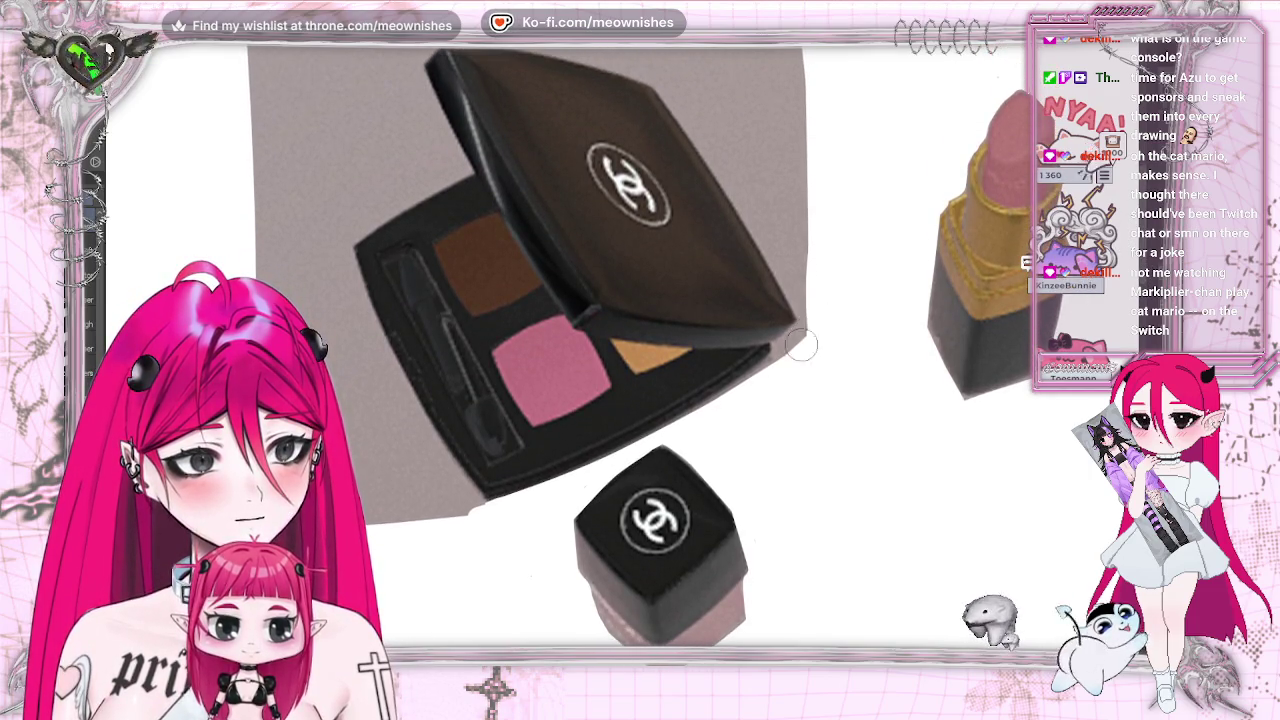
key("ctrl+a")
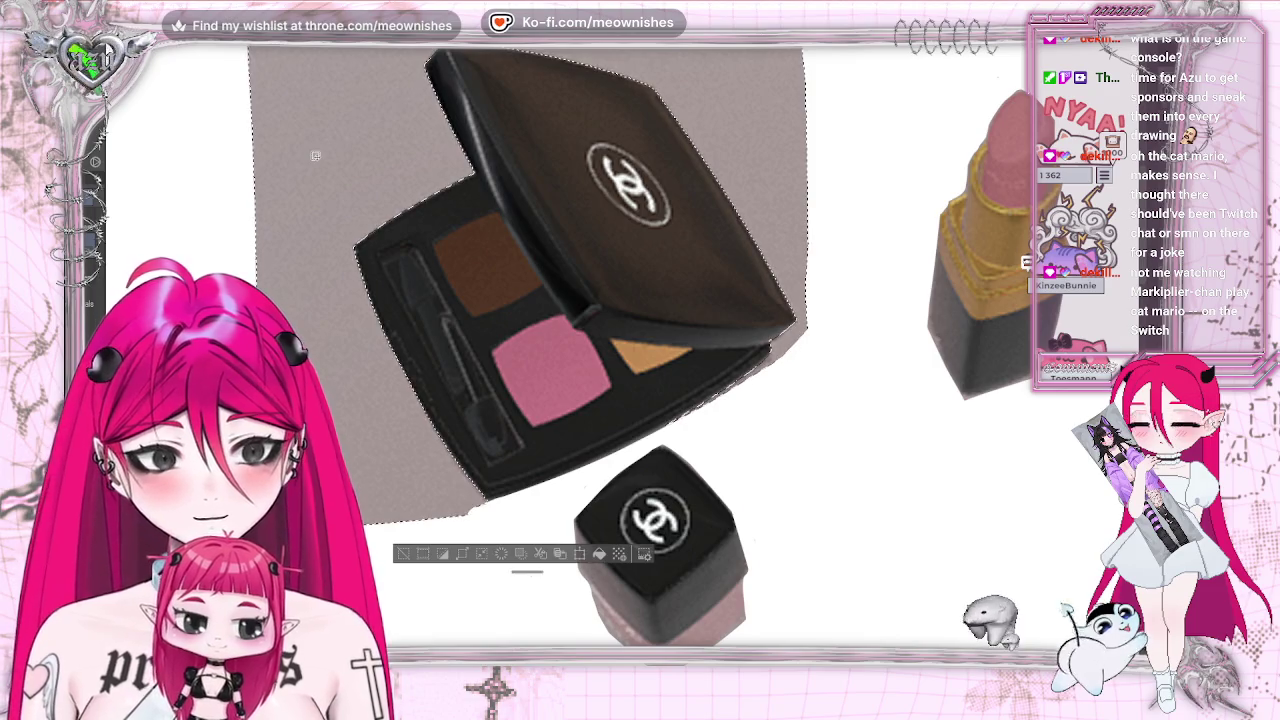
key("h")
key("ctrl+minus")
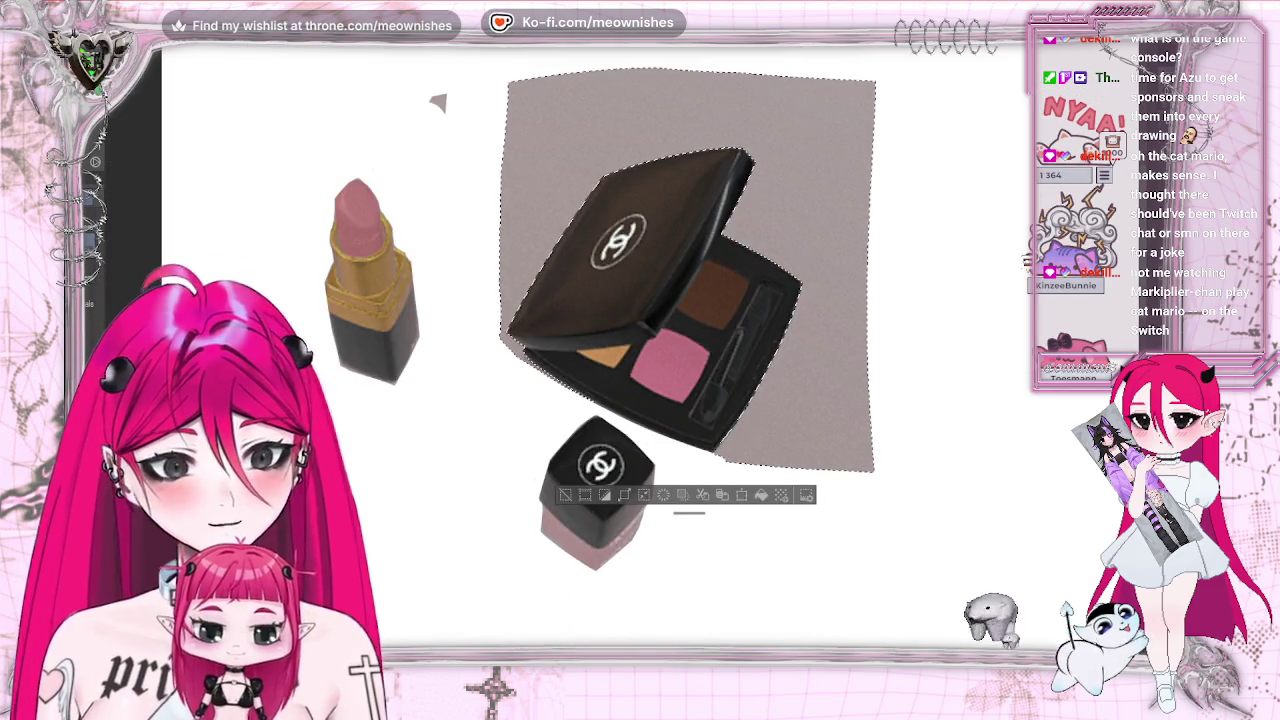
mouse_move(643, 329)
left_mouse_down()
mouse_move(586, 171)
mouse_move(829, 429)
mouse_move(620, 222)
left_mouse_up()
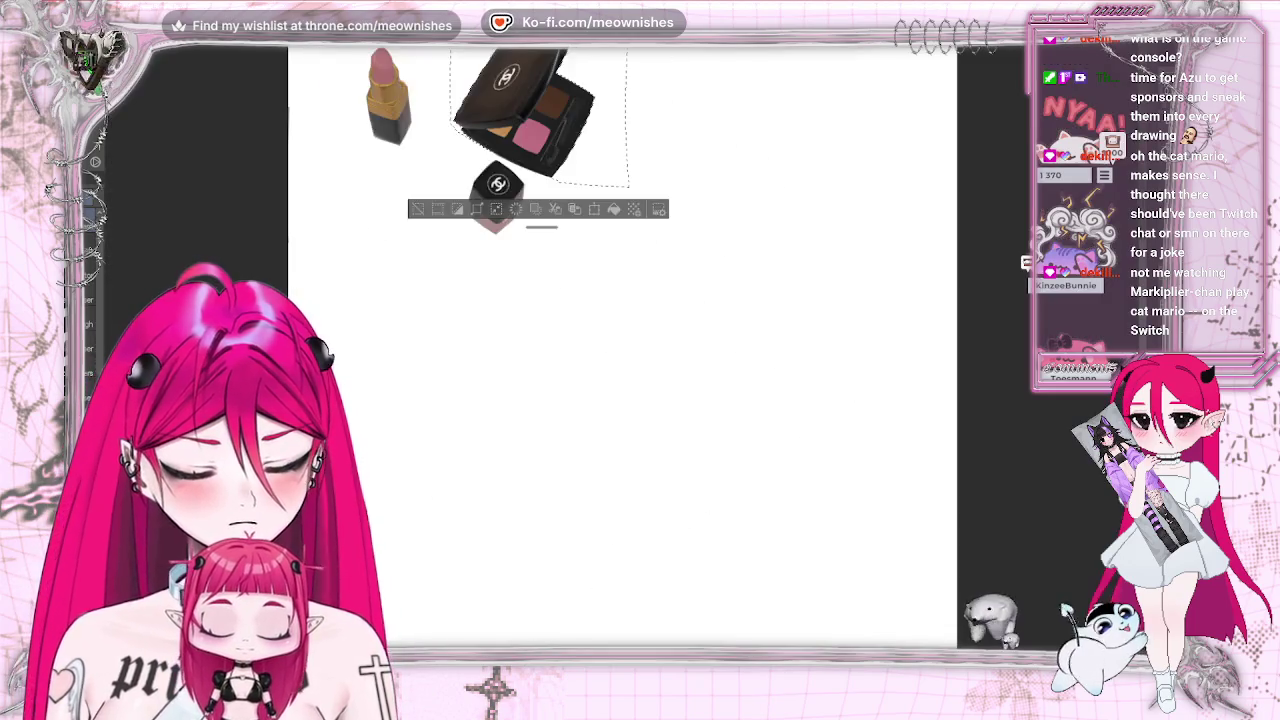
scroll(400, 141, "up", 3)
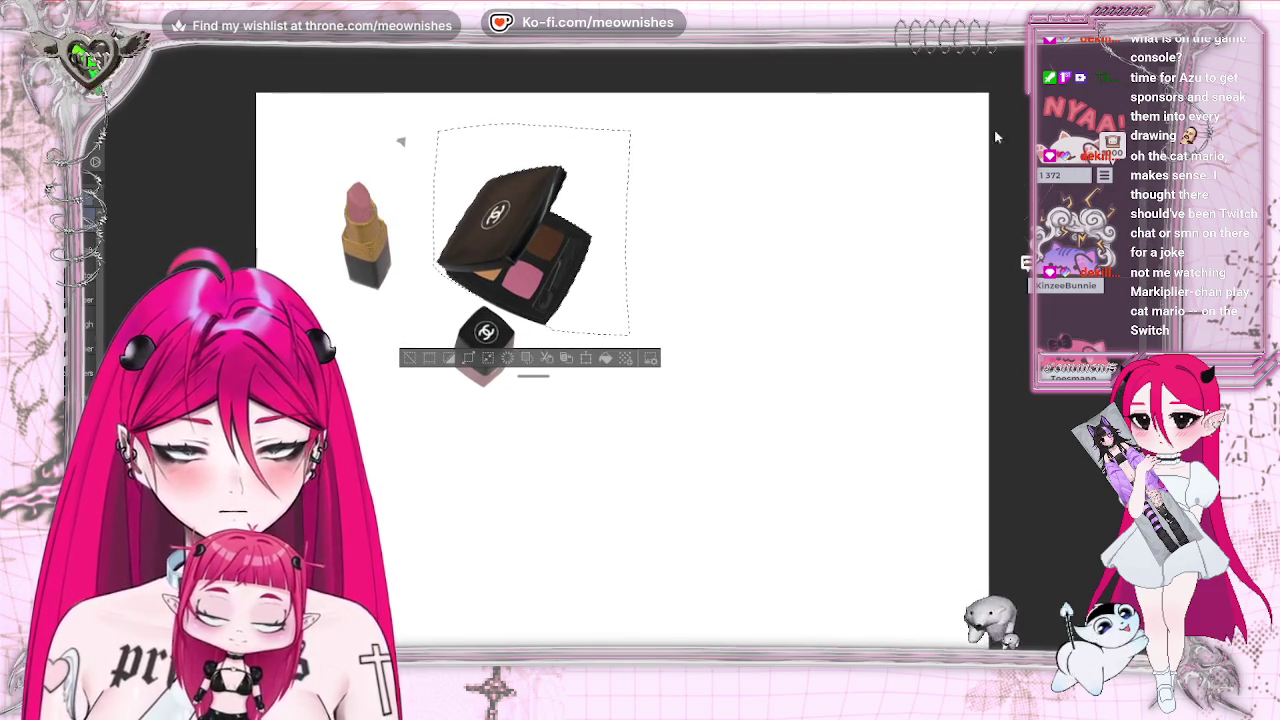
key("Delete")
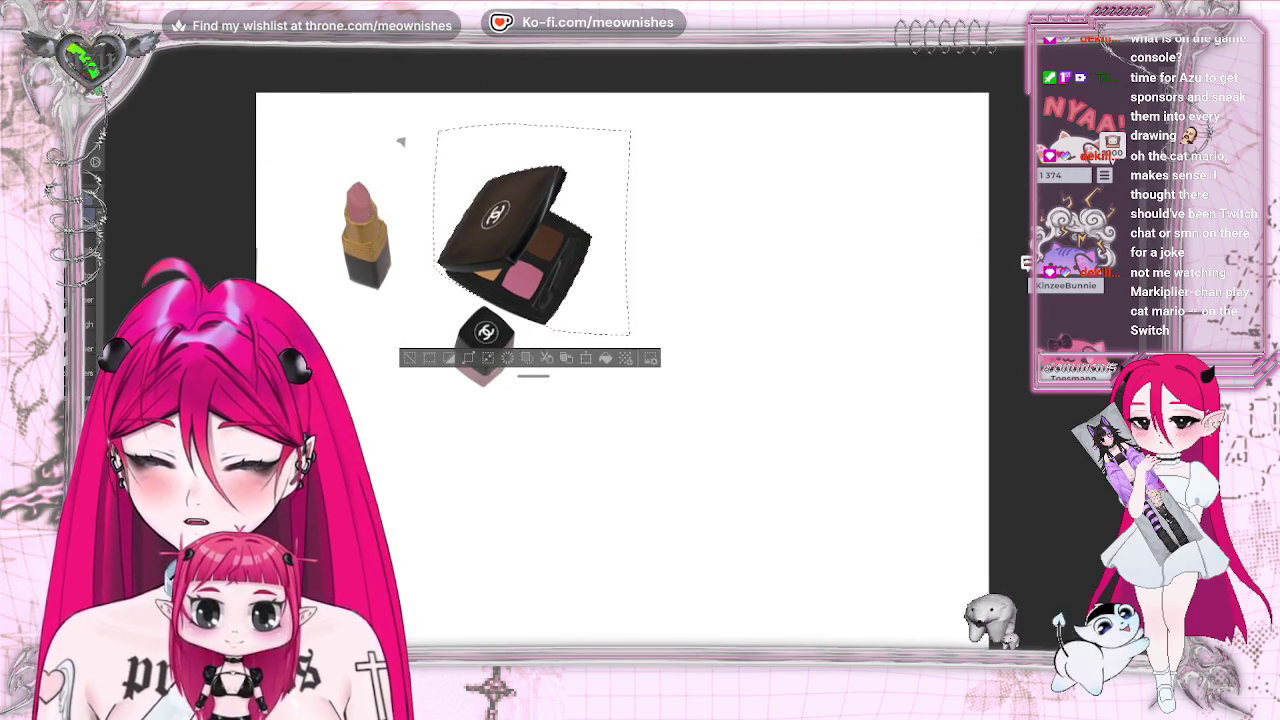
key("ctrl+d")
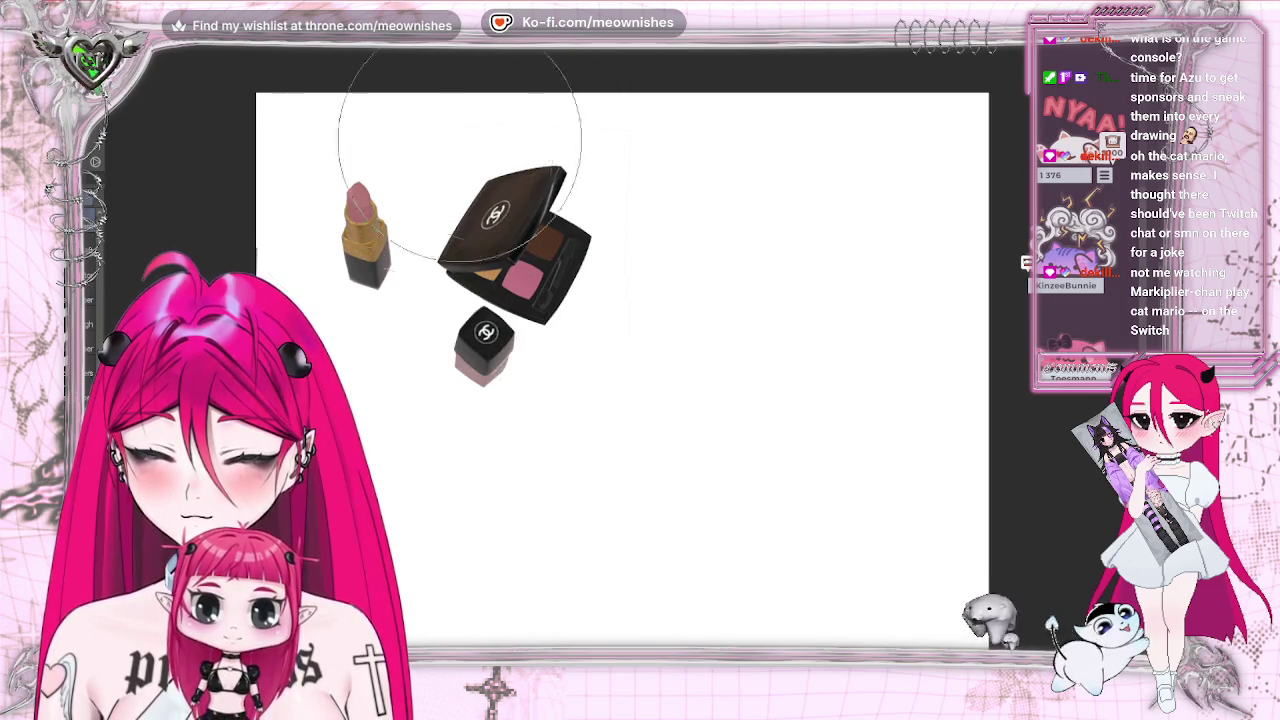
Lasso the lipstick and move it right beside the palette
left_click_drag(395, 328, 385, 145)
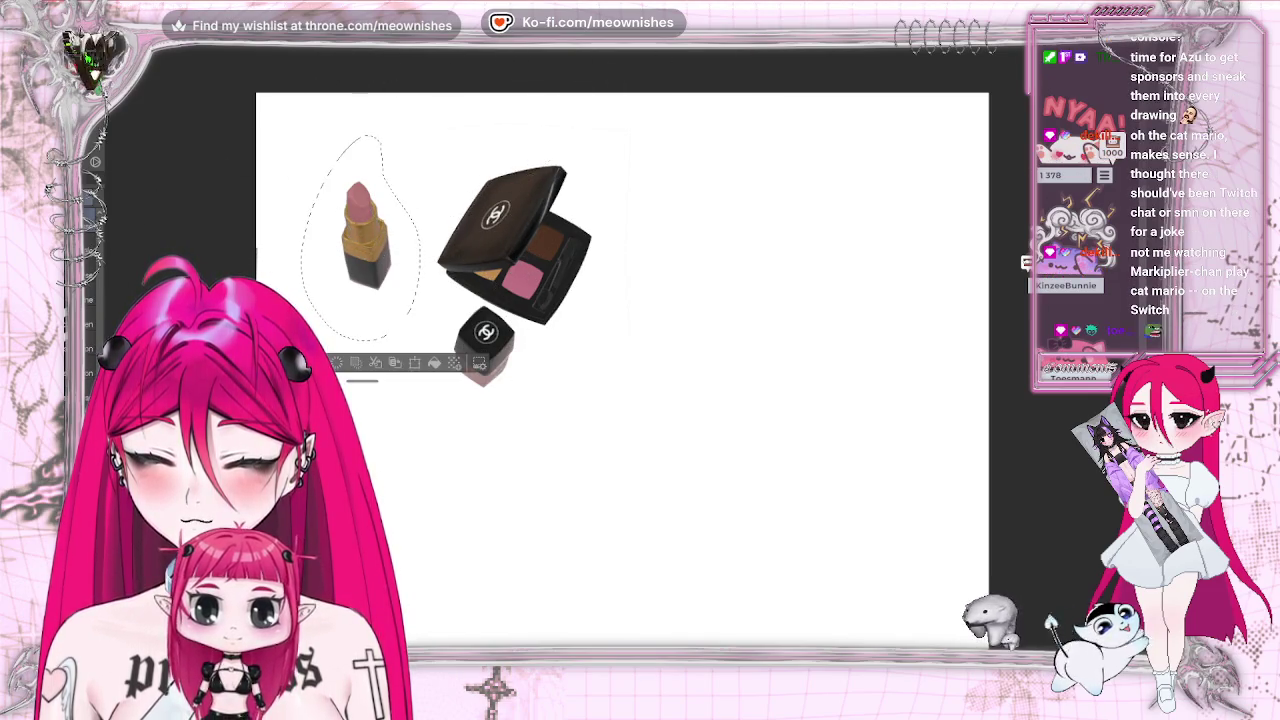
left_click_drag(375, 293, 430, 318)
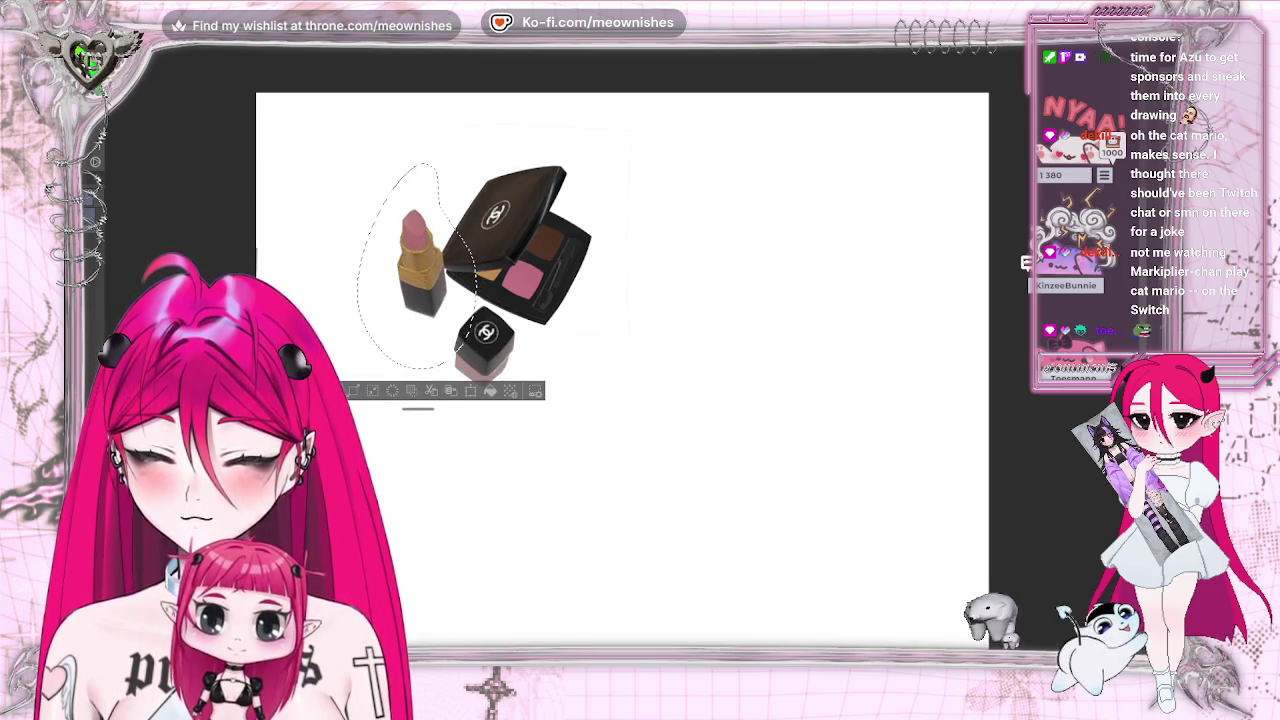
key("ctrl+d")
key("ctrl+minus")
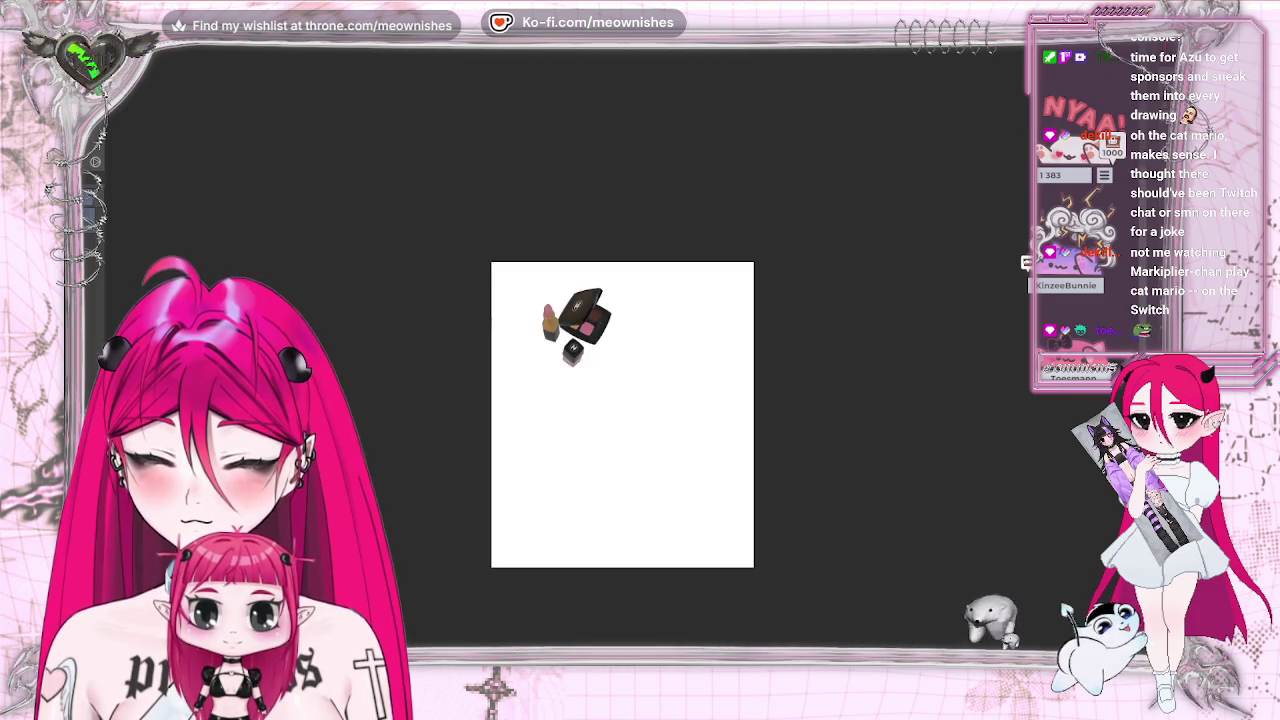
key("ctrl+plus")
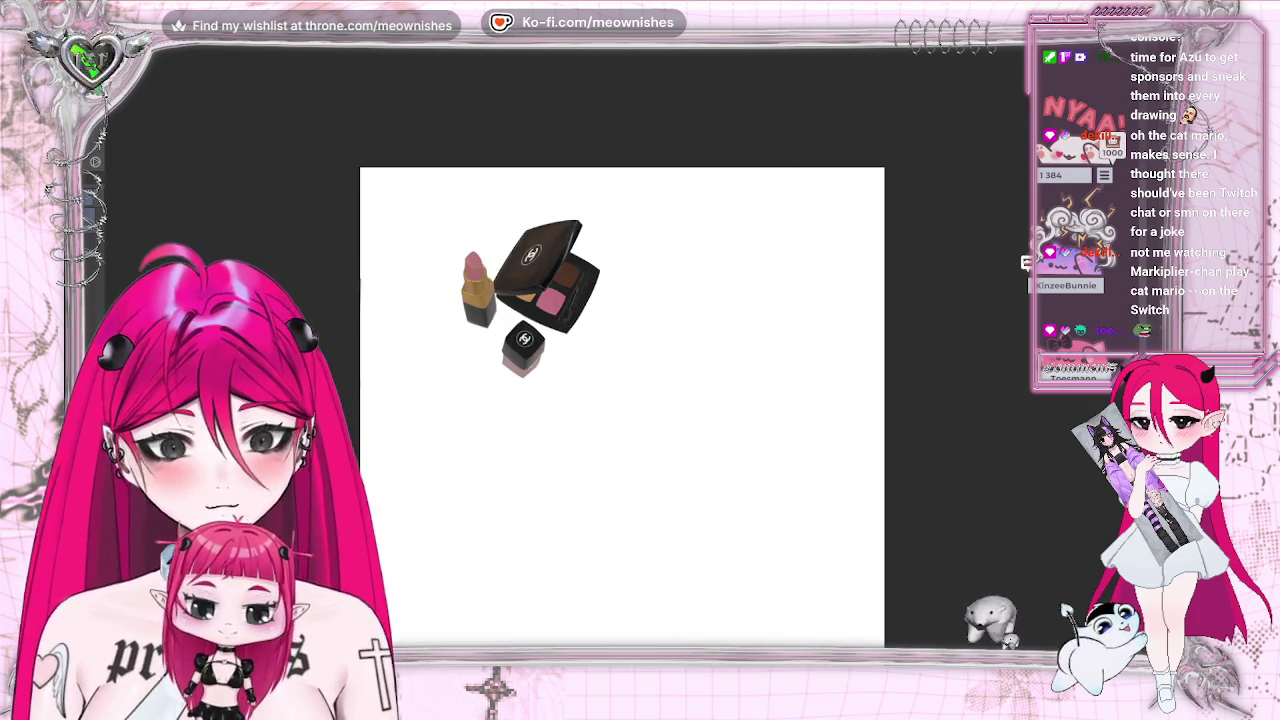
mouse_move(523, 193)
left_mouse_down()
mouse_move(475, 207)
mouse_move(480, 168)
left_mouse_up()
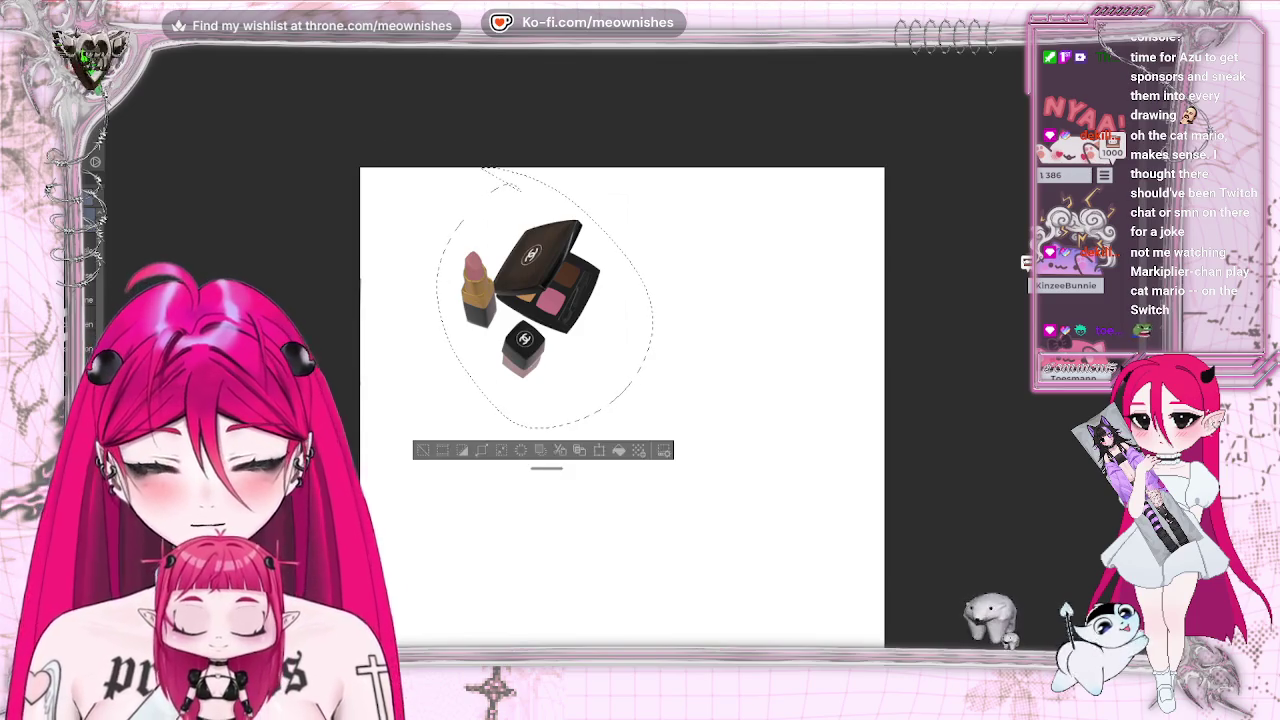
Place the pasted cosmetics near the bottom beside the can, rotated upright and scaled smaller
left_click(95, 35)
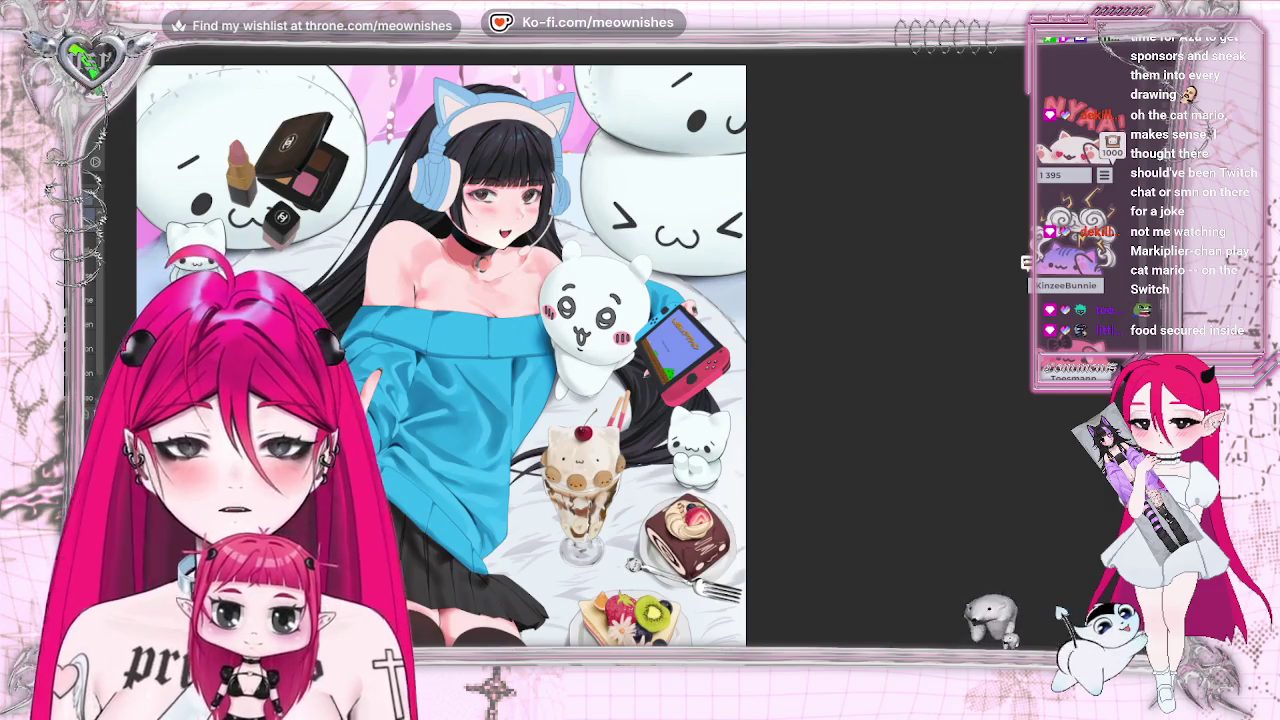
key("ctrl+0")
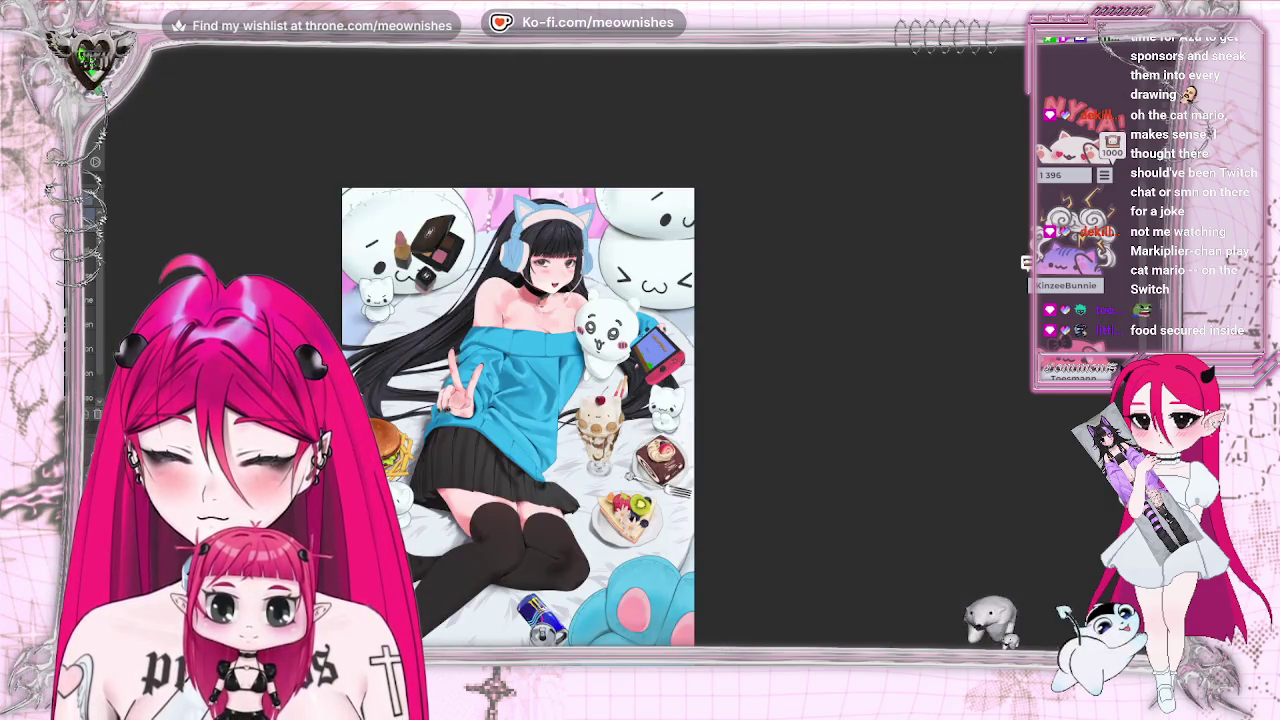
mouse_move(450, 275)
left_mouse_down()
mouse_move(497, 632)
mouse_move(481, 634)
left_mouse_up()
scroll(481, 634, "down", 3)
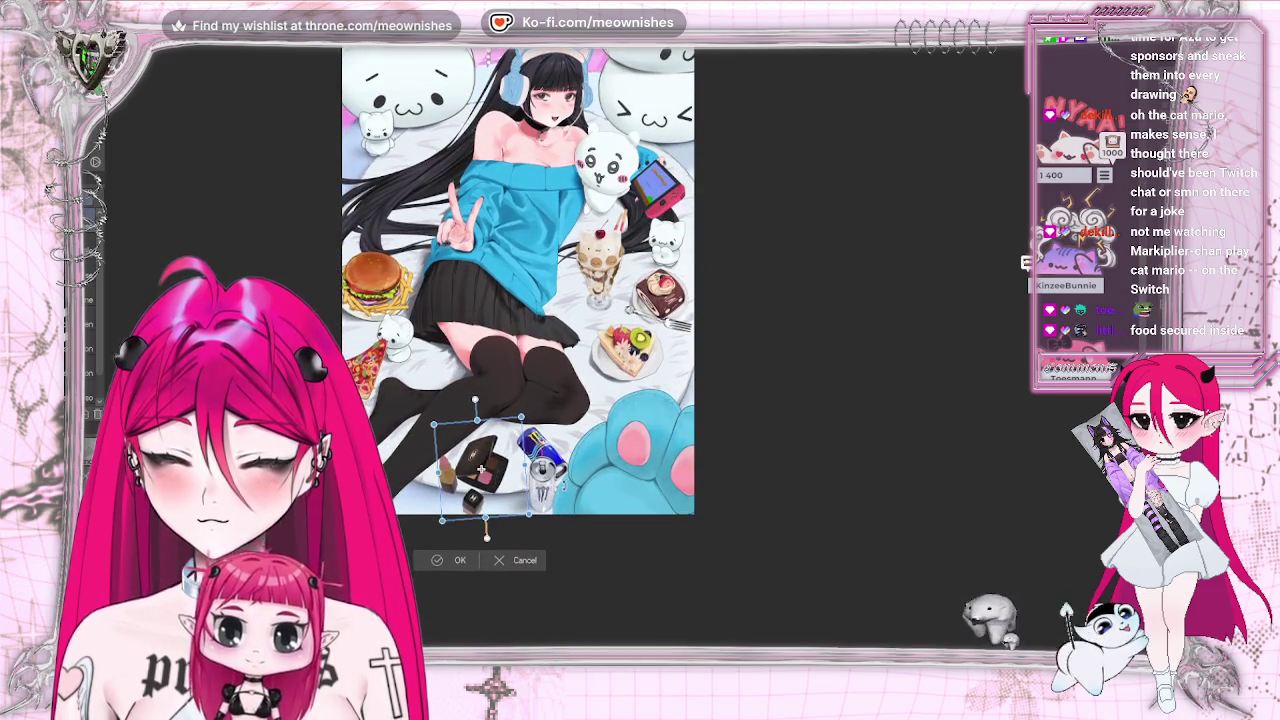
left_click_drag(480, 480, 478, 470)
left_click_drag(499, 537, 483, 537)
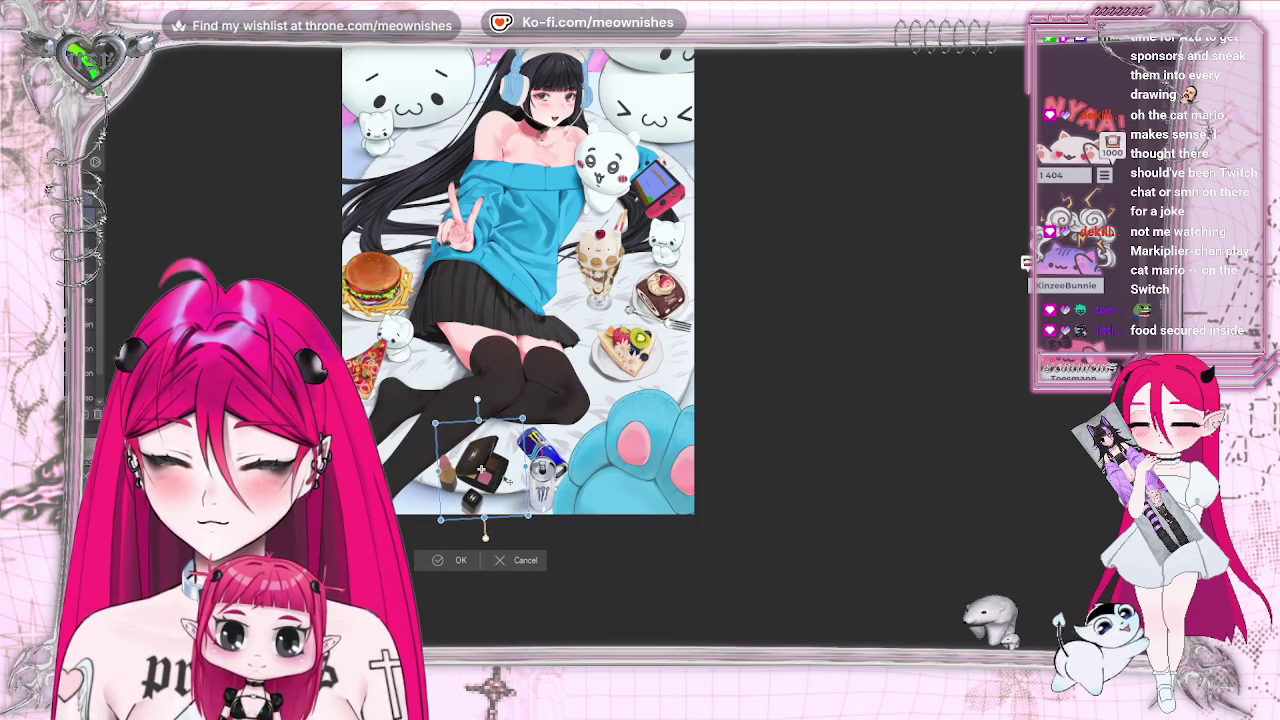
left_click_drag(484, 535, 486, 537)
left_click_drag(508, 481, 503, 500)
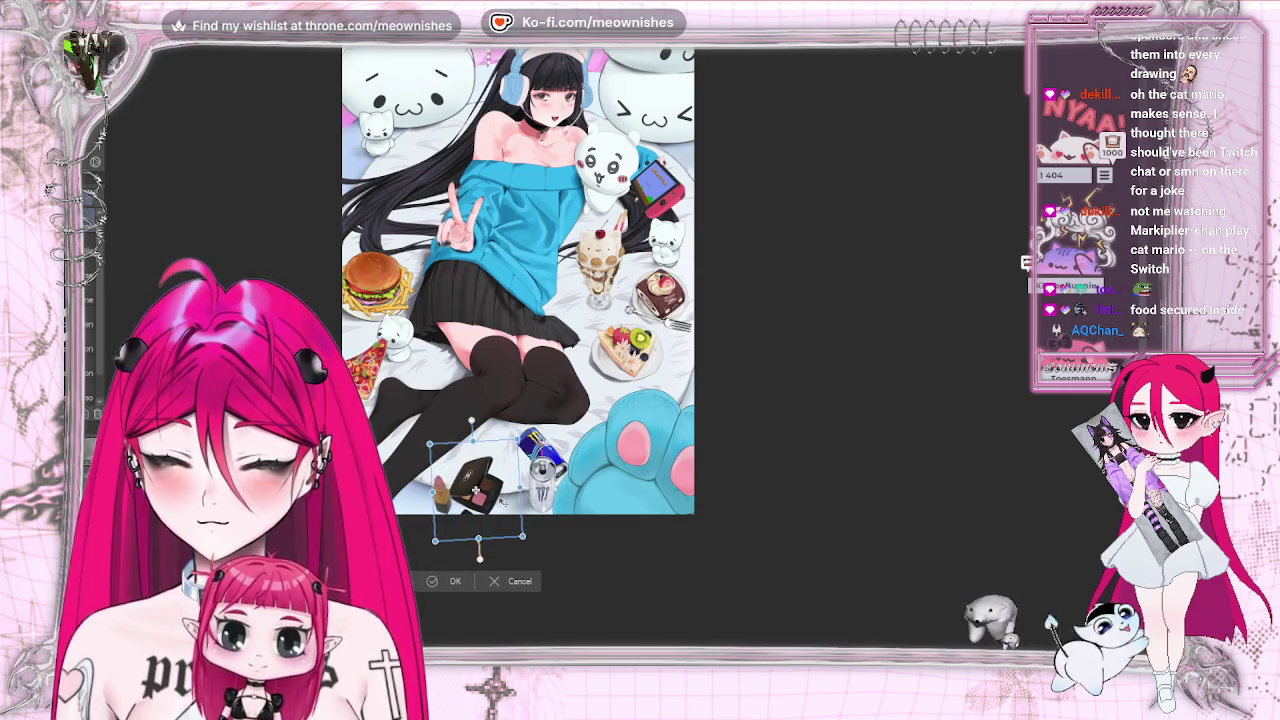
left_click_drag(520, 437, 500, 467)
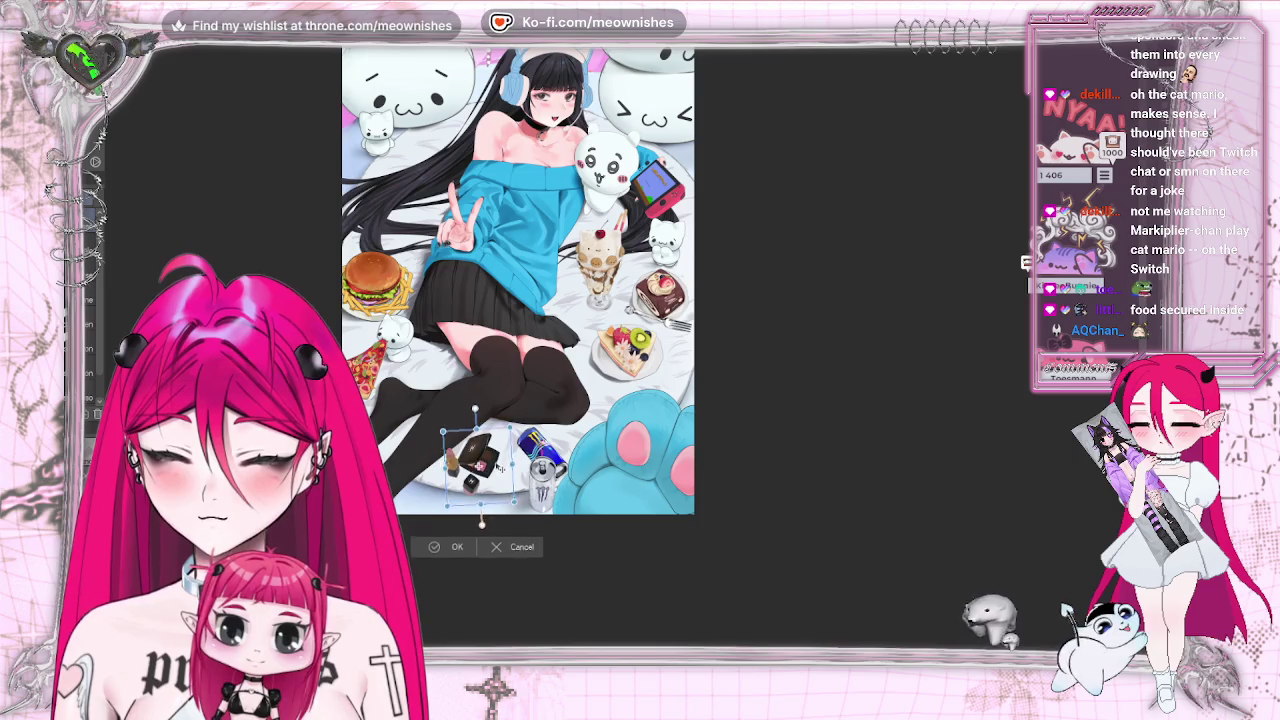